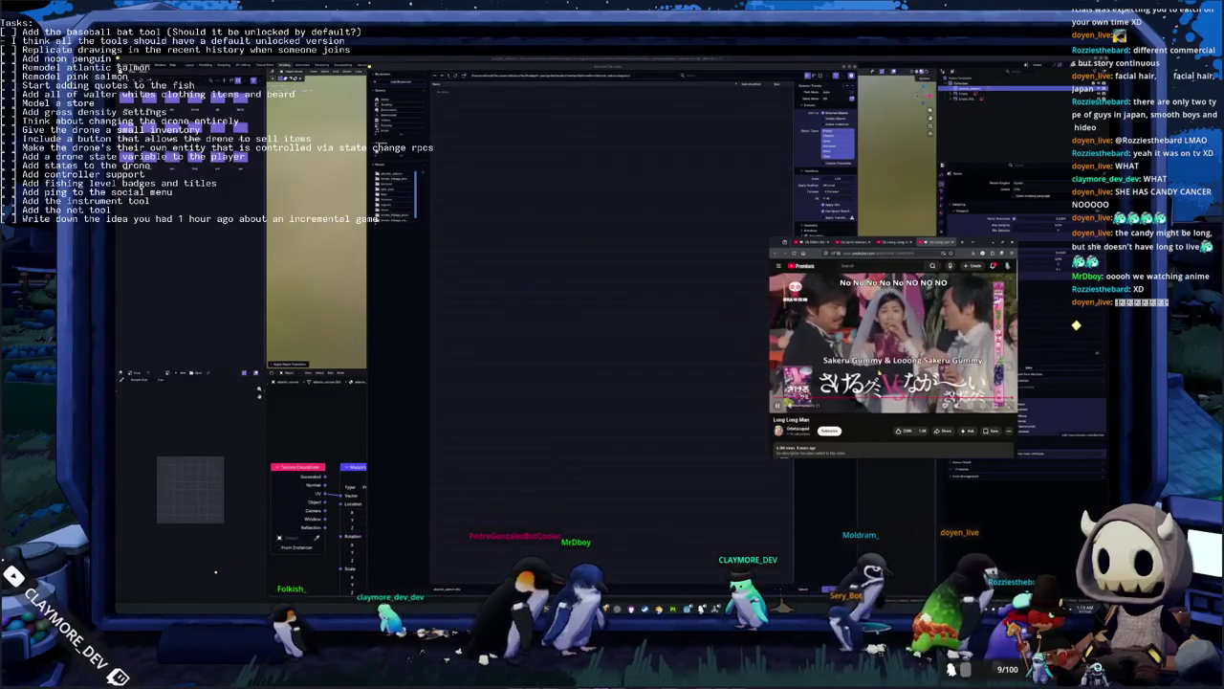
# Pause the YouTube video, minimize the browser and close Blender's file browser
pyautogui.click(893, 342)
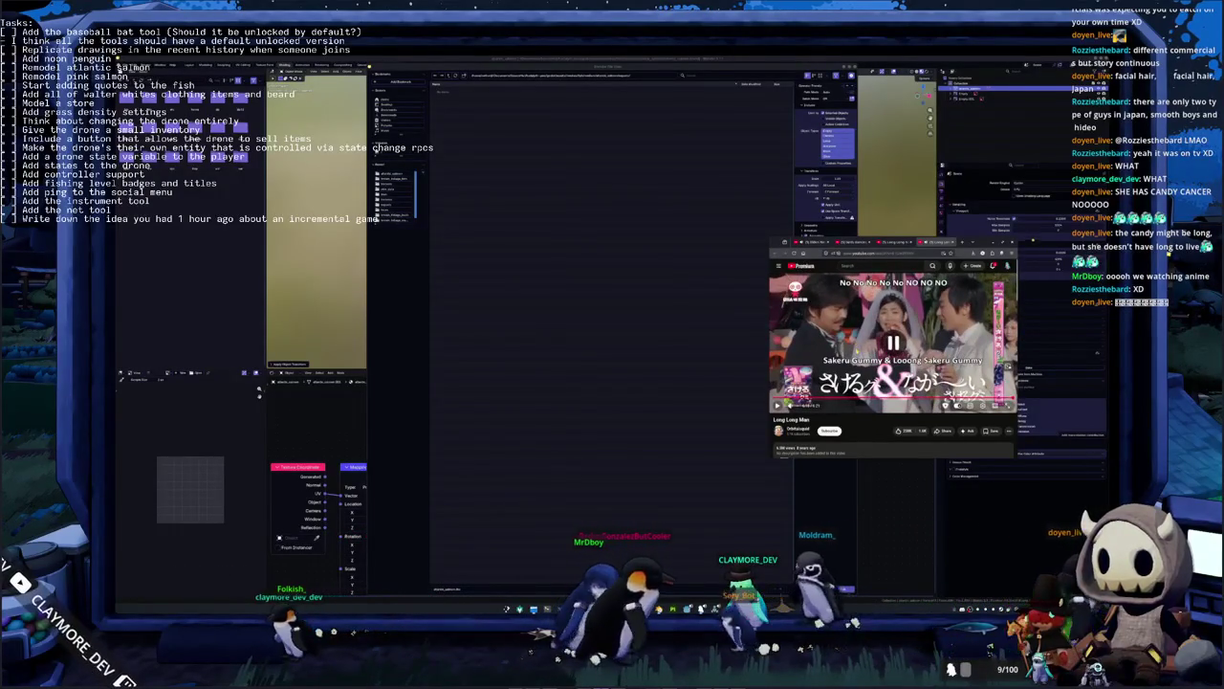
pyautogui.press('super+Down')
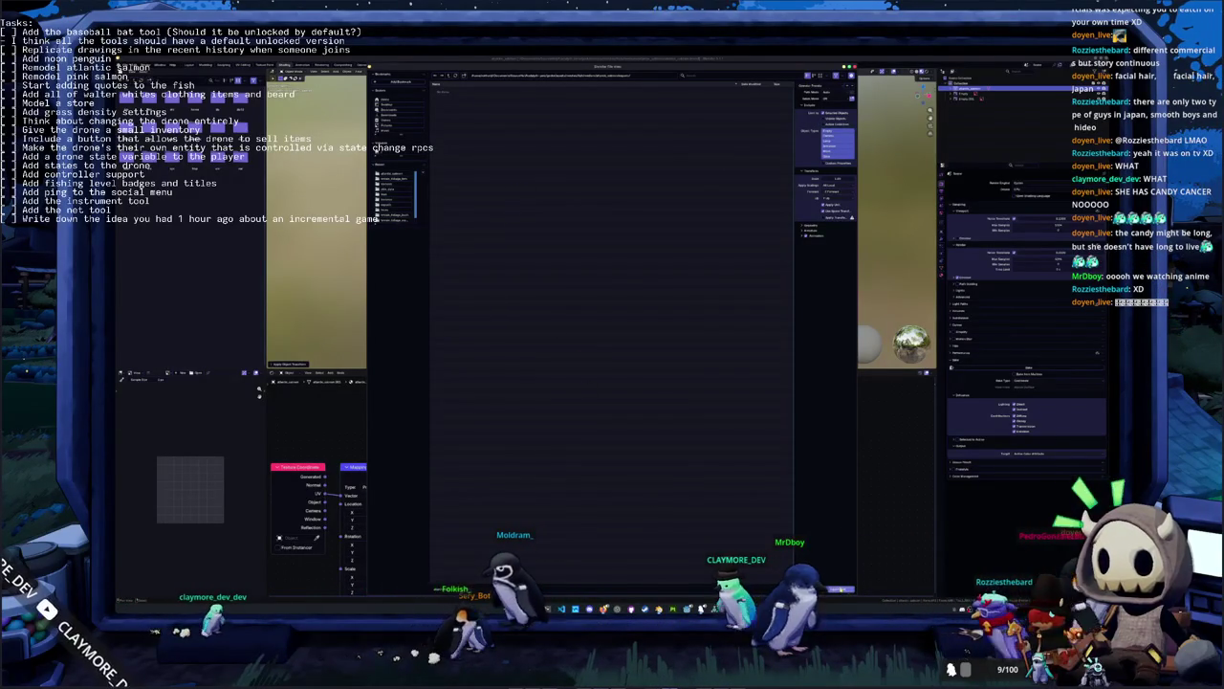
pyautogui.press('Escape')
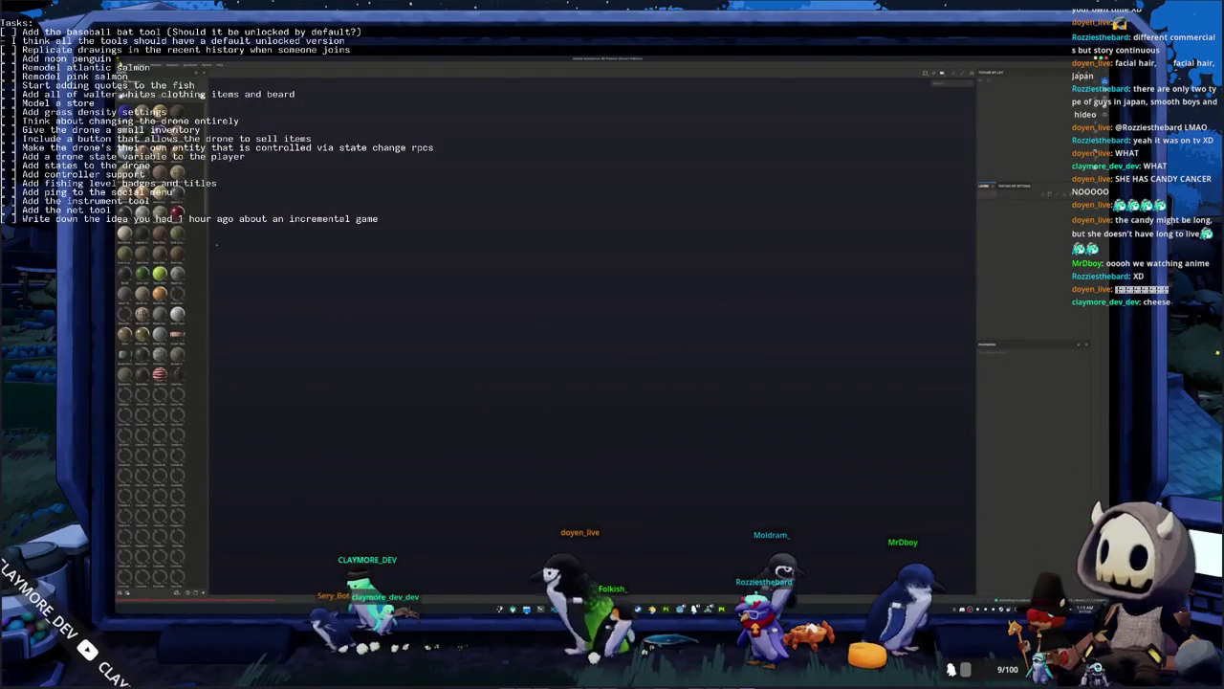
# Start a new project and pick the salmon mesh from its project subfolder as the model
pyautogui.hotkey('ctrl', 'n')
pyautogui.click(658, 264)
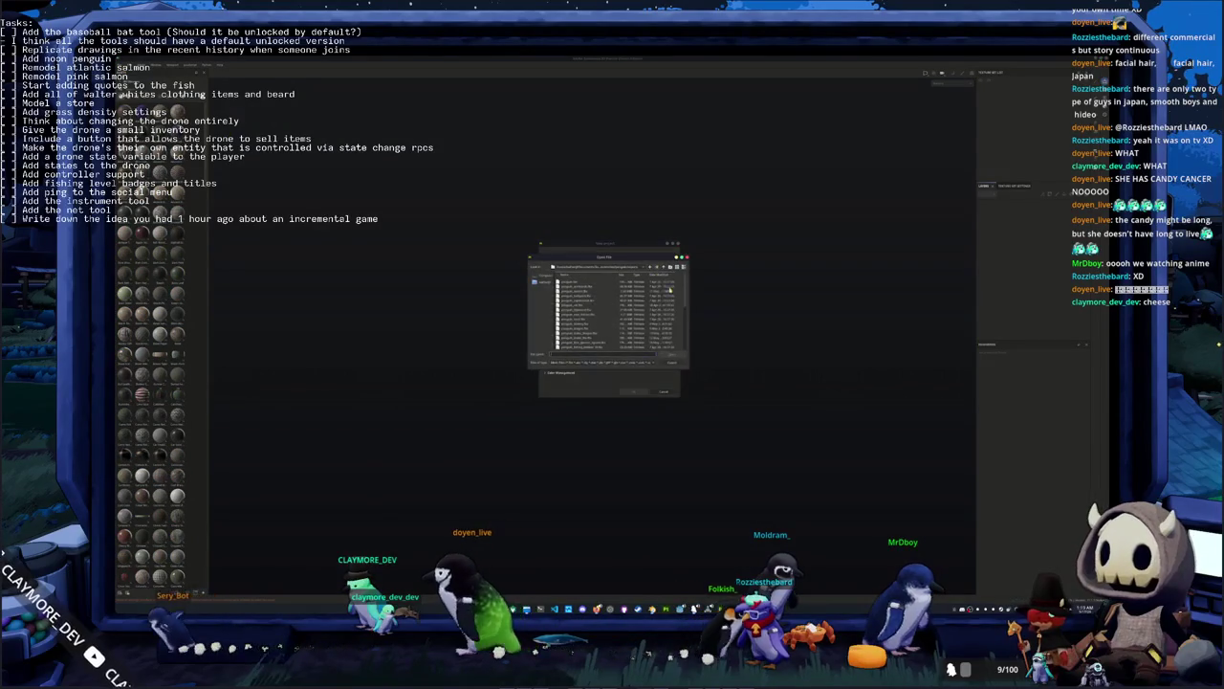
pyautogui.press('BackSpace')
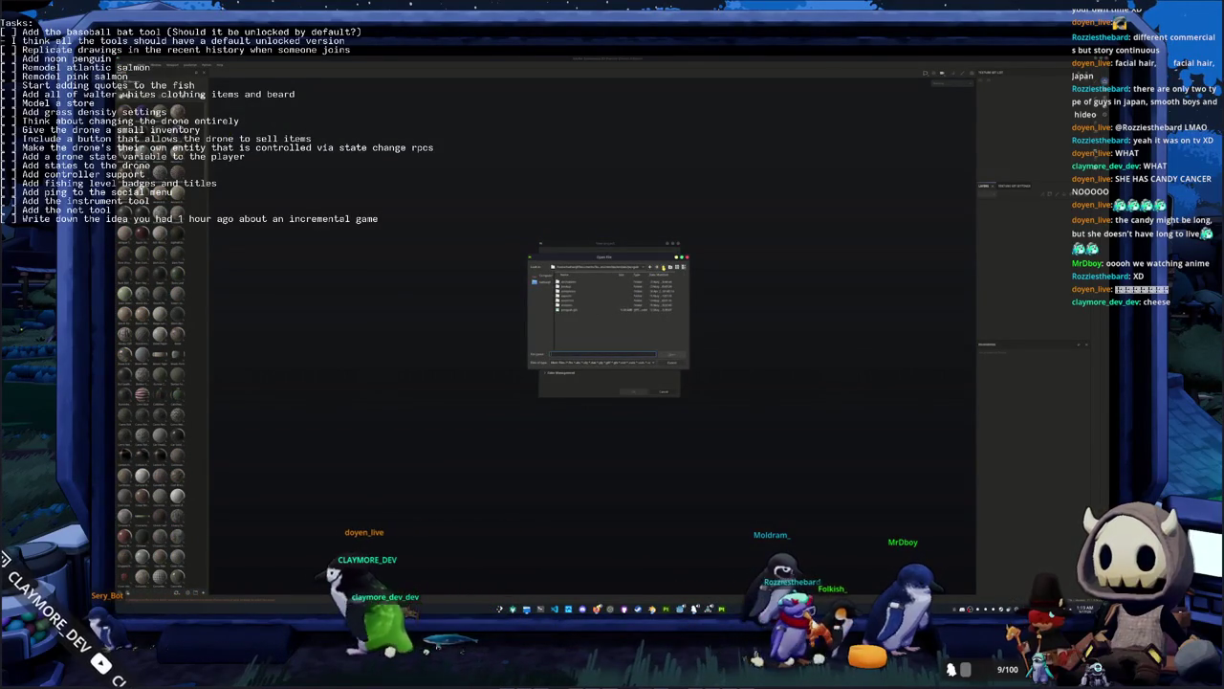
pyautogui.doubleClick(610, 280)
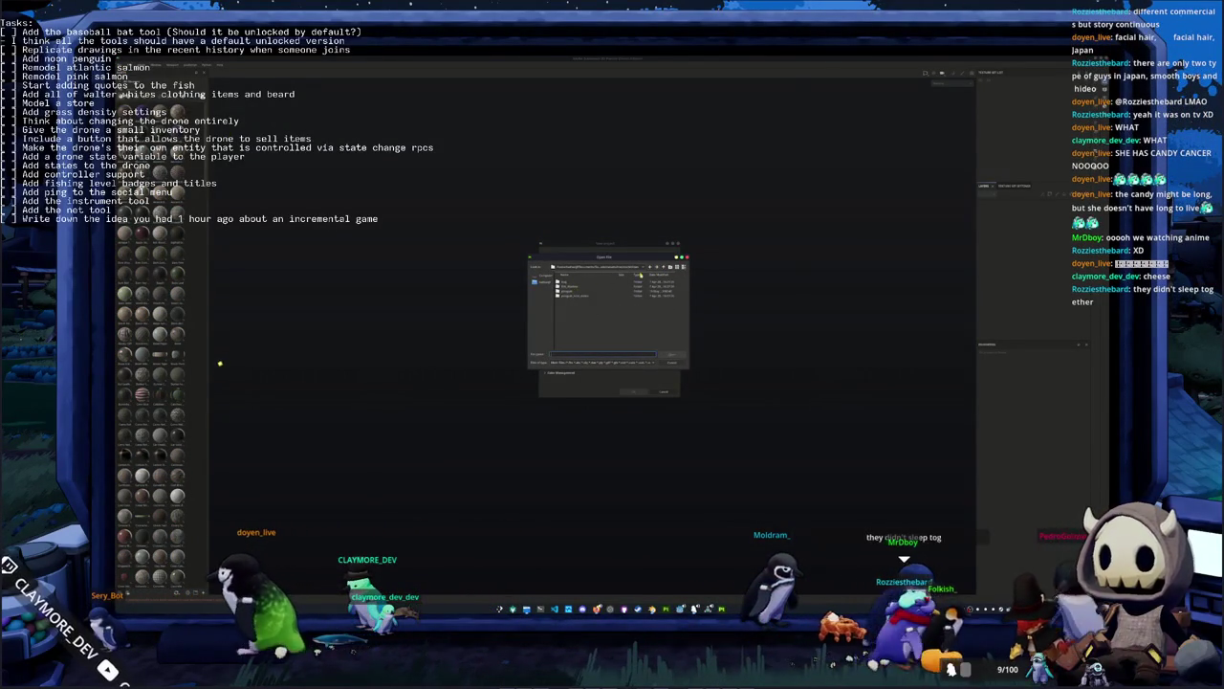
pyautogui.click(667, 269)
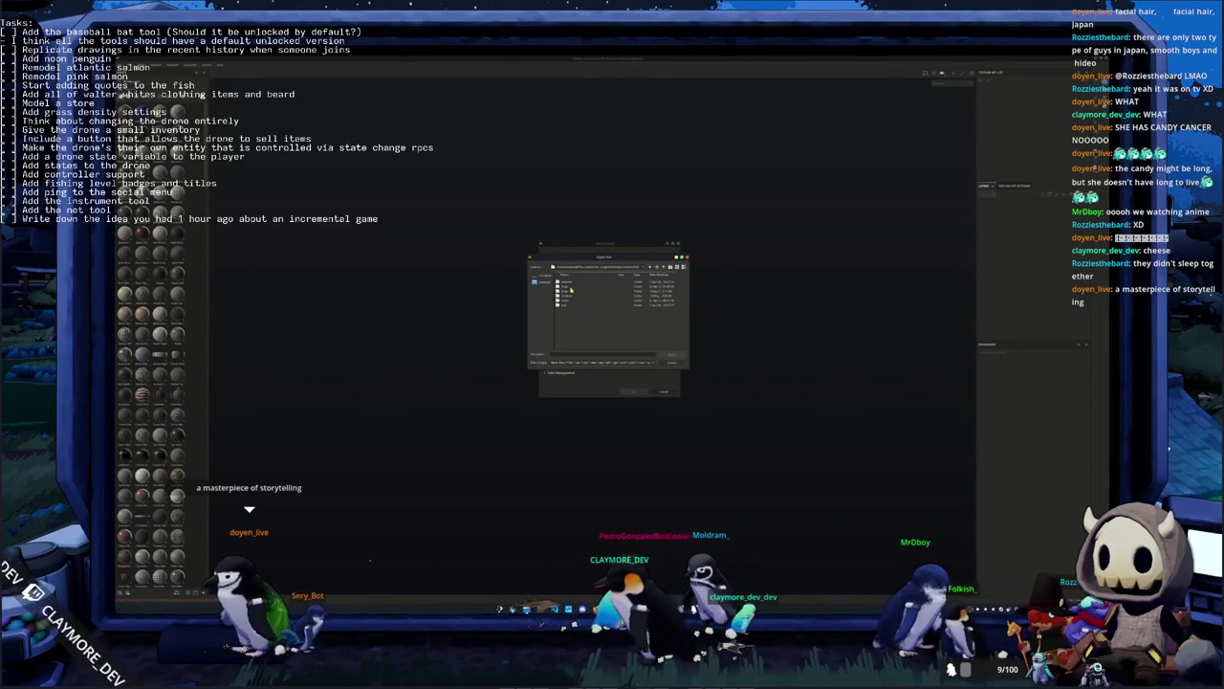
pyautogui.doubleClick(571, 290)
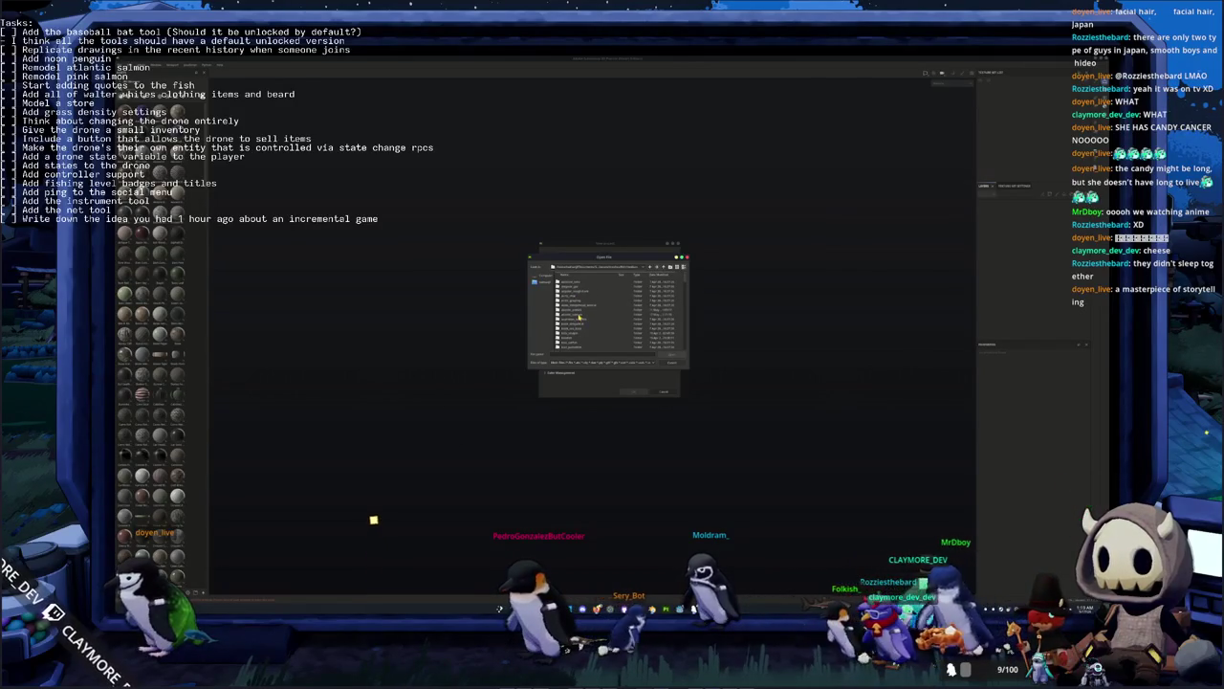
pyautogui.doubleClick(578, 317)
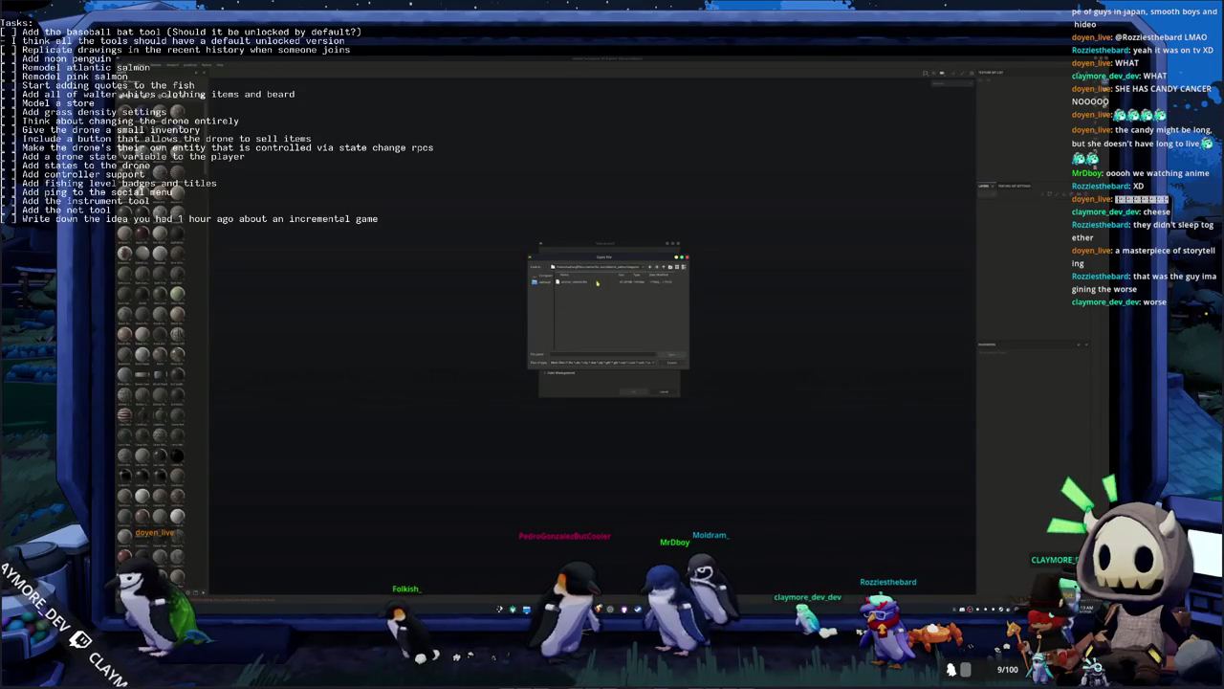
pyautogui.doubleClick(596, 283)
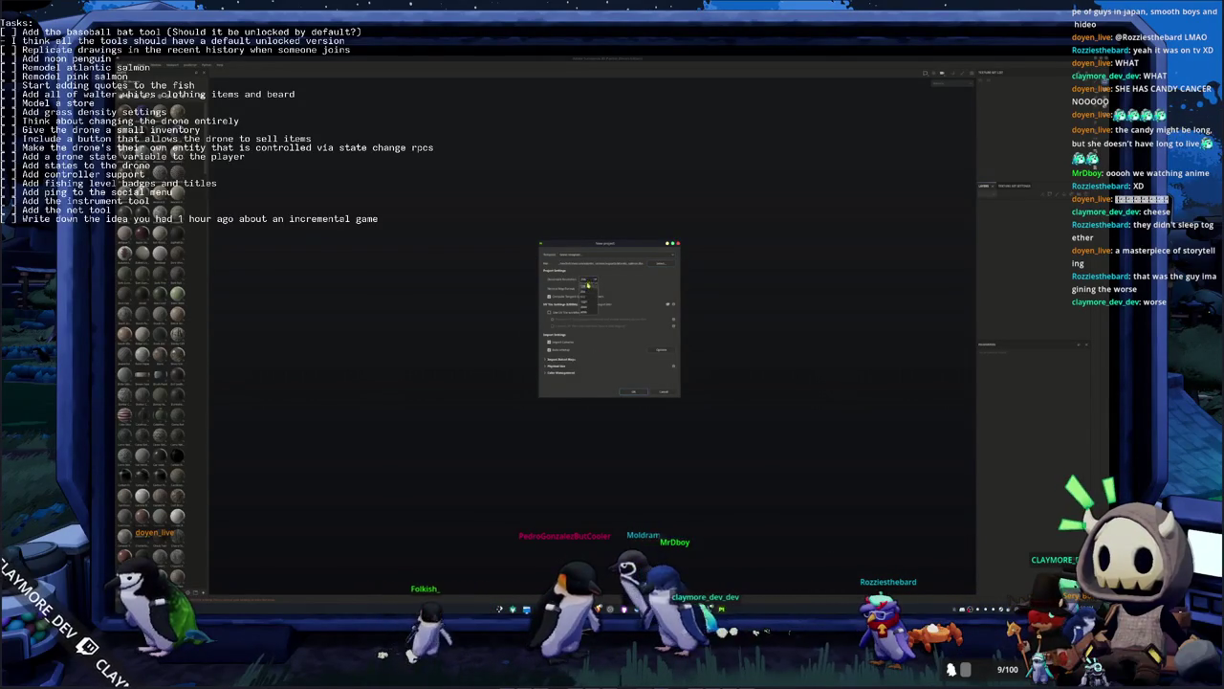
pyautogui.click(642, 393)
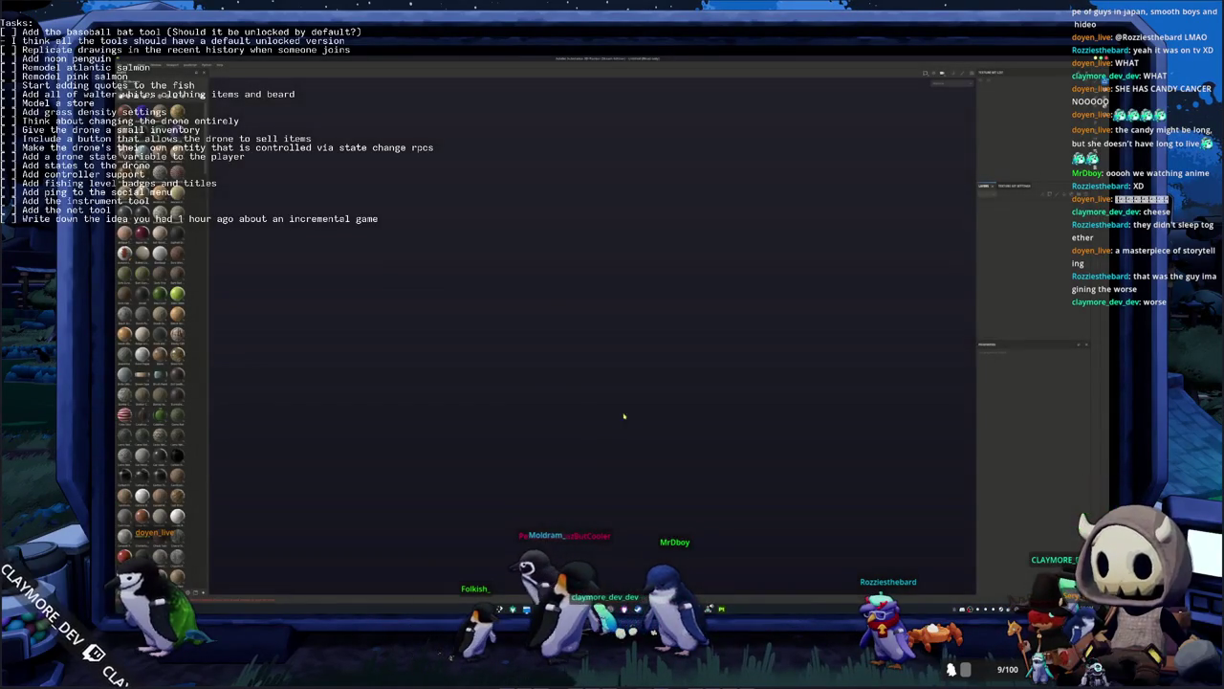
# Turn the salmon to a side view and bring up the file manager at the reference image
pyautogui.keyDown('alt'); pyautogui.moveTo(689, 347); pyautogui.dragTo(584, 407); pyautogui.keyUp('alt')
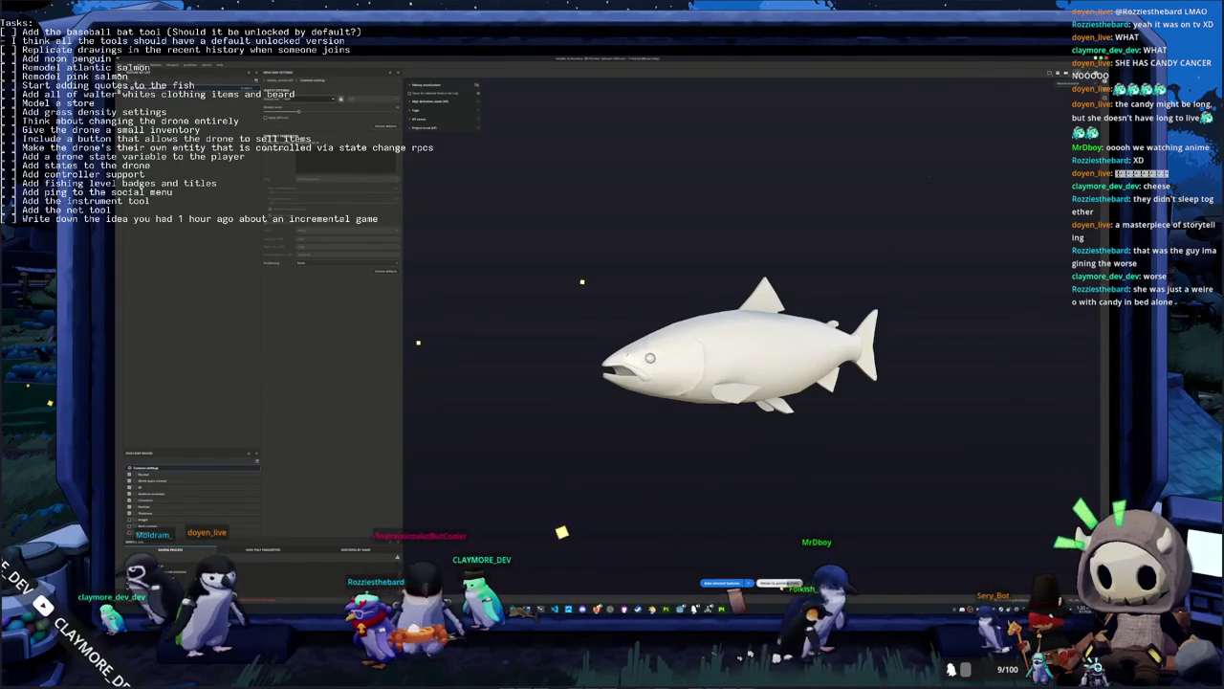
pyautogui.hotkey('alt', 'Tab')
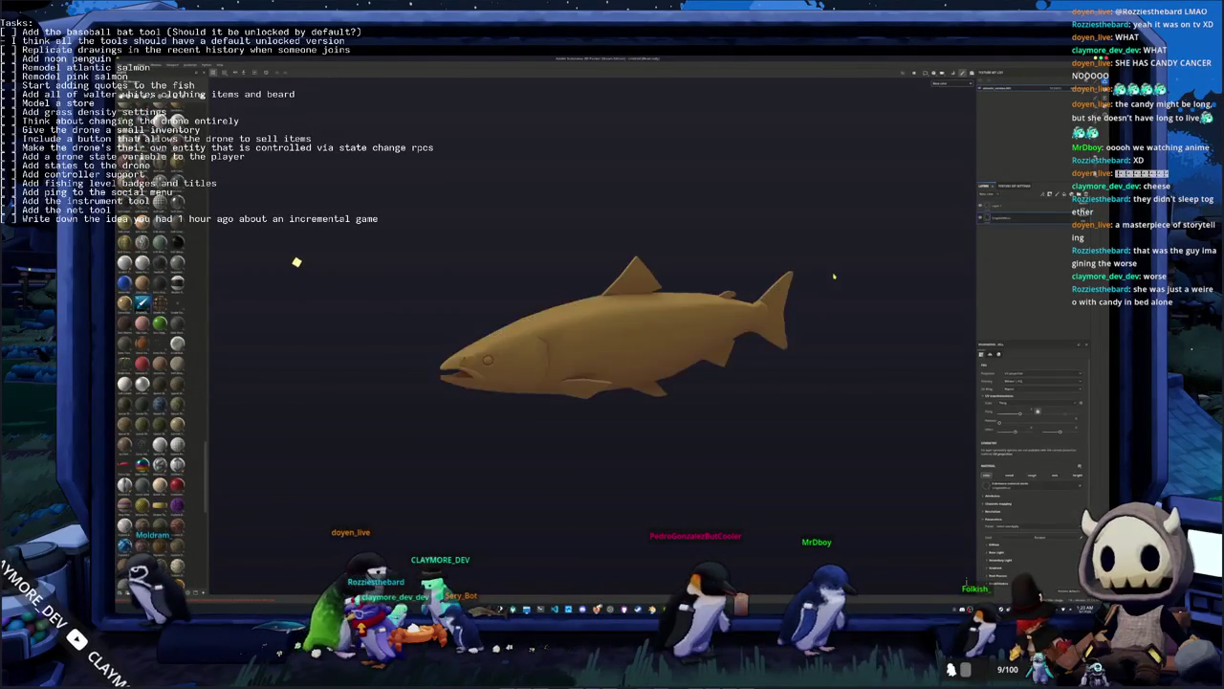
pyautogui.keyDown('alt'); pyautogui.moveTo(834, 276); pyautogui.dragTo(957, 256); pyautogui.keyUp('alt')
pyautogui.keyDown('alt'); pyautogui.moveTo(320, 235); pyautogui.dragTo(684, 354); pyautogui.keyUp('alt')
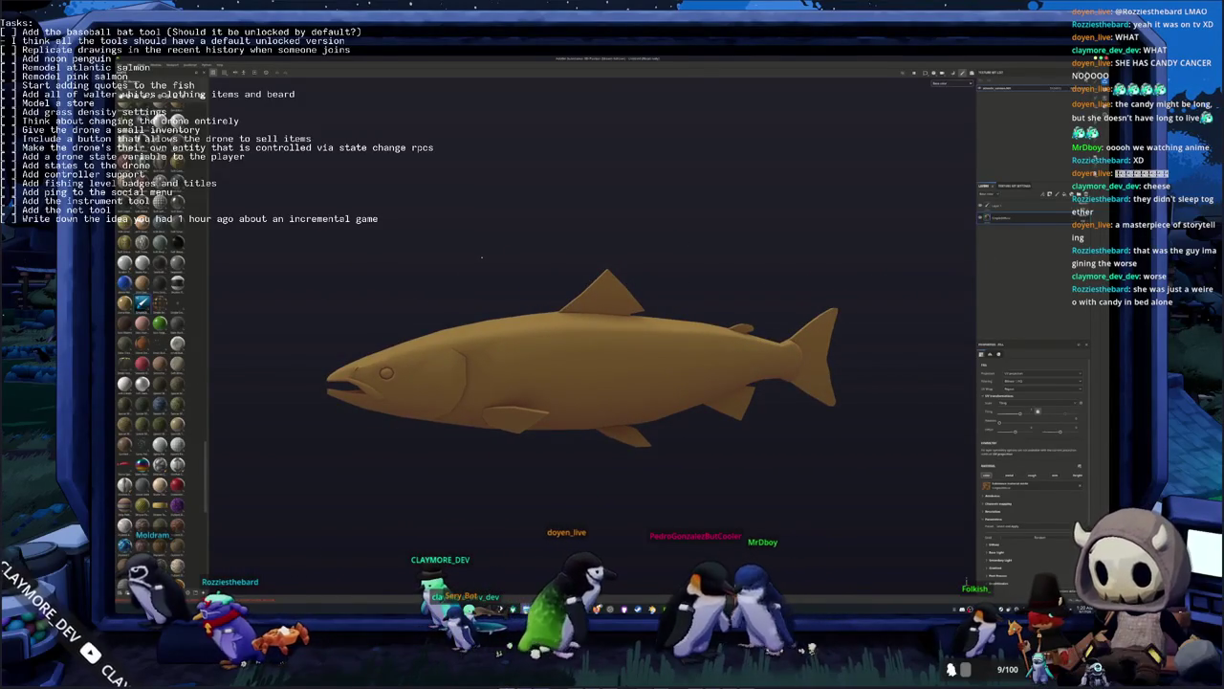
pyautogui.hotkey('alt', 'Tab')
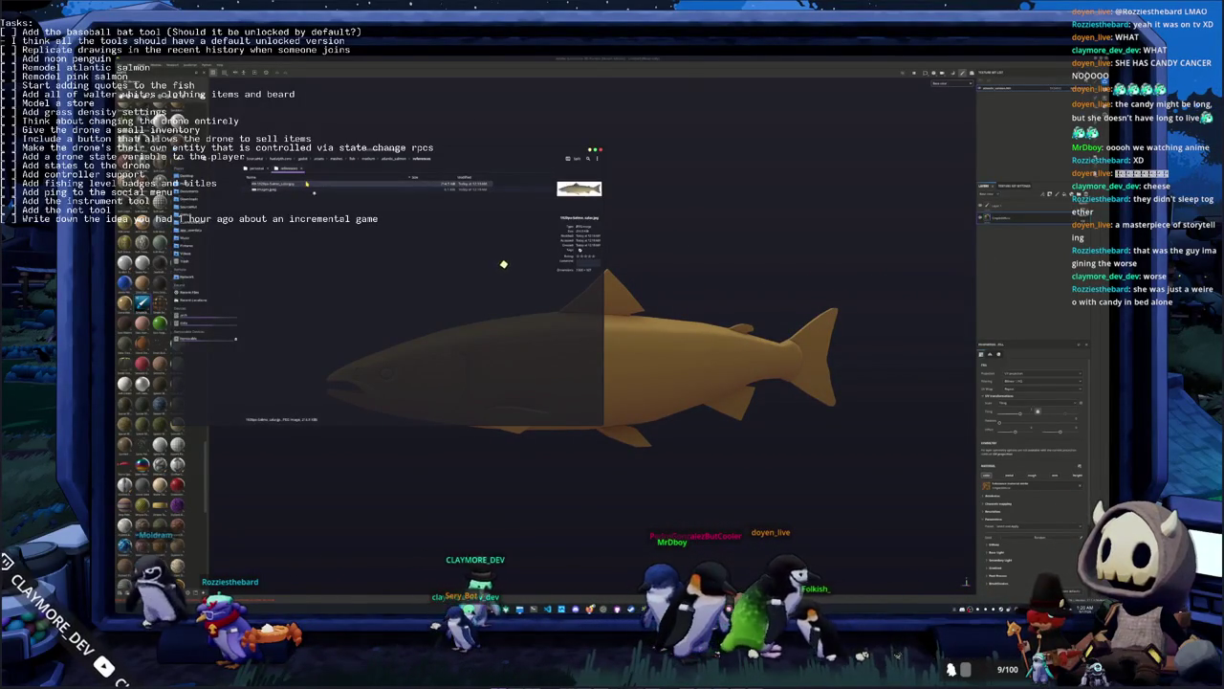
# Open the salmon reference photo, place it at the top-left, and launch KColorChooser
pyautogui.doubleClick(306, 184)
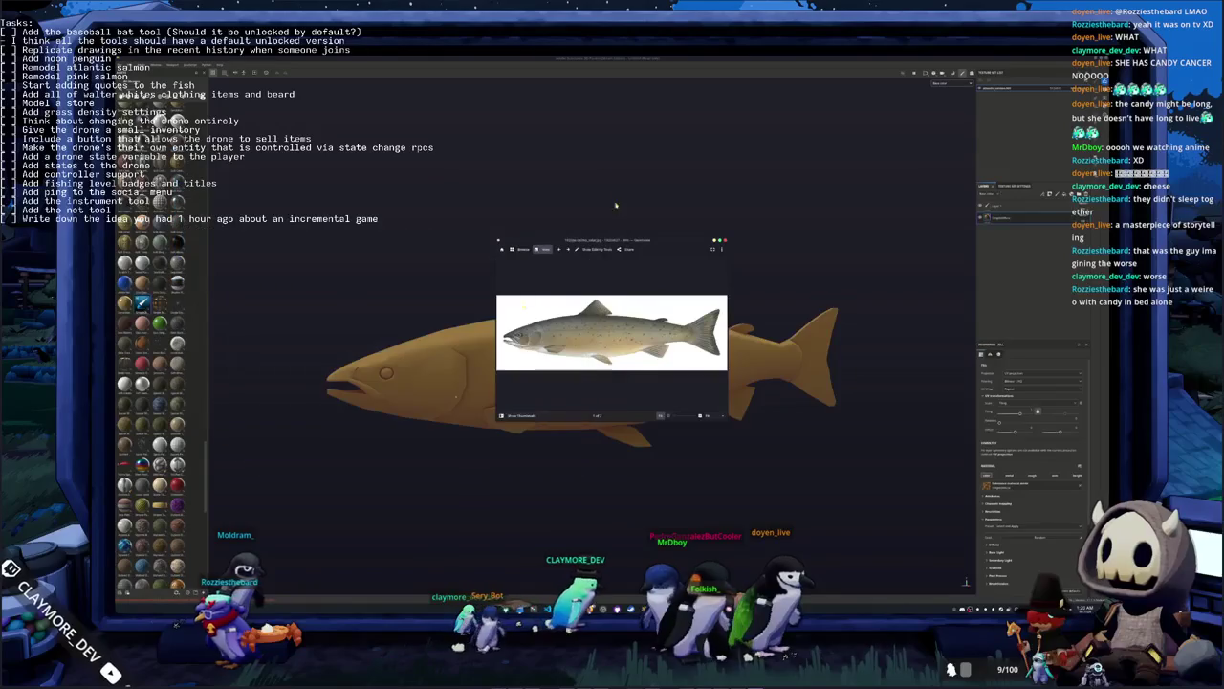
pyautogui.moveTo(618, 245); pyautogui.dragTo(342, 94)
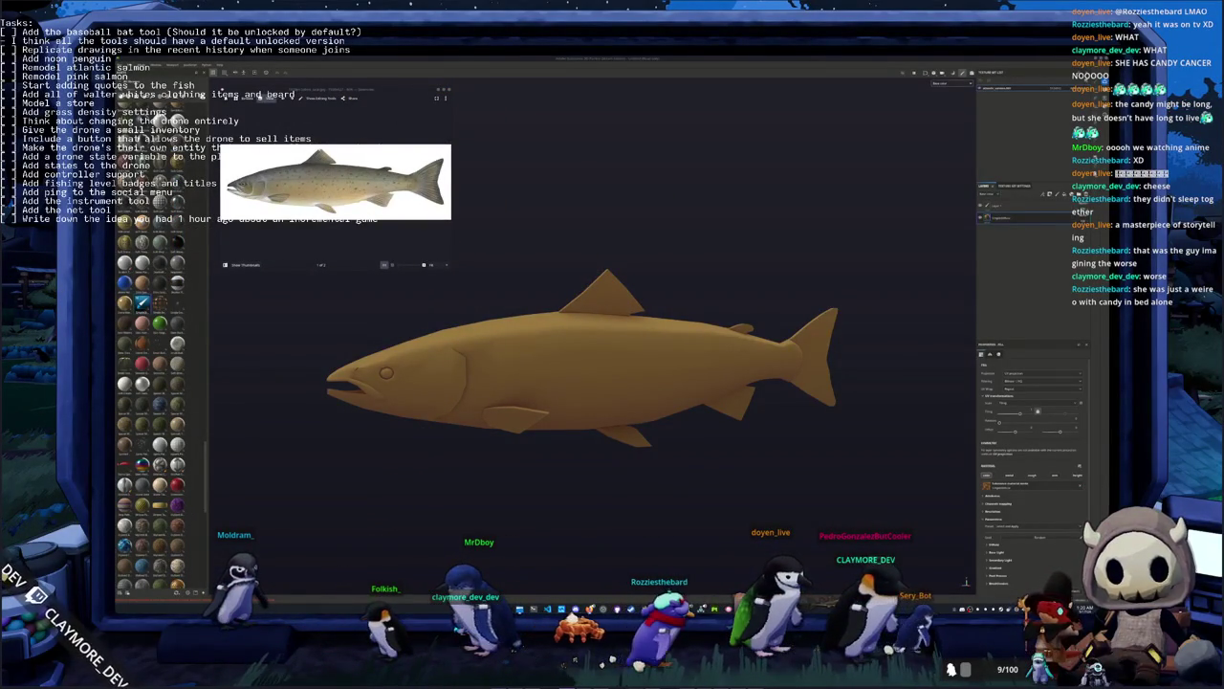
pyautogui.moveTo(820, 302); pyautogui.dragTo(711, 355, button='middle')
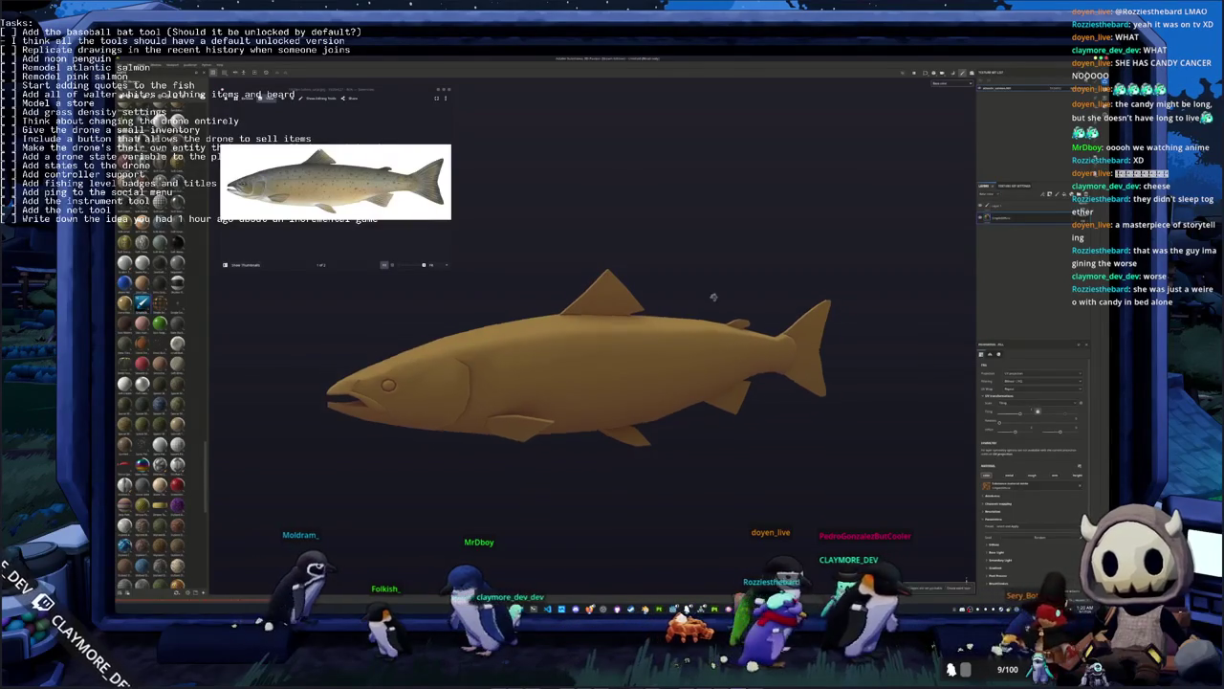
pyautogui.press('super')
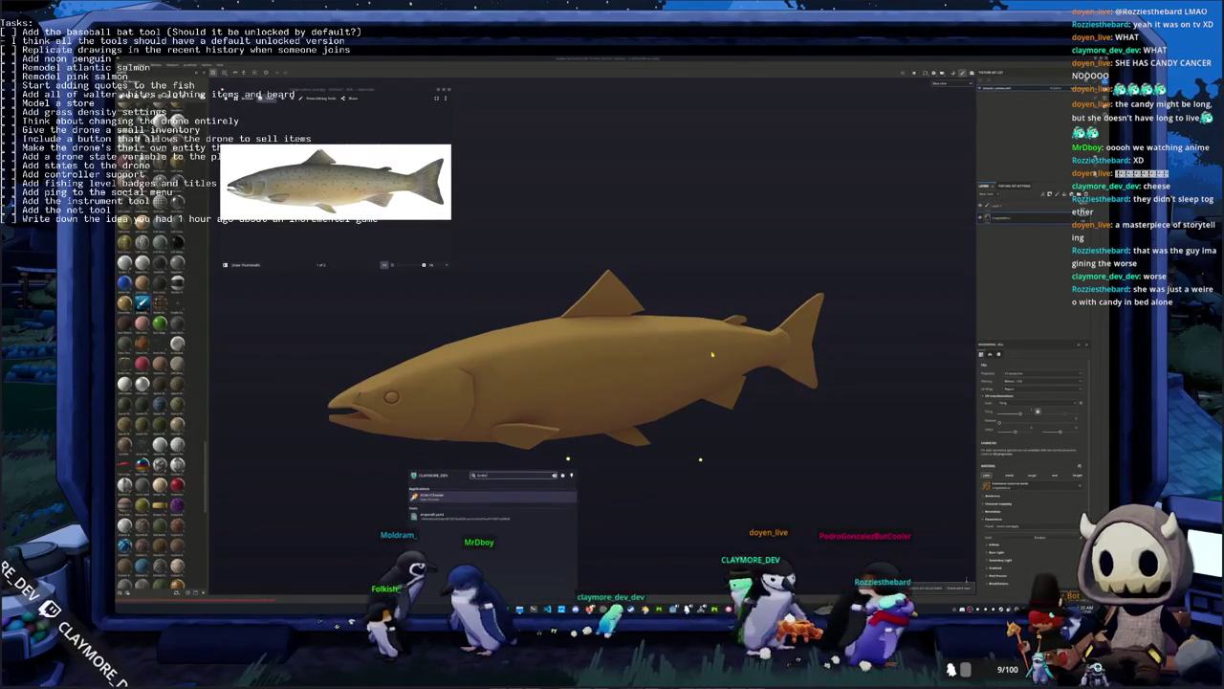
pyautogui.press('Return')
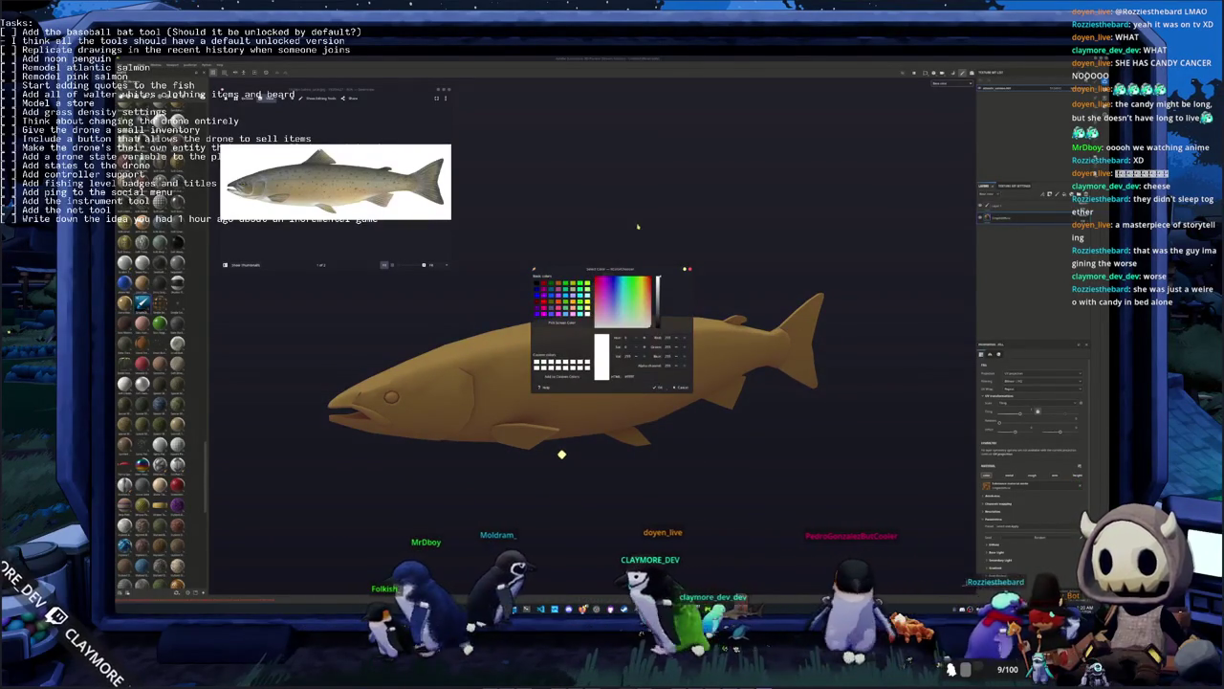
# Sample the reference salmon's grey with the colour chooser's screen picker
pyautogui.moveTo(588, 270); pyautogui.dragTo(512, 90)
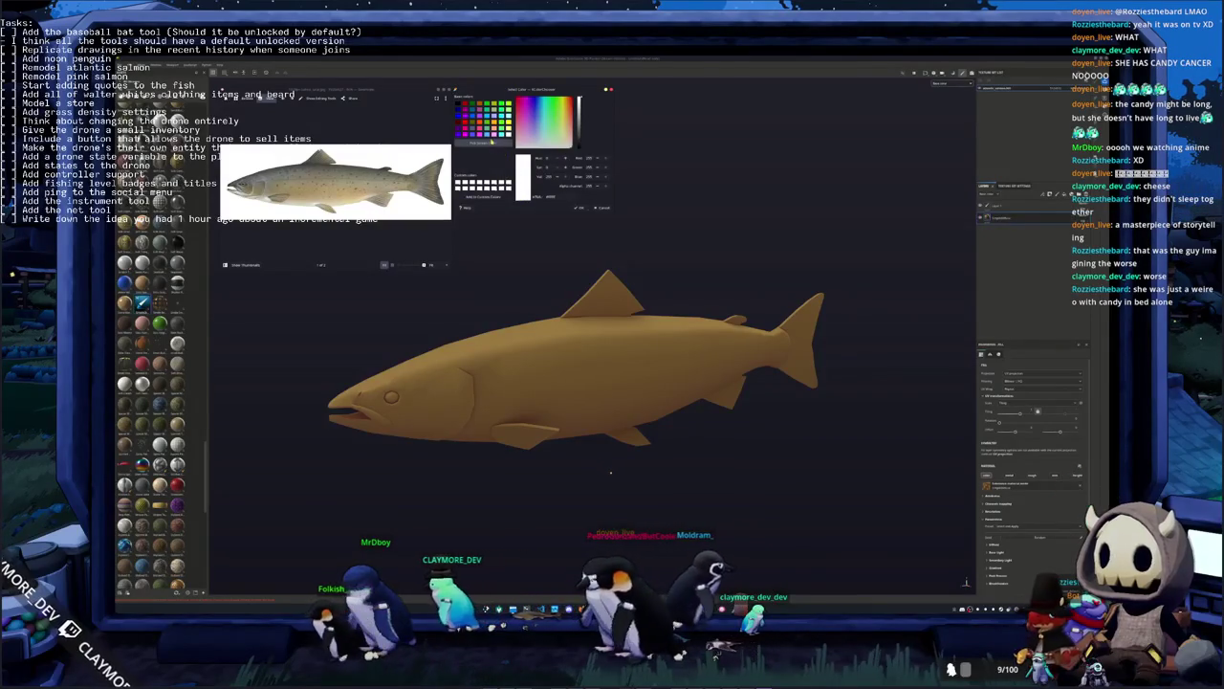
pyautogui.click(491, 140)
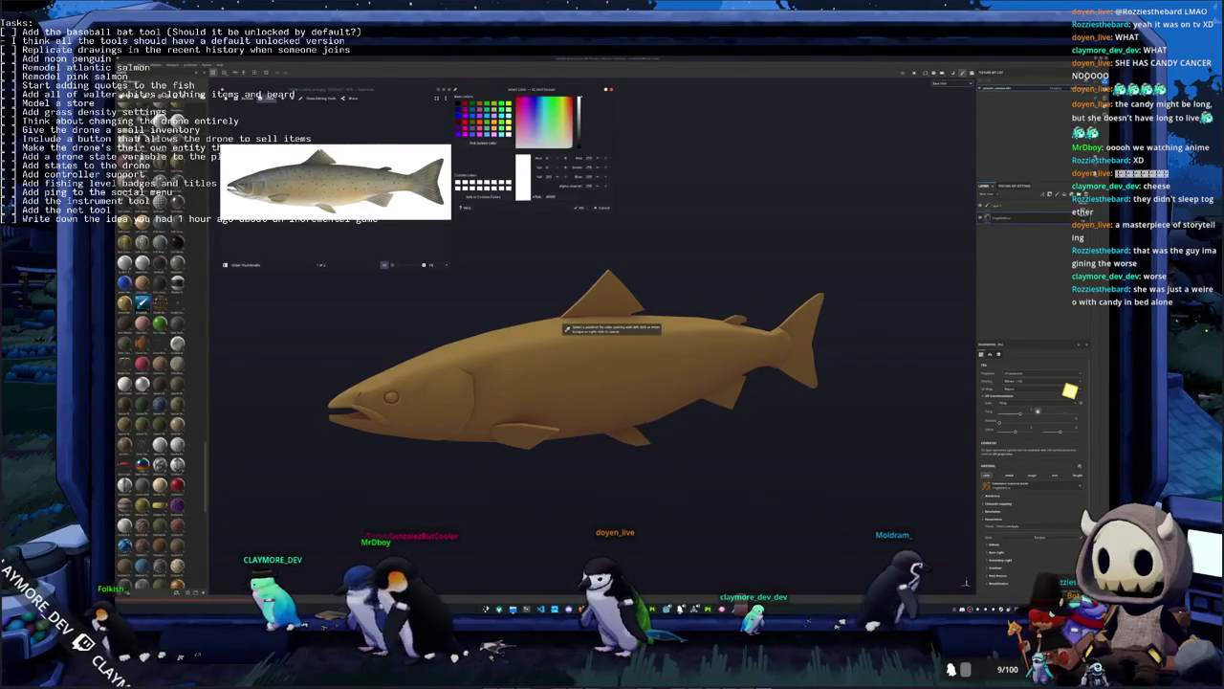
pyautogui.click(534, 196)
# Set the fill's base colour to a near-white with a slight blue hue shift
pyautogui.scroll(-3, 1062, 394)
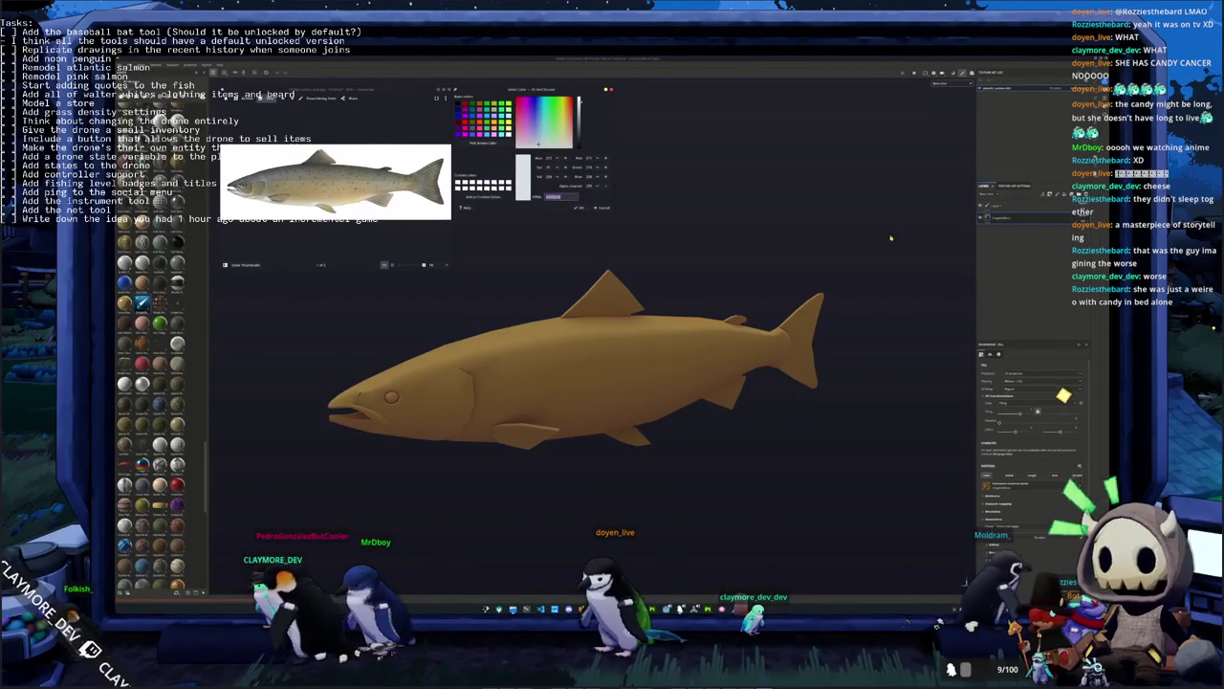
pyautogui.click(995, 465)
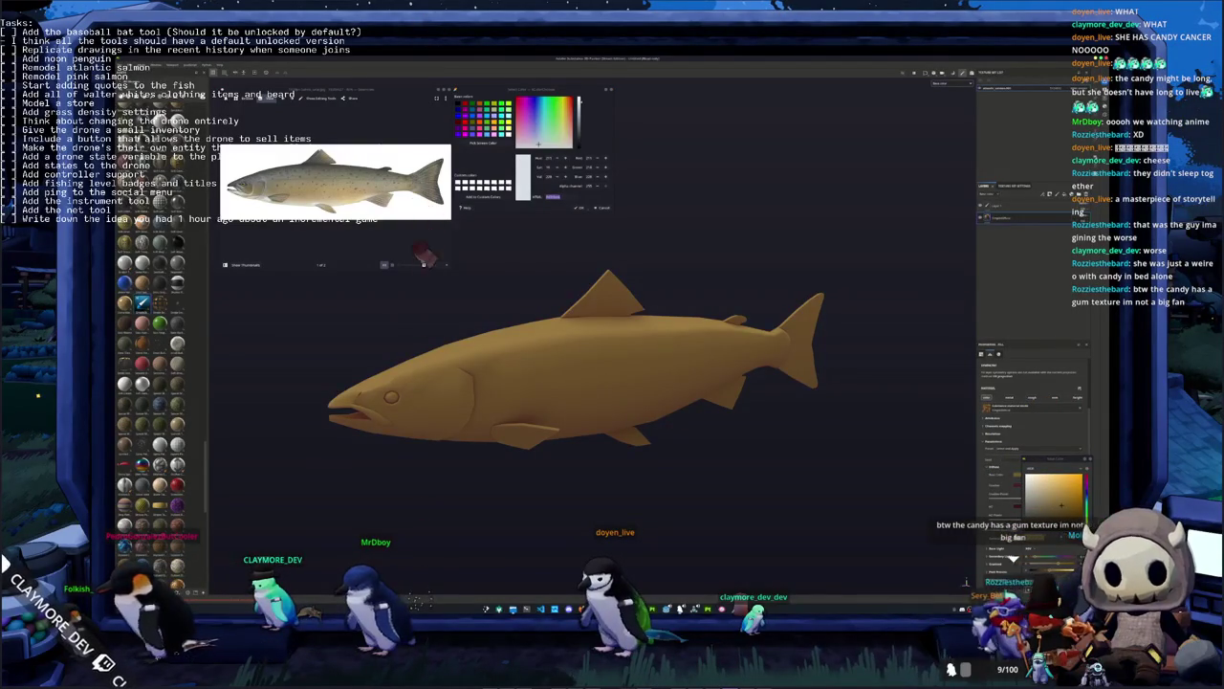
pyautogui.click(1052, 488)
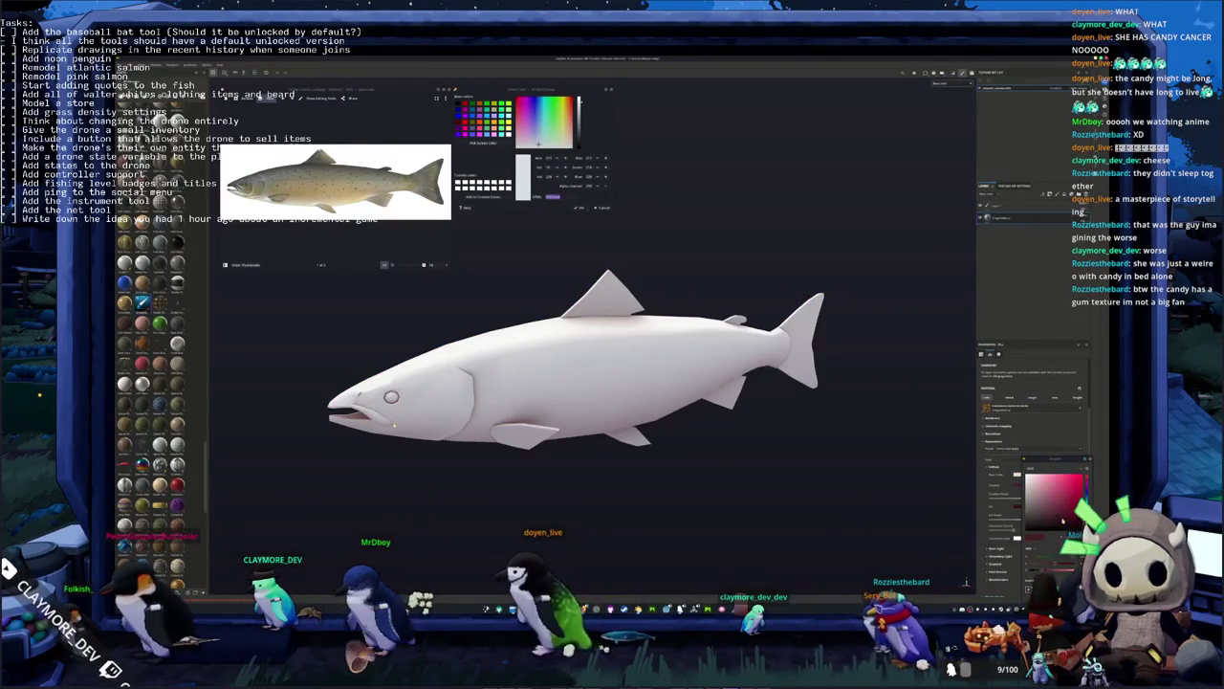
pyautogui.moveTo(1087, 478); pyautogui.dragTo(1087, 507)
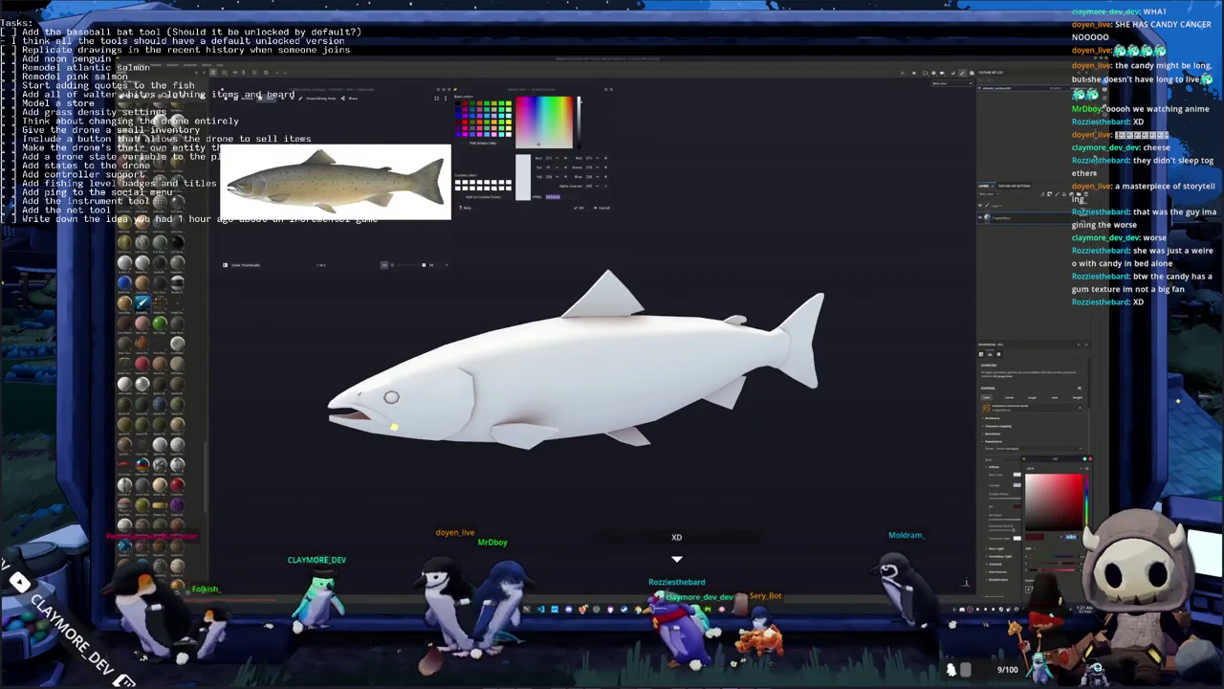
pyautogui.moveTo(1035, 485); pyautogui.dragTo(1038, 496)
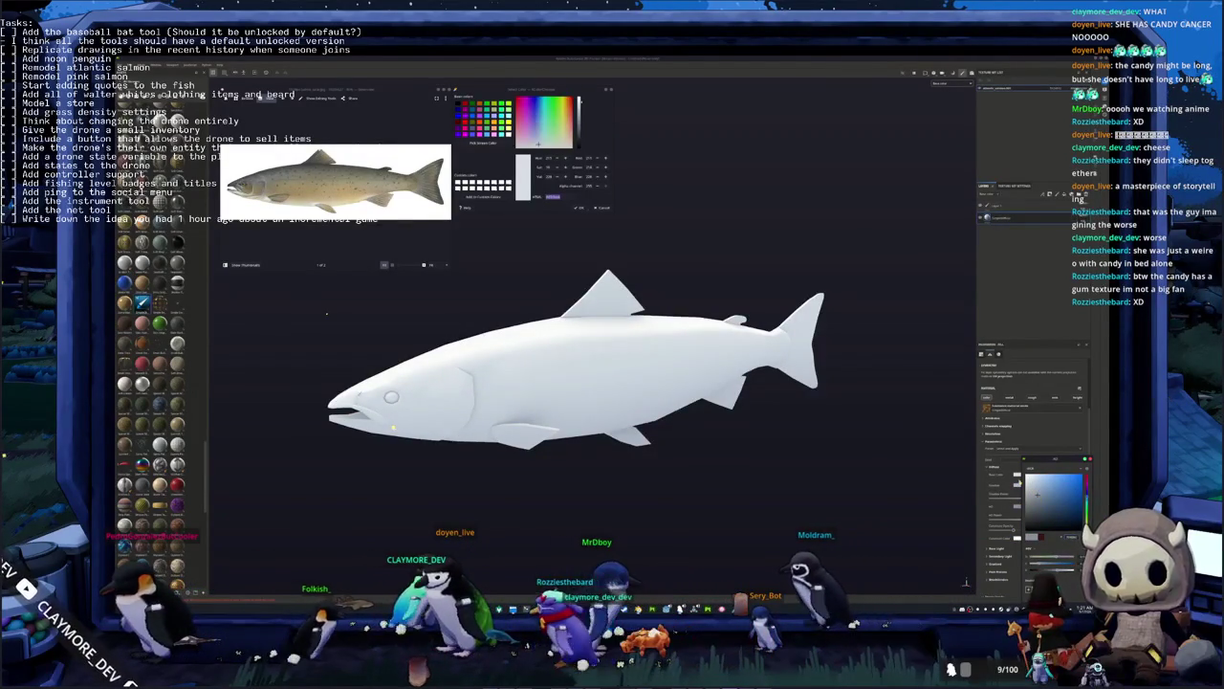
pyautogui.moveTo(392, 427)
pyautogui.keyDown('alt'); pyautogui.mouseDown()
pyautogui.moveTo(770, 351)
pyautogui.moveTo(784, 359)
pyautogui.mouseUp(); pyautogui.keyUp('alt')
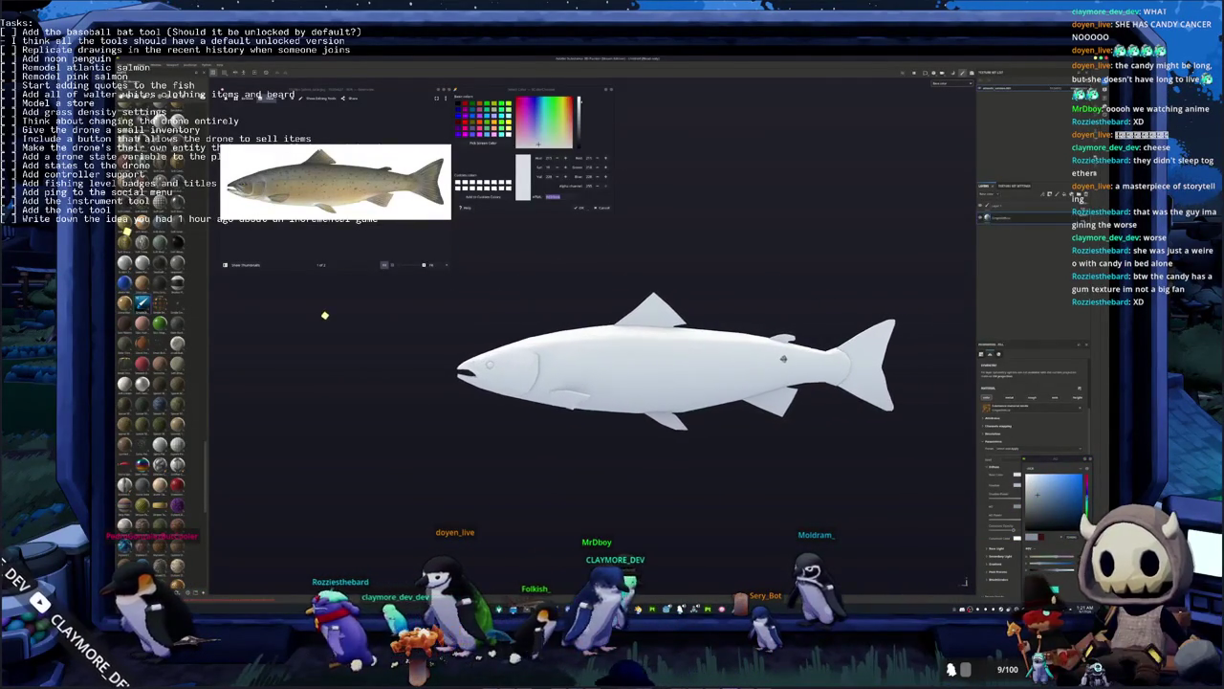
# Add a layer and apply a tan sampled from the reference photo as its base colour
pyautogui.click(1016, 218)
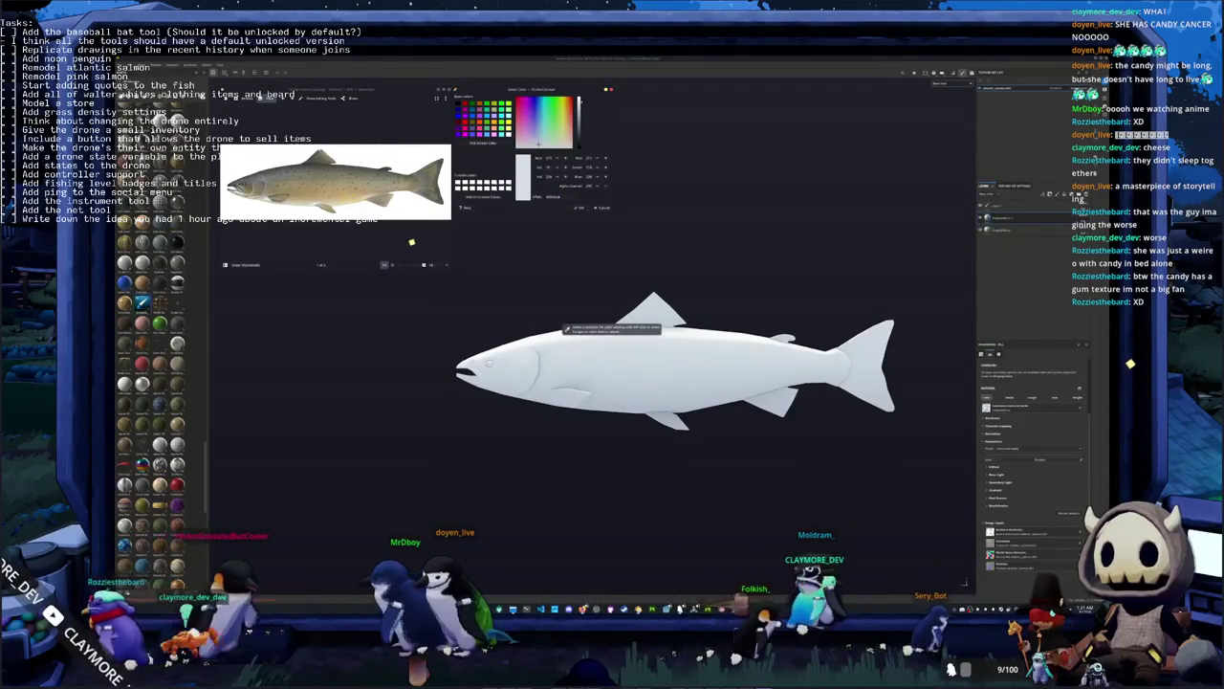
pyautogui.click(344, 197)
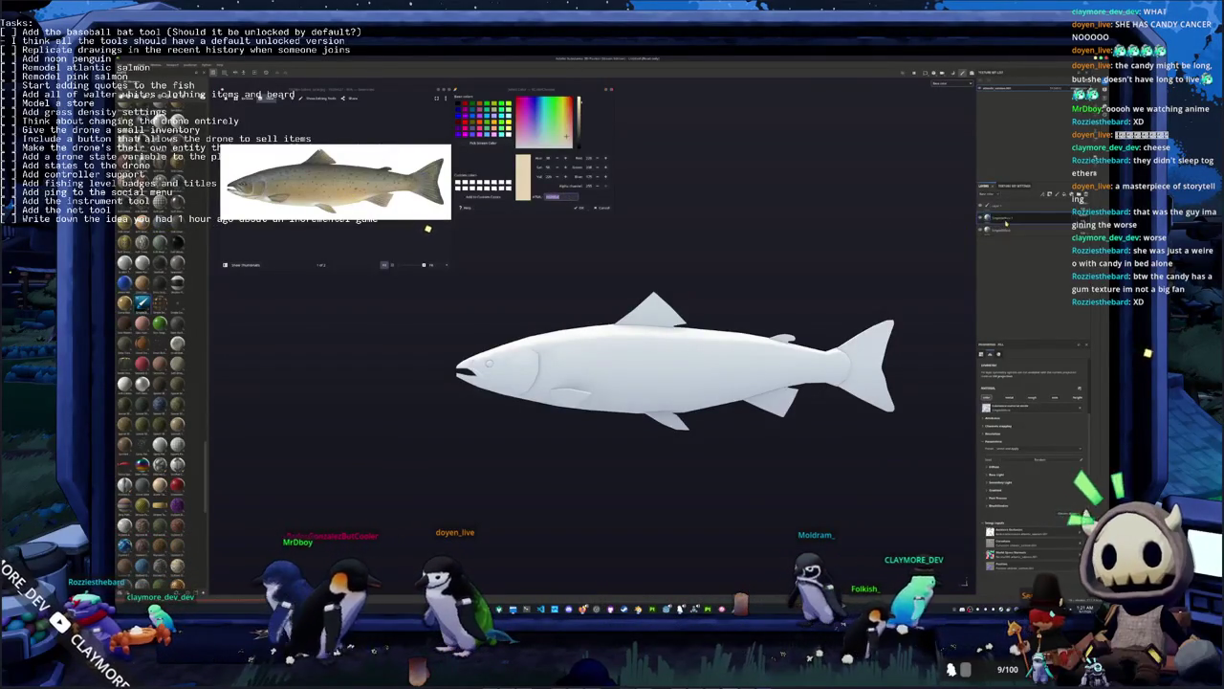
pyautogui.click(995, 466)
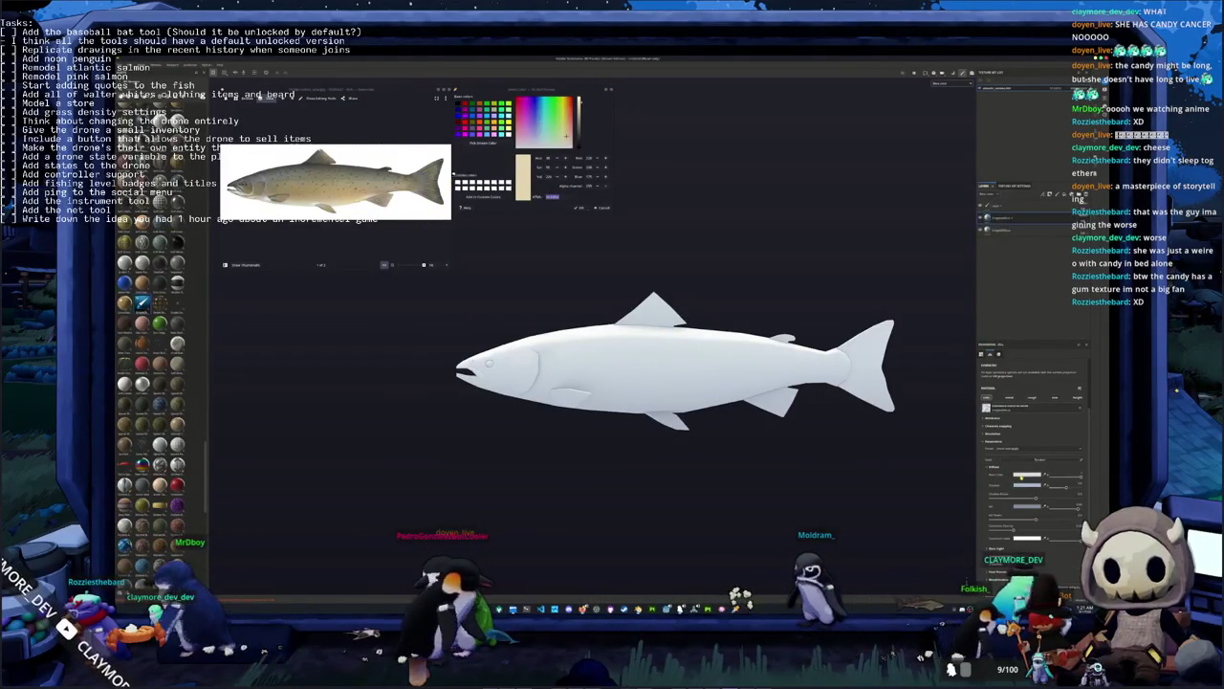
pyautogui.click(1026, 475)
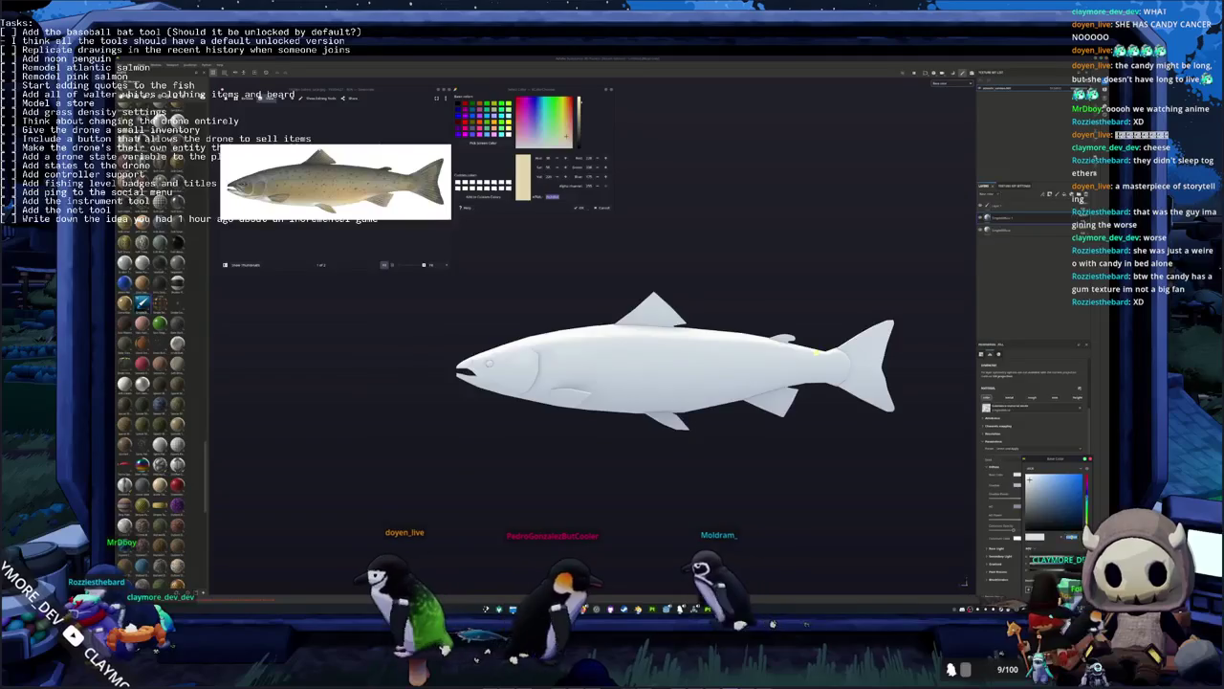
pyautogui.click(1034, 485)
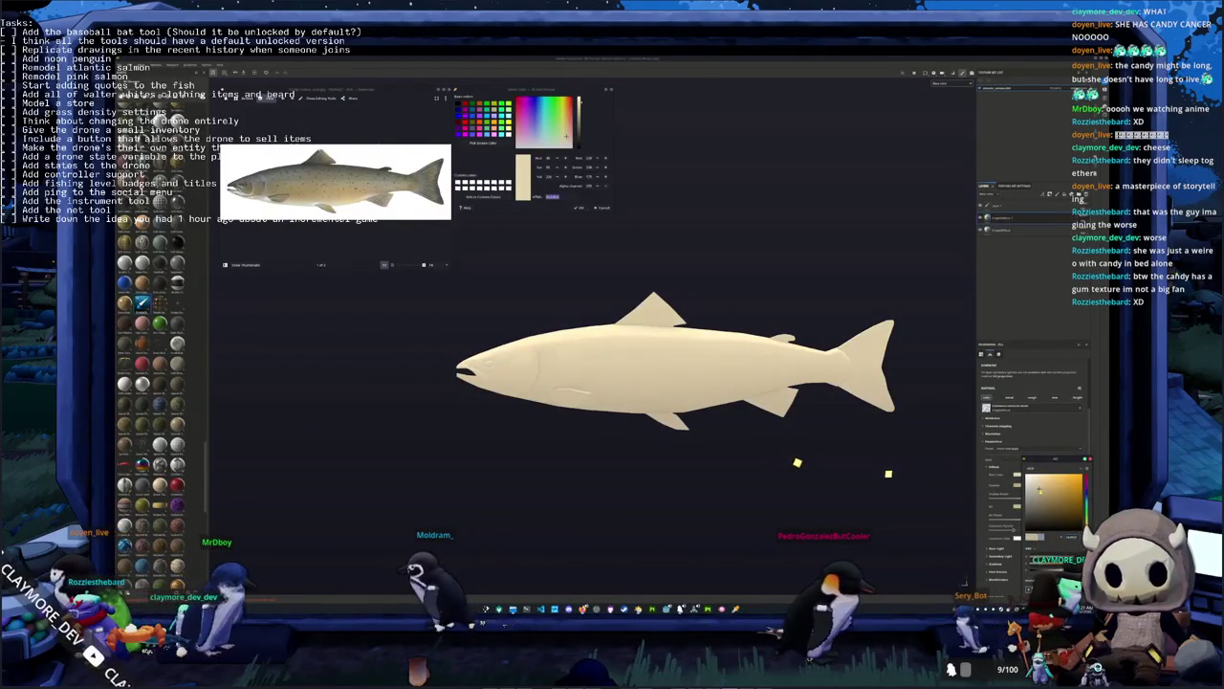
# Add a generator to the layer and lower its highlight for even cream shading
pyautogui.click(993, 216)
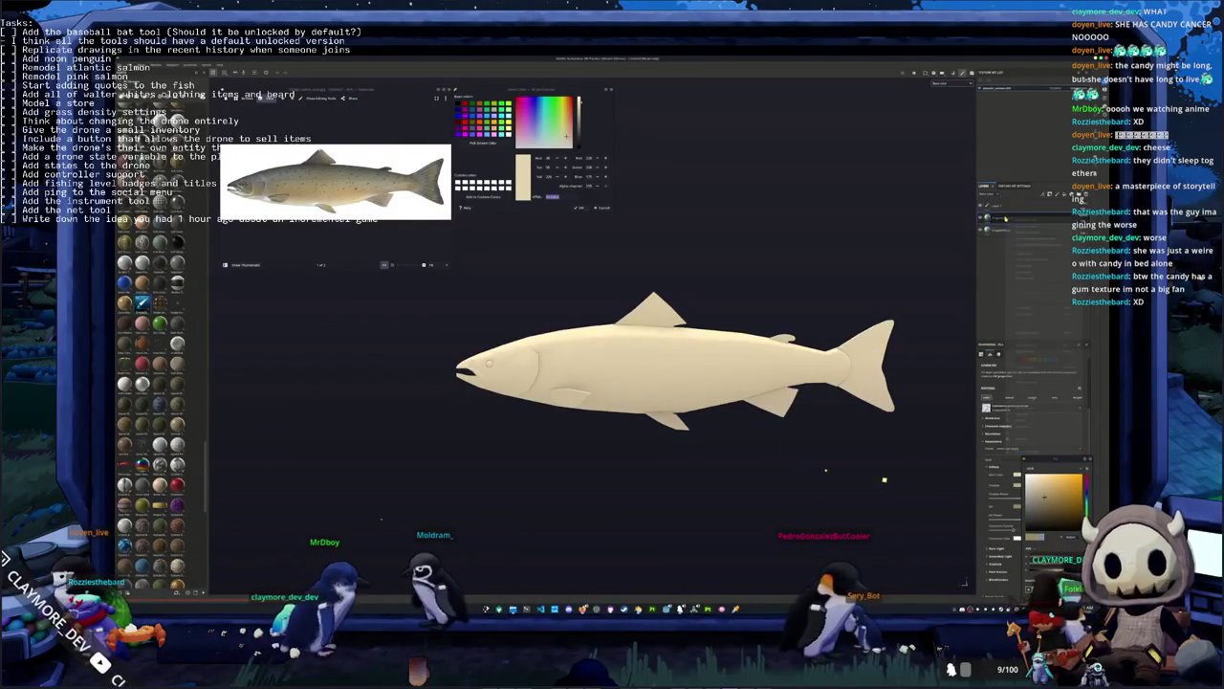
pyautogui.rightClick(992, 218)
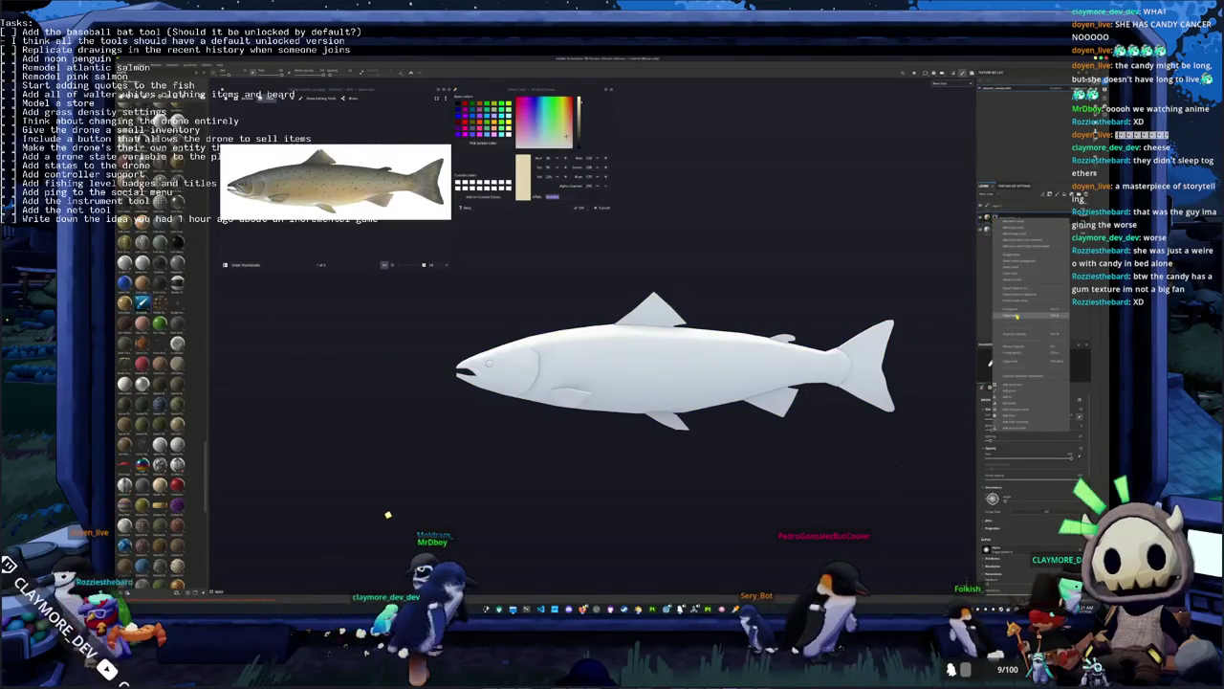
pyautogui.click(1009, 396)
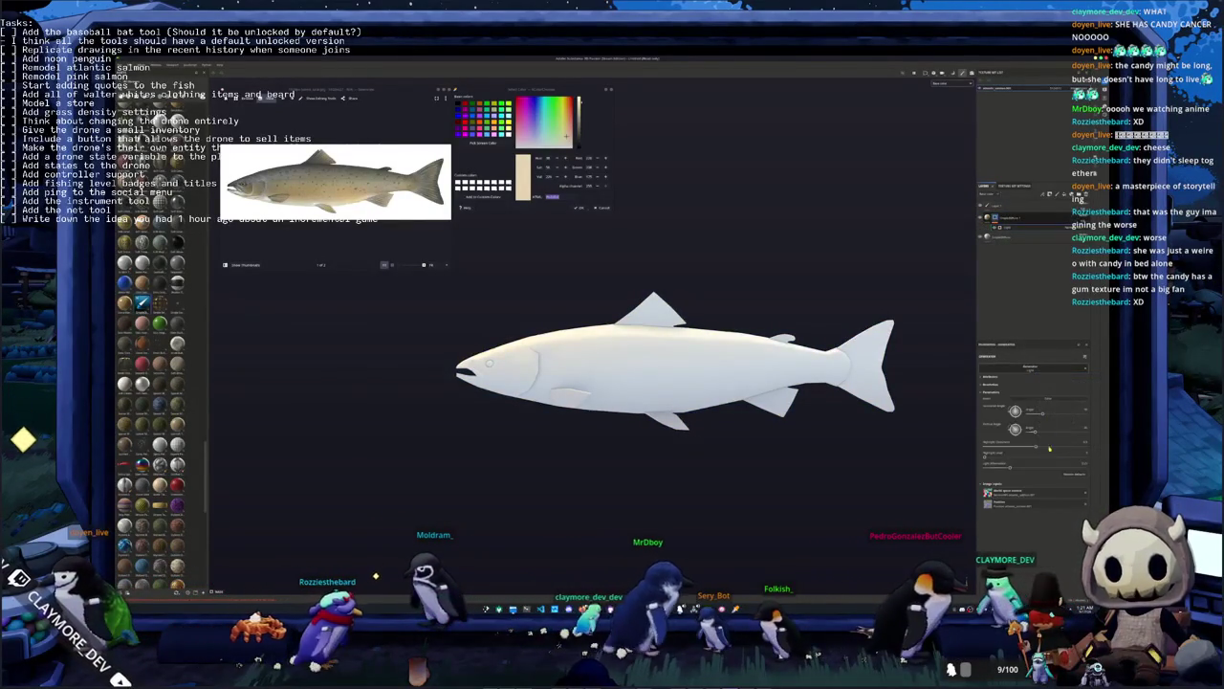
pyautogui.click(1069, 401)
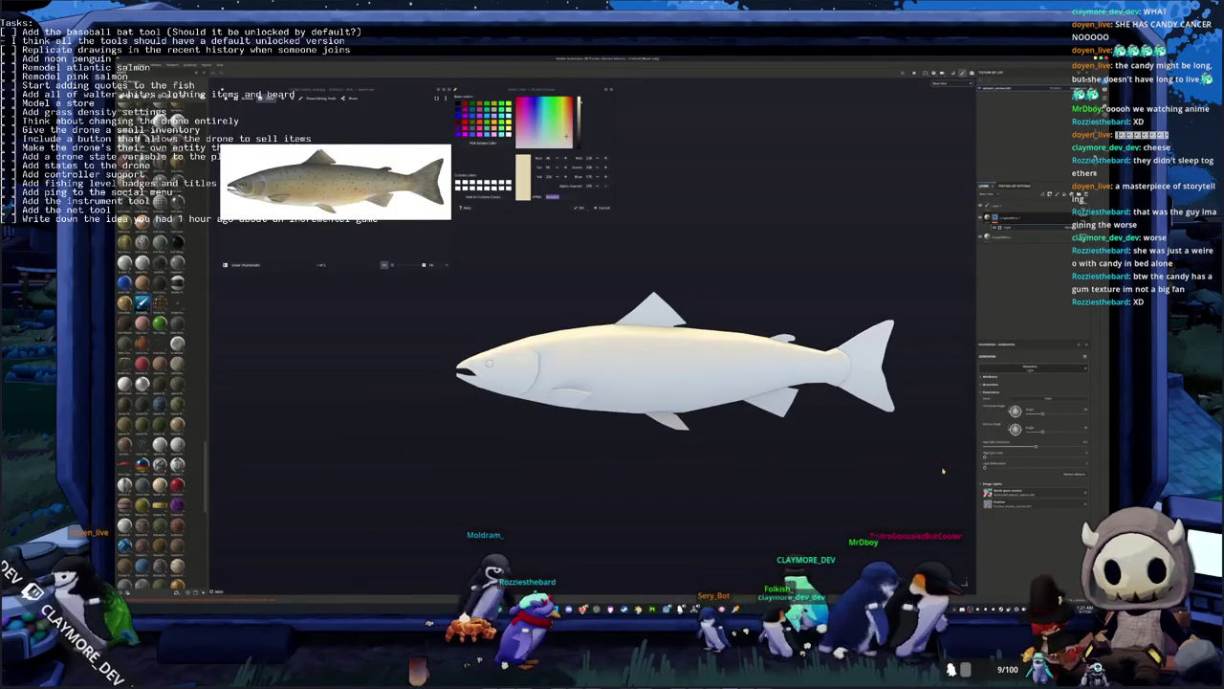
pyautogui.moveTo(1035, 448); pyautogui.dragTo(985, 447)
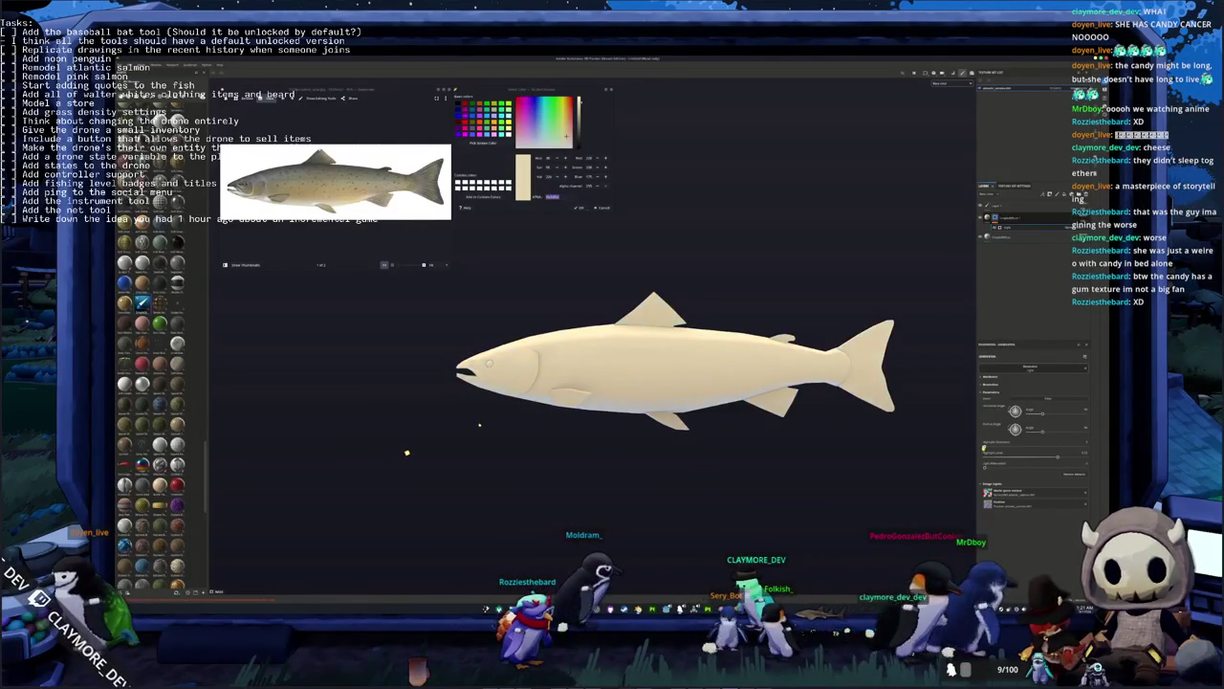
pyautogui.moveTo(843, 438)
pyautogui.keyDown('alt'); pyautogui.mouseDown()
pyautogui.moveTo(924, 444)
pyautogui.moveTo(787, 426)
pyautogui.moveTo(822, 421)
pyautogui.mouseUp(); pyautogui.keyUp('alt')
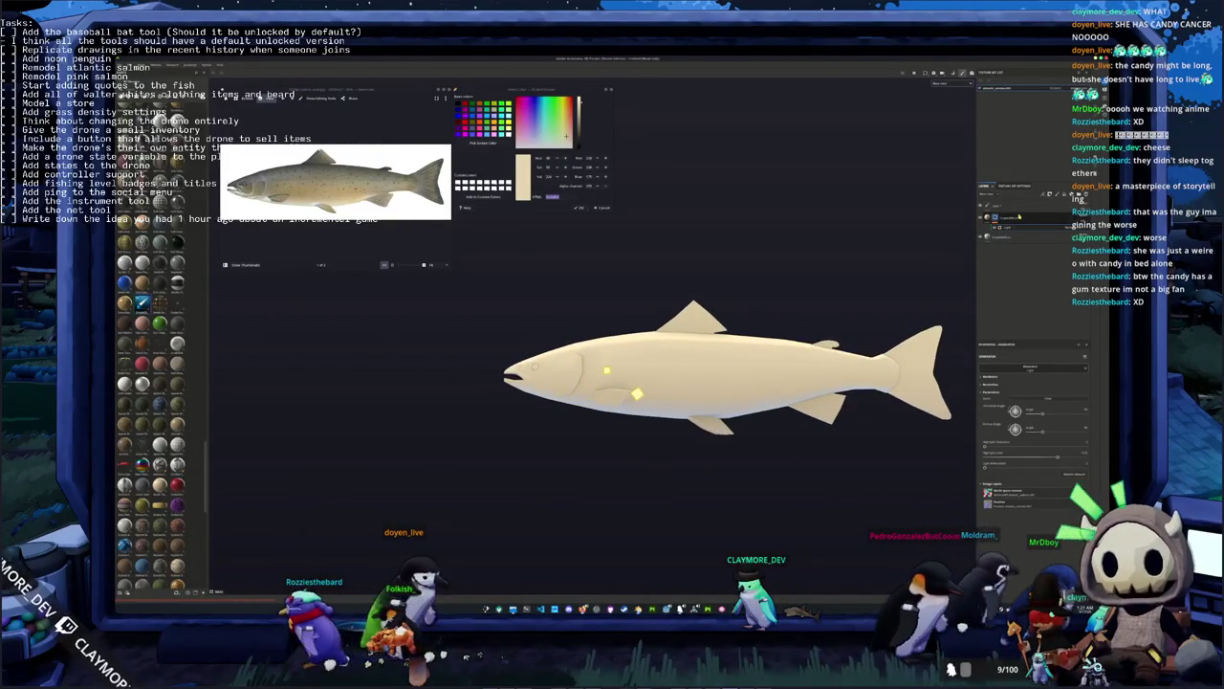
# Darken the fill layer's tan base colour
pyautogui.press('1')
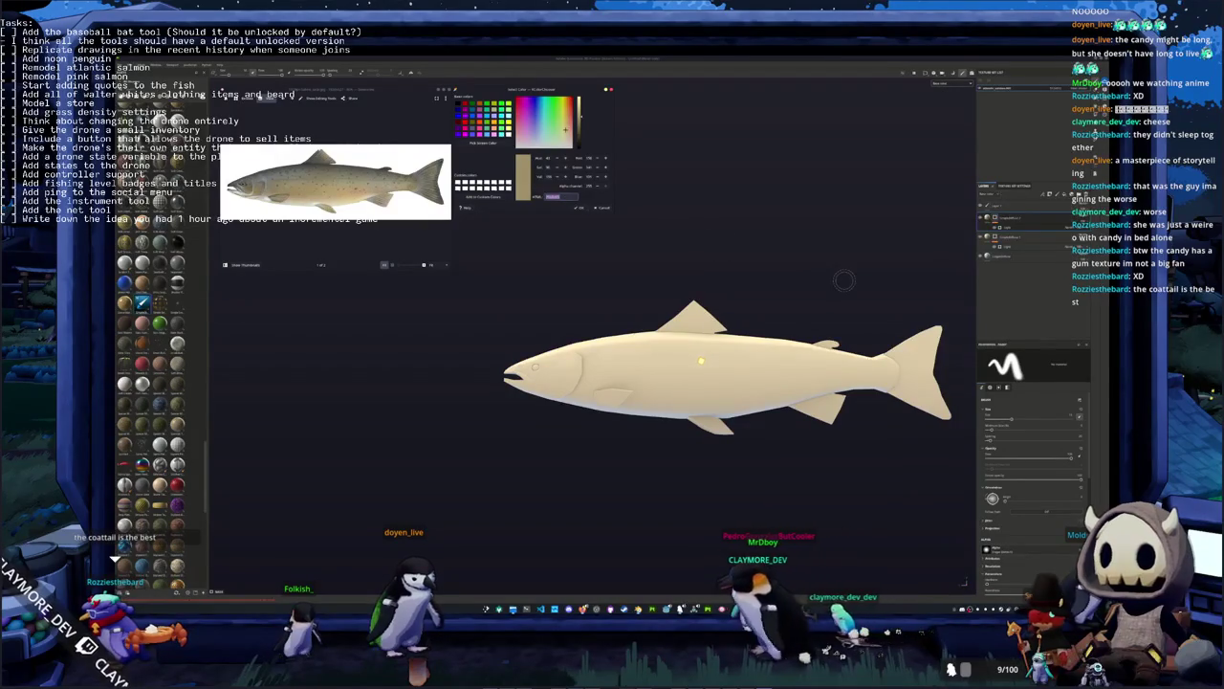
pyautogui.click(1014, 218)
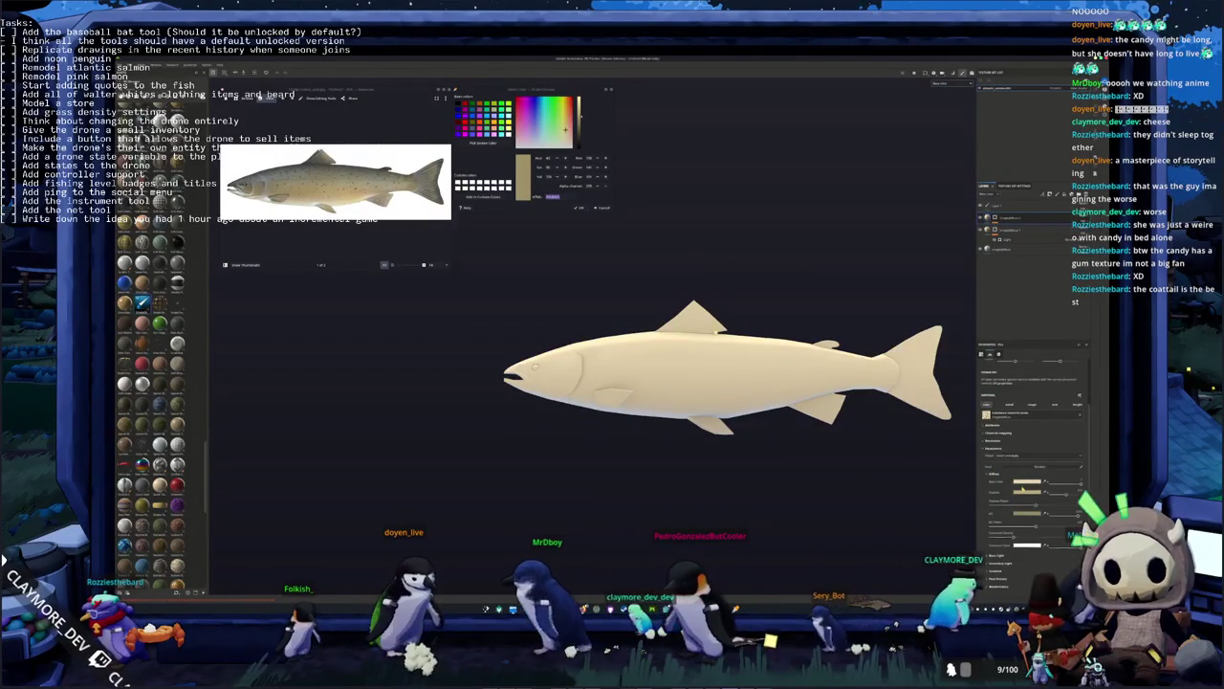
pyautogui.click(1027, 481)
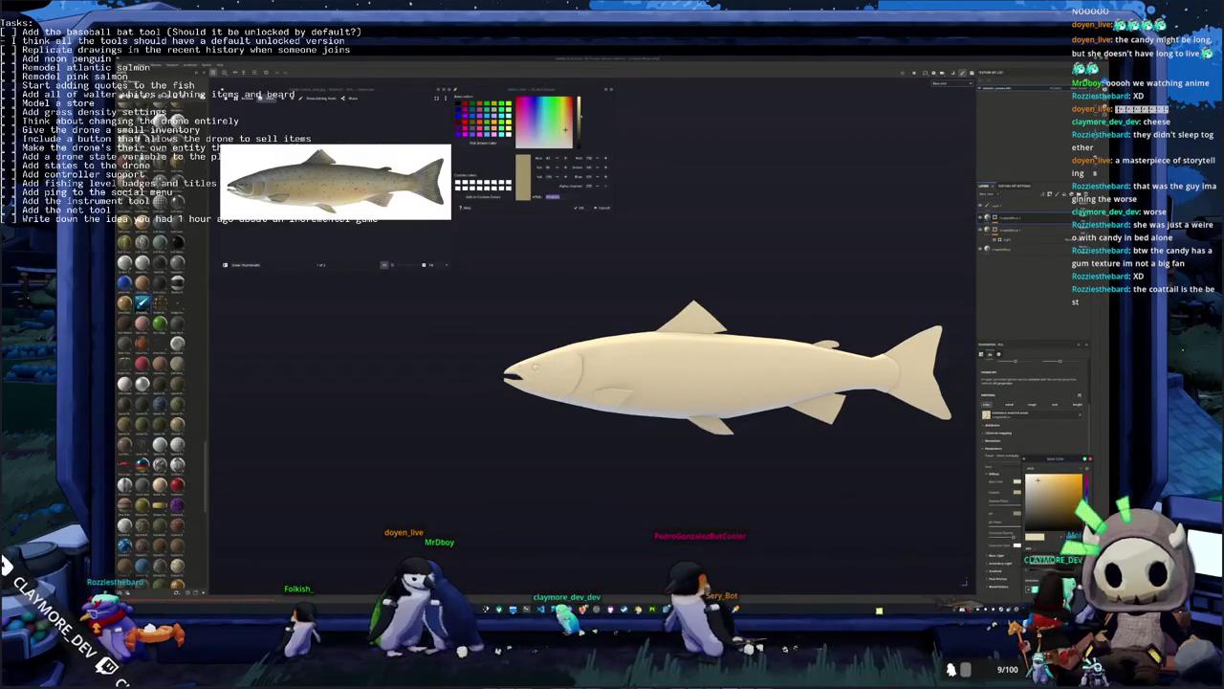
pyautogui.click(1045, 515)
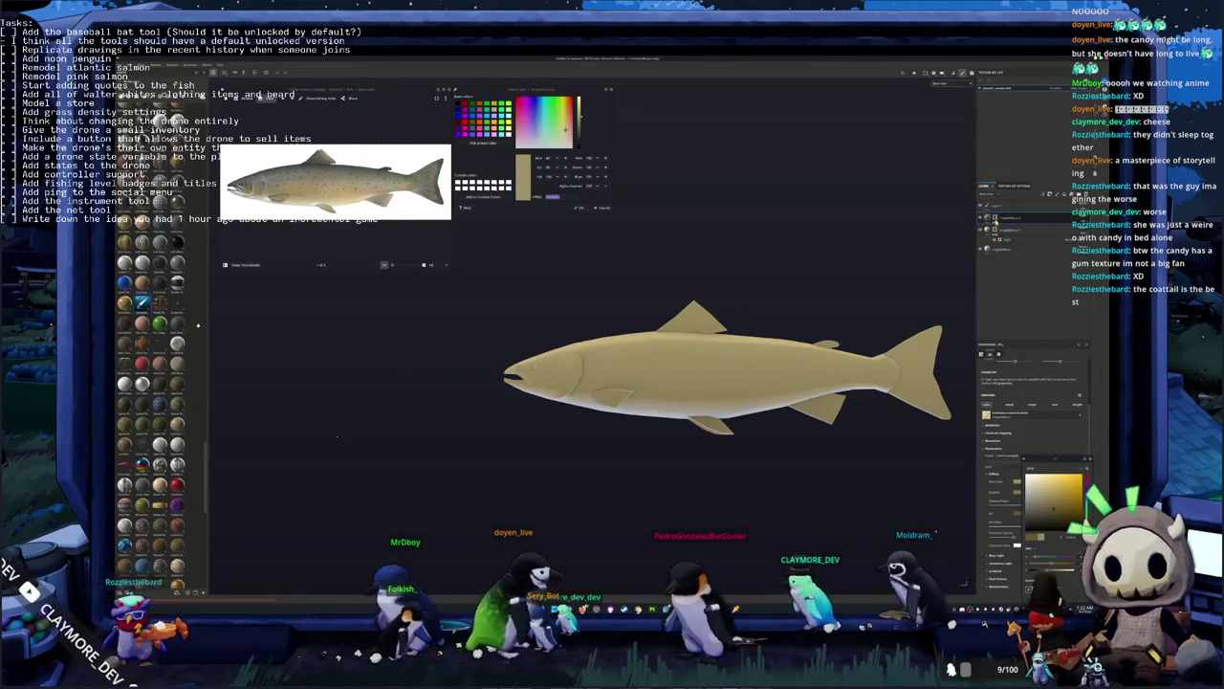
# Slightly adjust the generator's lighting on the salmon, then reselect the fill layer
pyautogui.click(1000, 247)
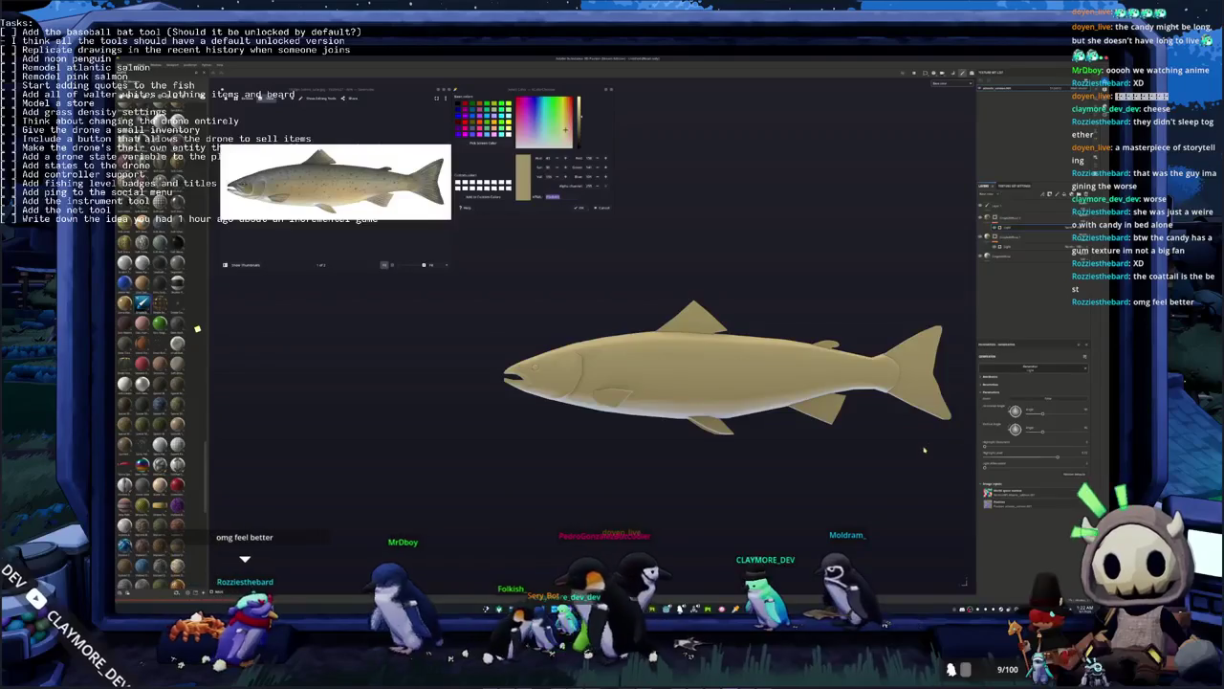
pyautogui.moveTo(1052, 457); pyautogui.dragTo(1039, 458)
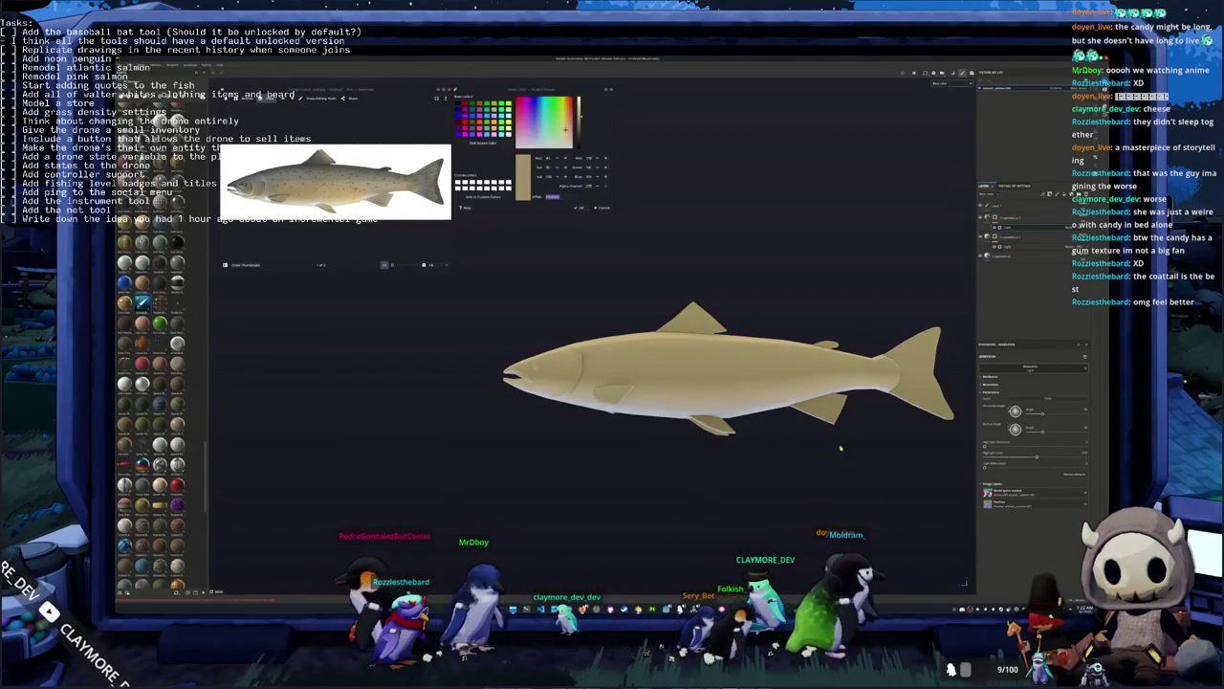
pyautogui.keyDown('alt'); pyautogui.moveTo(840, 447); pyautogui.dragTo(831, 459); pyautogui.keyUp('alt')
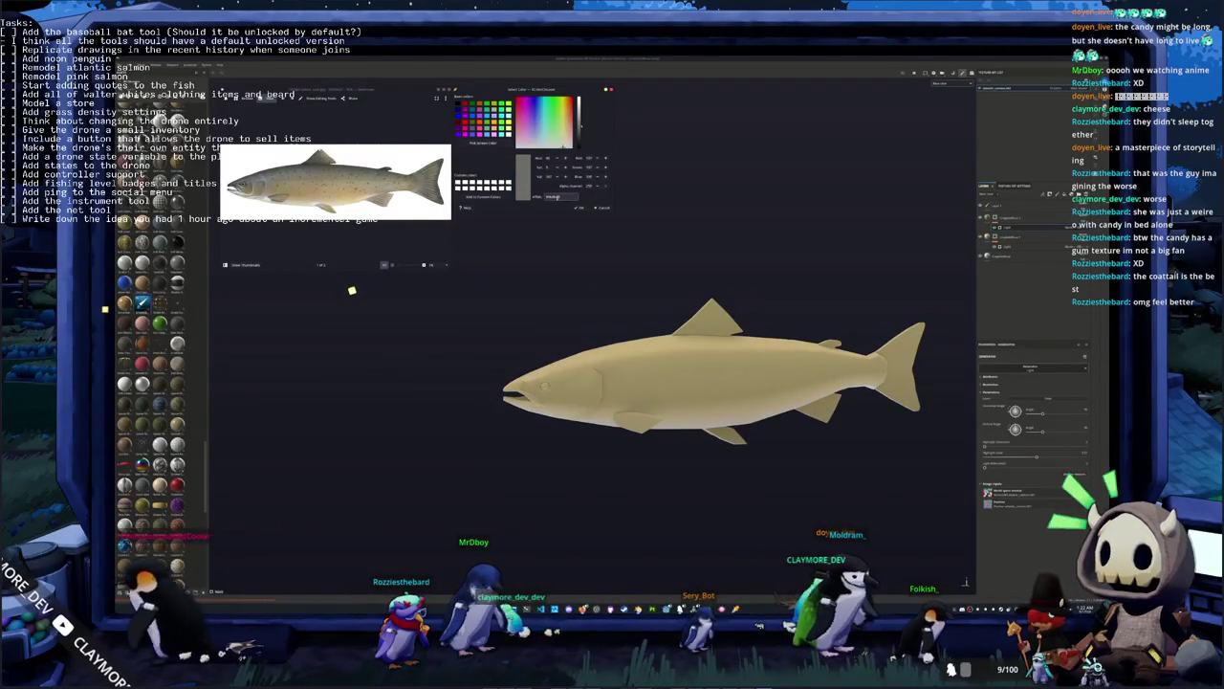
pyautogui.click(1020, 224)
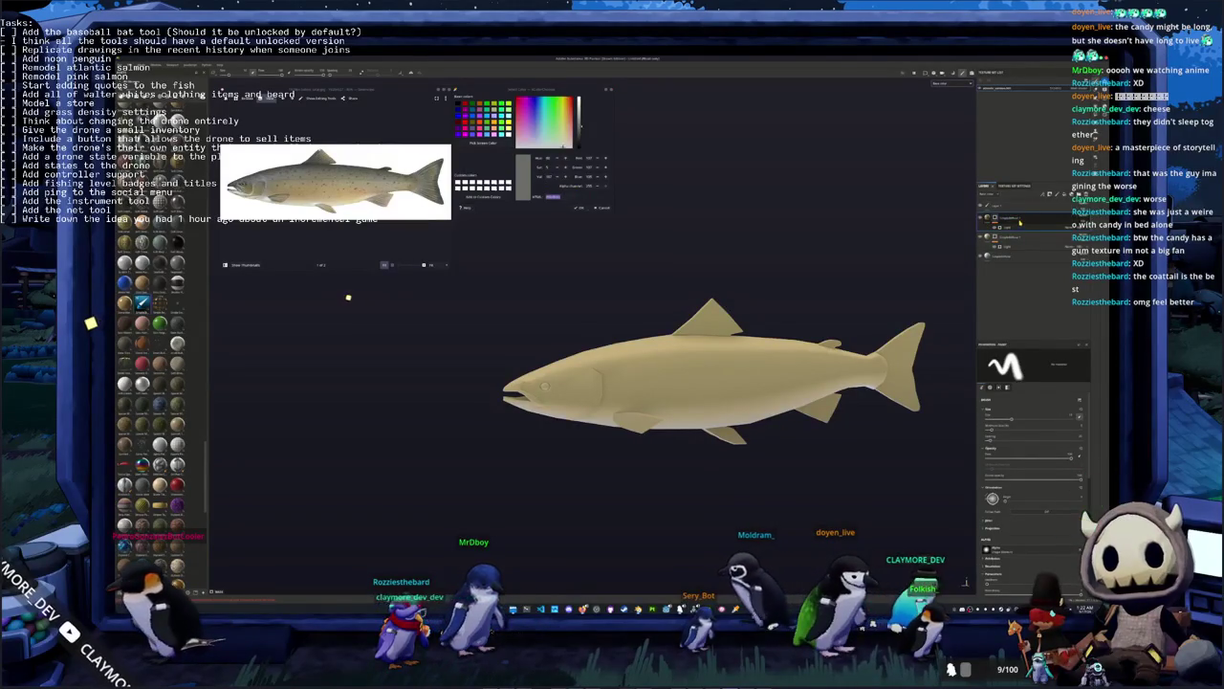
pyautogui.click(1003, 312)
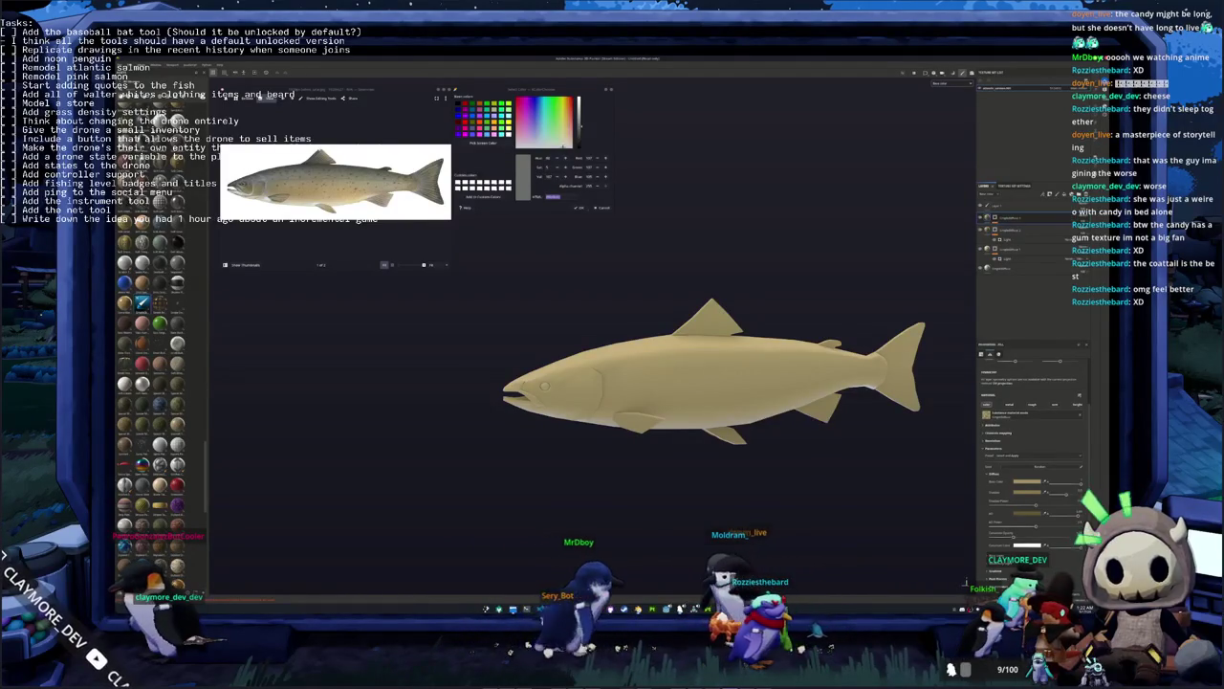
# Drag the fill's base colour toward a desaturated grey-tan and check it from tail and side
pyautogui.click(1027, 485)
pyautogui.click(1050, 500)
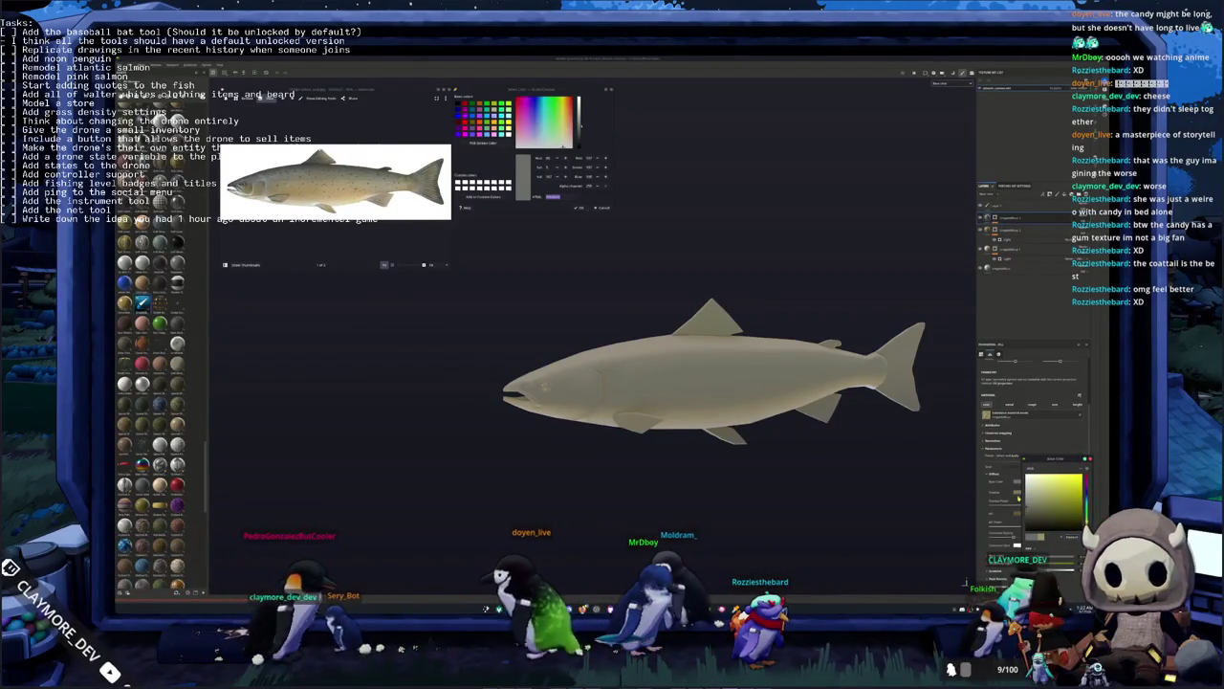
pyautogui.moveTo(1050, 499); pyautogui.dragTo(1040, 515)
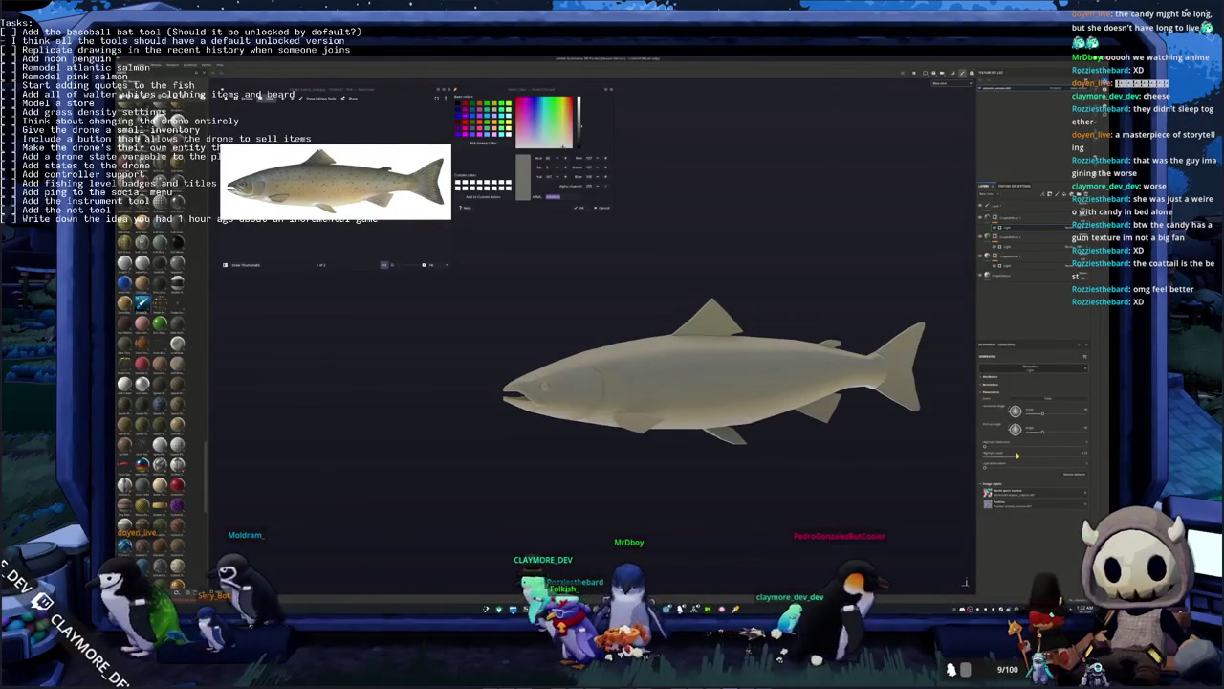
pyautogui.keyDown('alt'); pyautogui.moveTo(655, 247); pyautogui.dragTo(744, 444); pyautogui.keyUp('alt')
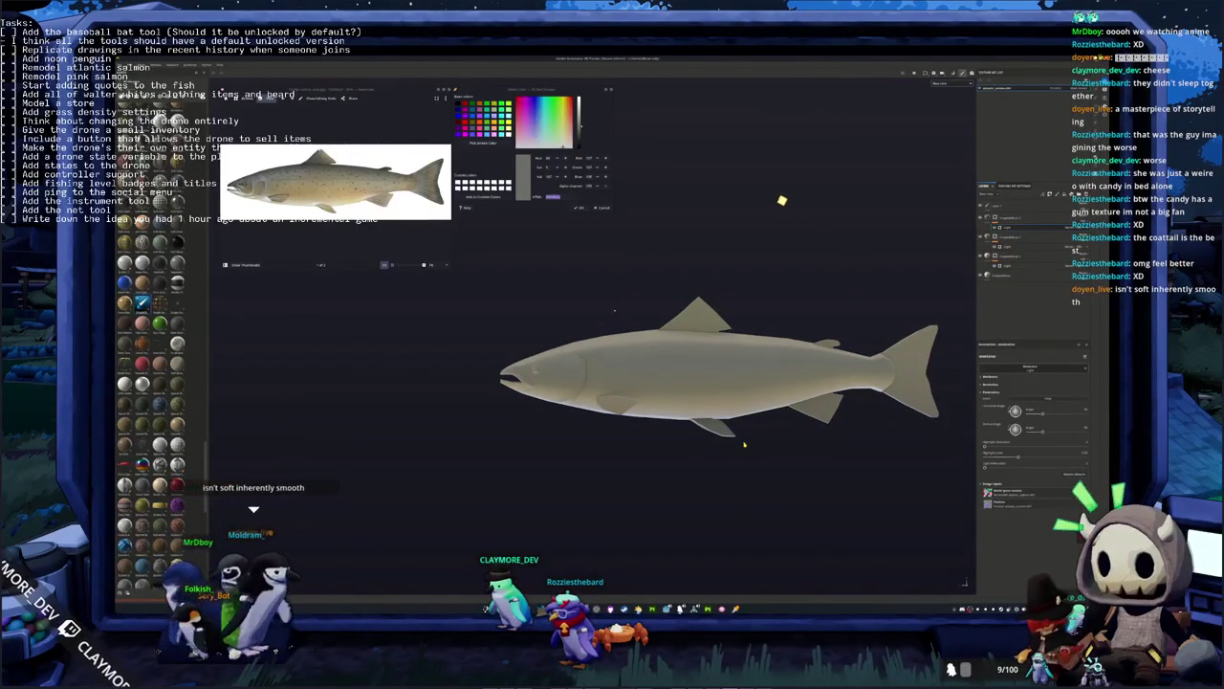
pyautogui.moveTo(746, 395)
pyautogui.keyDown('alt'); pyautogui.mouseDown()
pyautogui.moveTo(817, 273)
pyautogui.moveTo(823, 321)
pyautogui.mouseUp(); pyautogui.keyUp('alt')
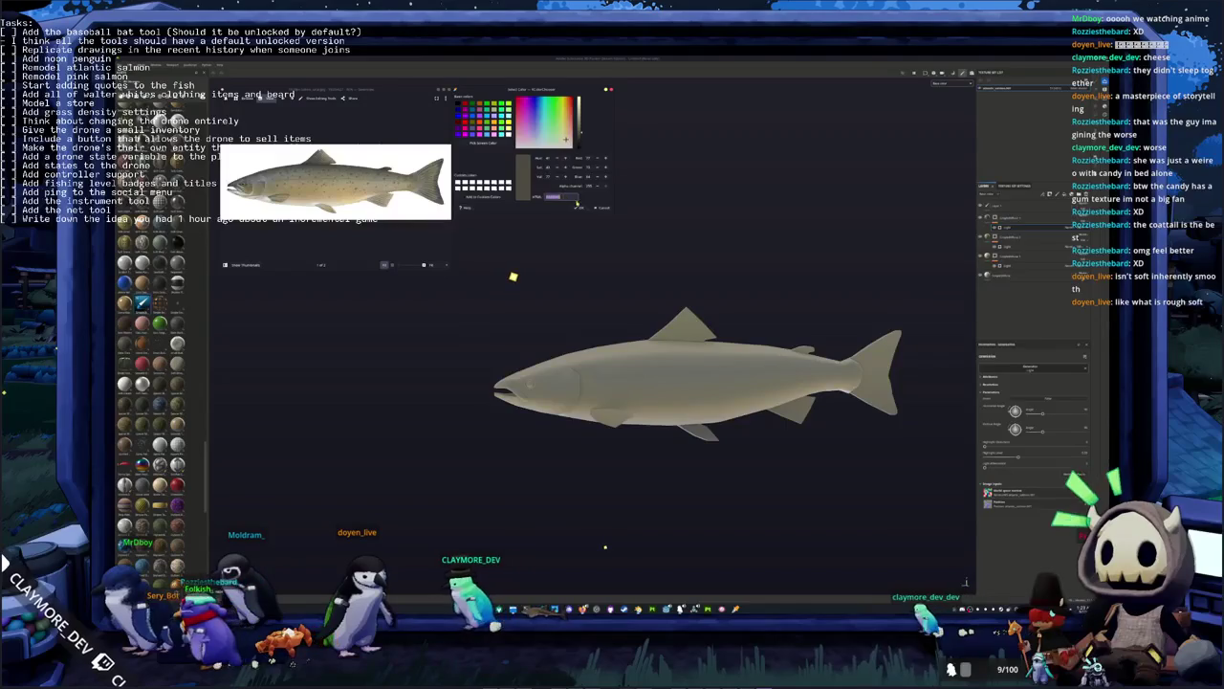
pyautogui.click(1029, 221)
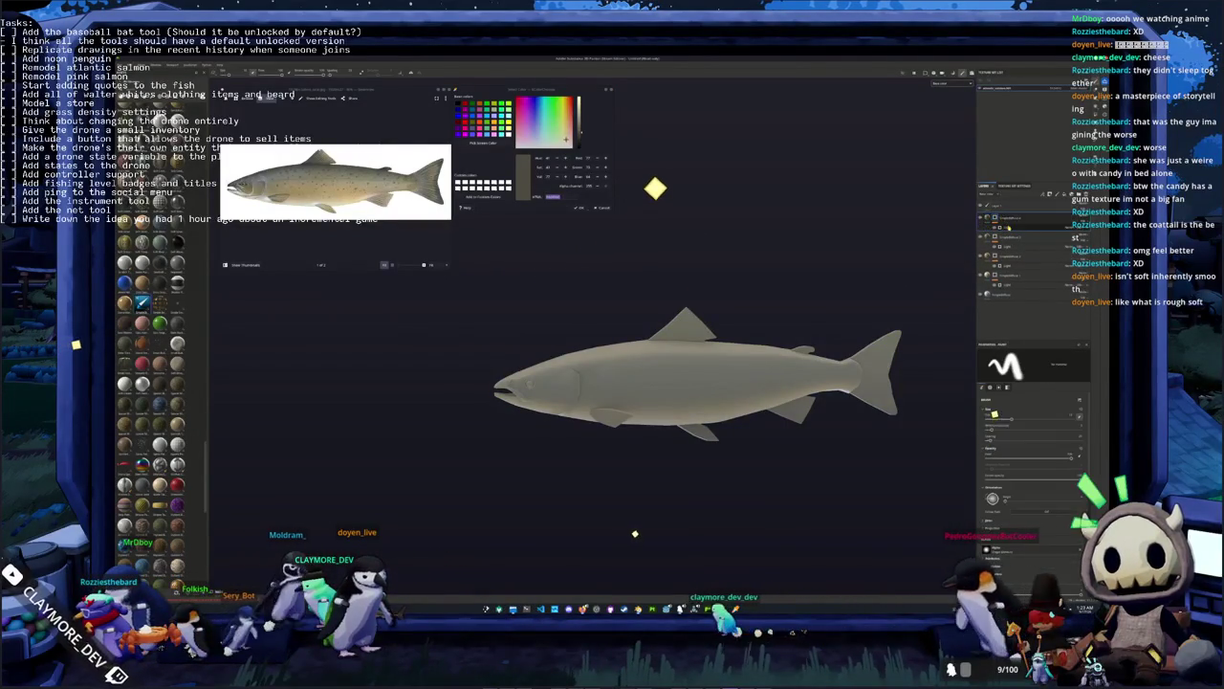
pyautogui.click(1008, 228)
pyautogui.click(997, 218)
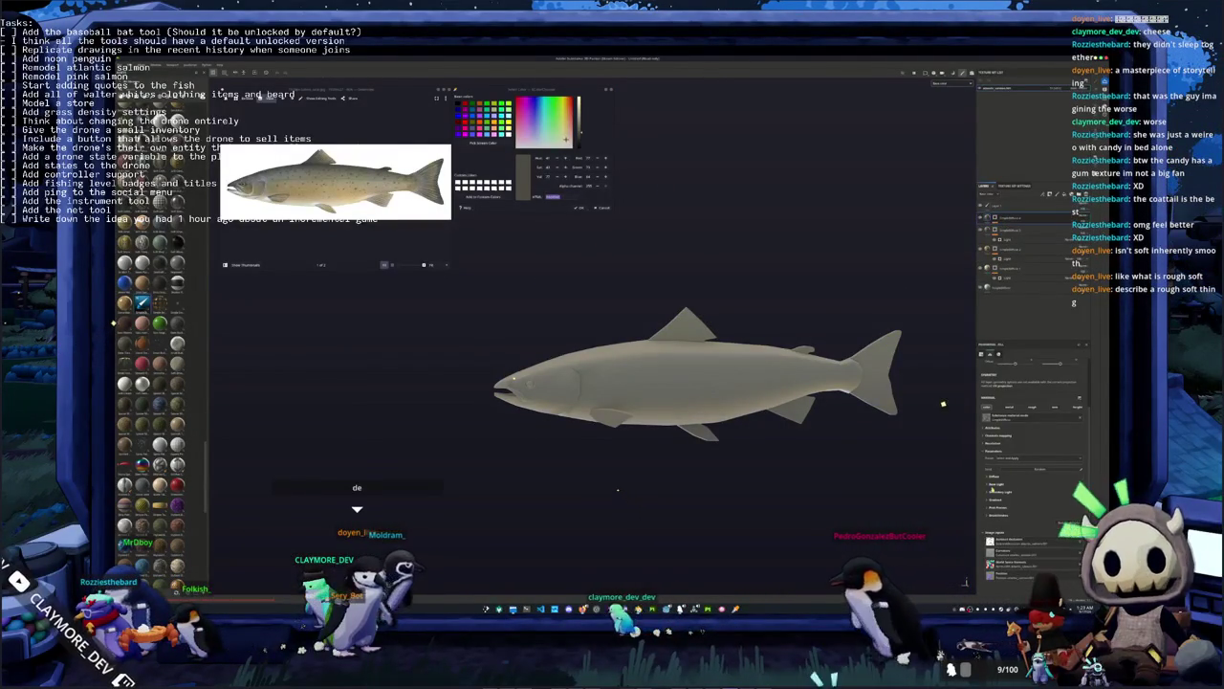
pyautogui.click(994, 477)
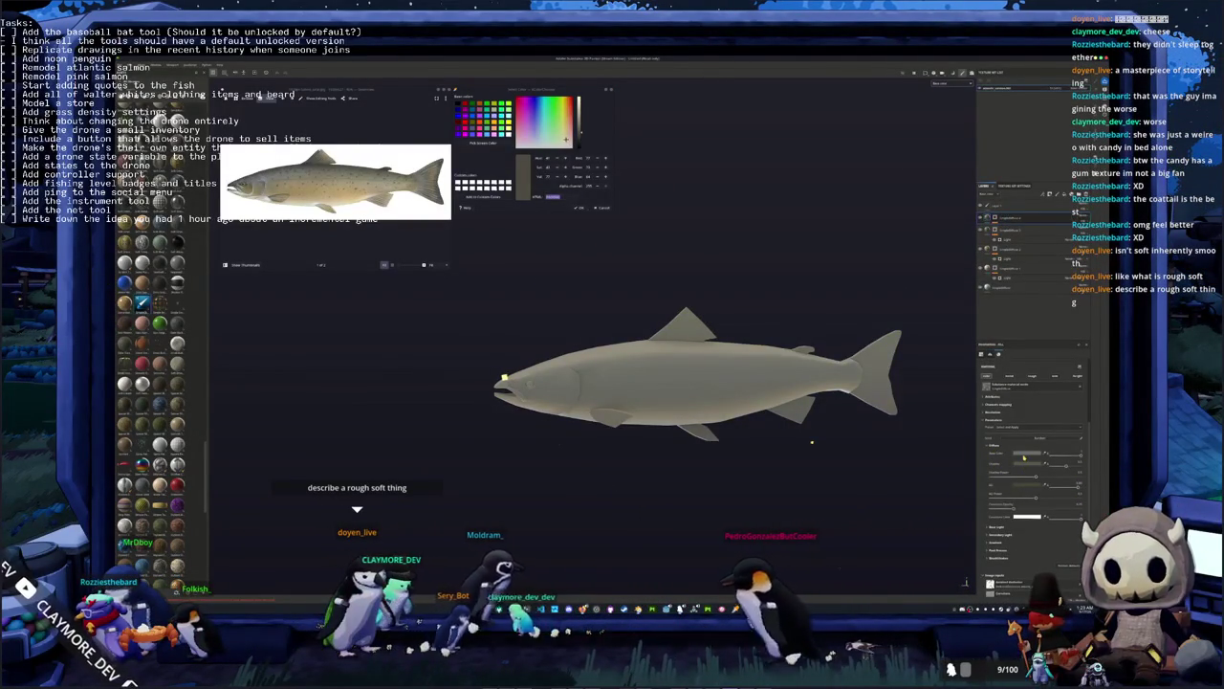
pyautogui.click(1024, 453)
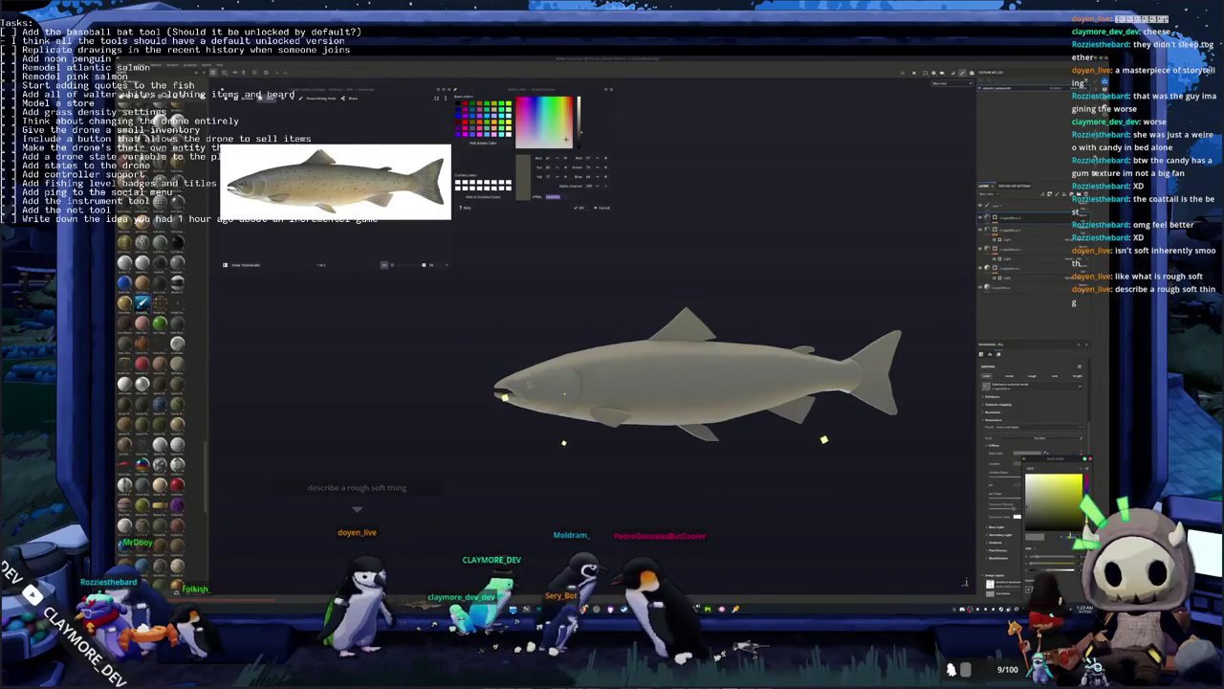
pyautogui.moveTo(1088, 474); pyautogui.dragTo(1088, 463)
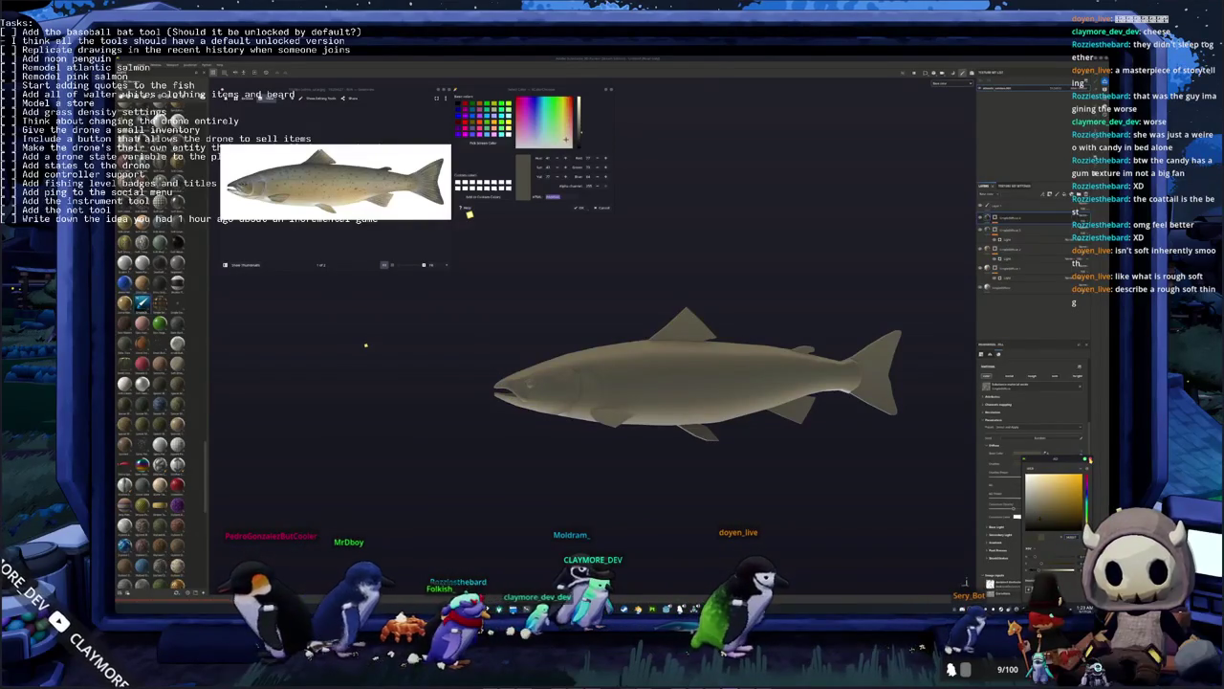
pyautogui.keyDown('alt'); pyautogui.moveTo(939, 486); pyautogui.dragTo(912, 470); pyautogui.keyUp('alt')
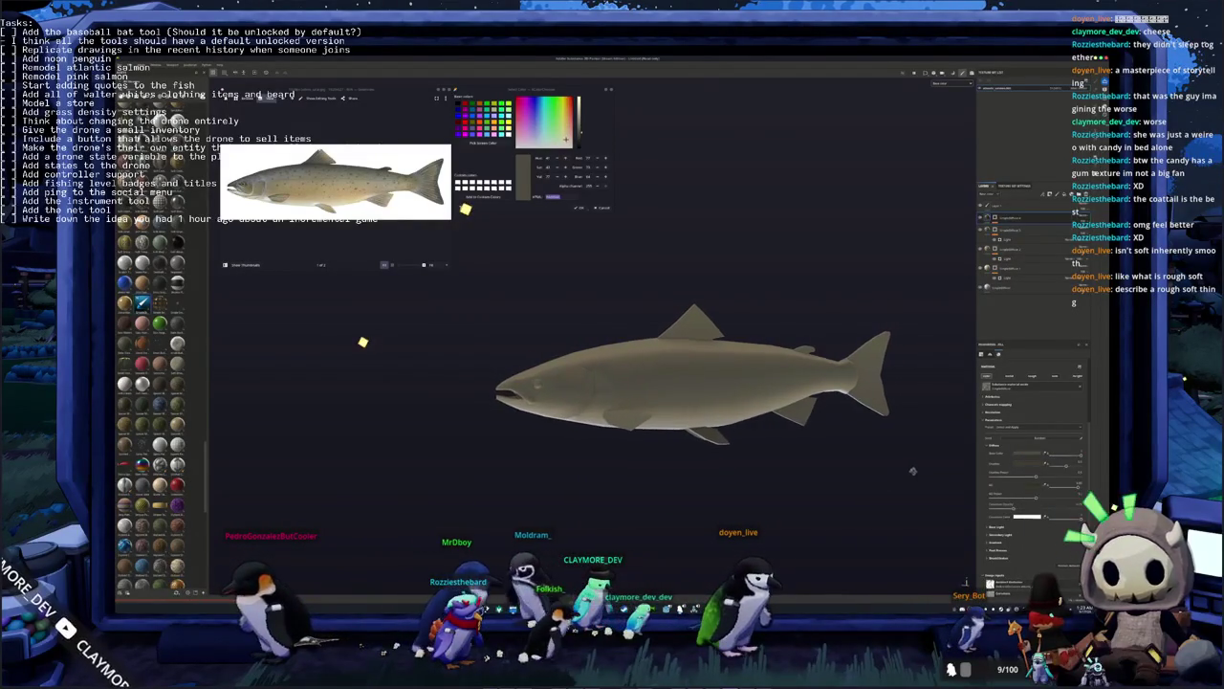
pyautogui.click(1004, 218)
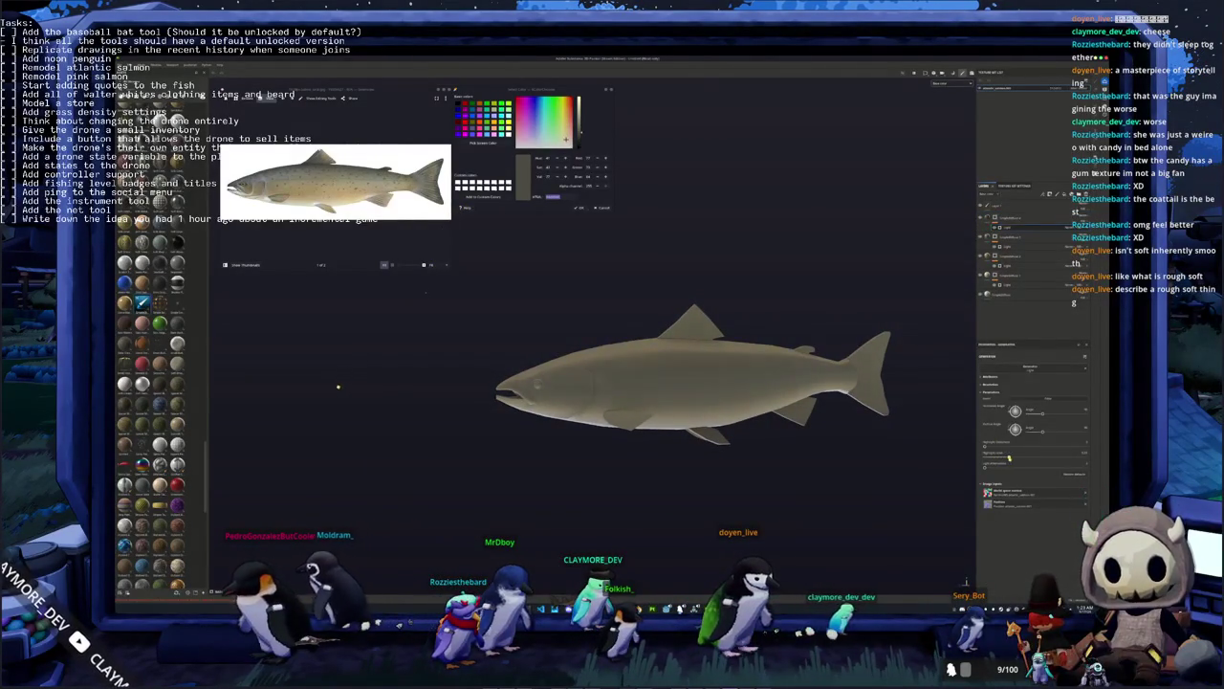
pyautogui.moveTo(989, 469)
pyautogui.mouseDown()
pyautogui.moveTo(1021, 468)
pyautogui.moveTo(1020, 448)
pyautogui.mouseUp()
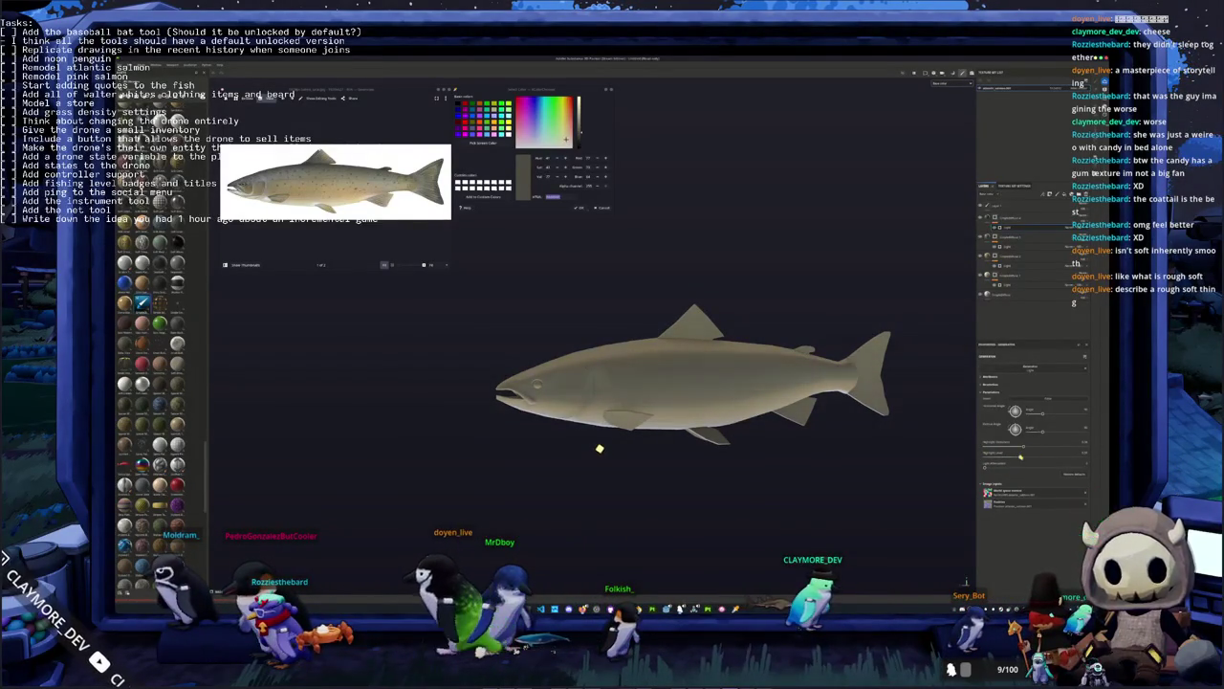
pyautogui.moveTo(607, 433)
pyautogui.mouseDown(button='middle')
pyautogui.moveTo(897, 390)
pyautogui.moveTo(835, 400)
pyautogui.moveTo(775, 441)
pyautogui.mouseUp(button='middle')
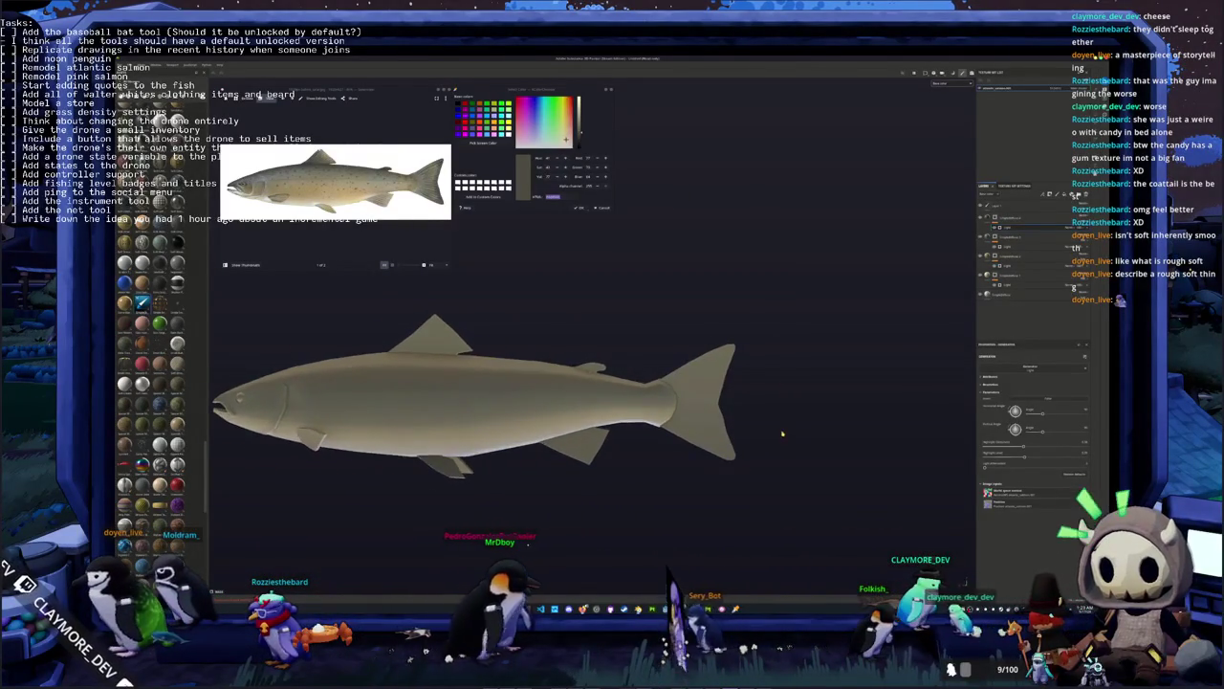
# Expand the layer stack and retune the fill's base colour toward a warmer, olive-tinged tan
pyautogui.scroll(3, 755, 431)
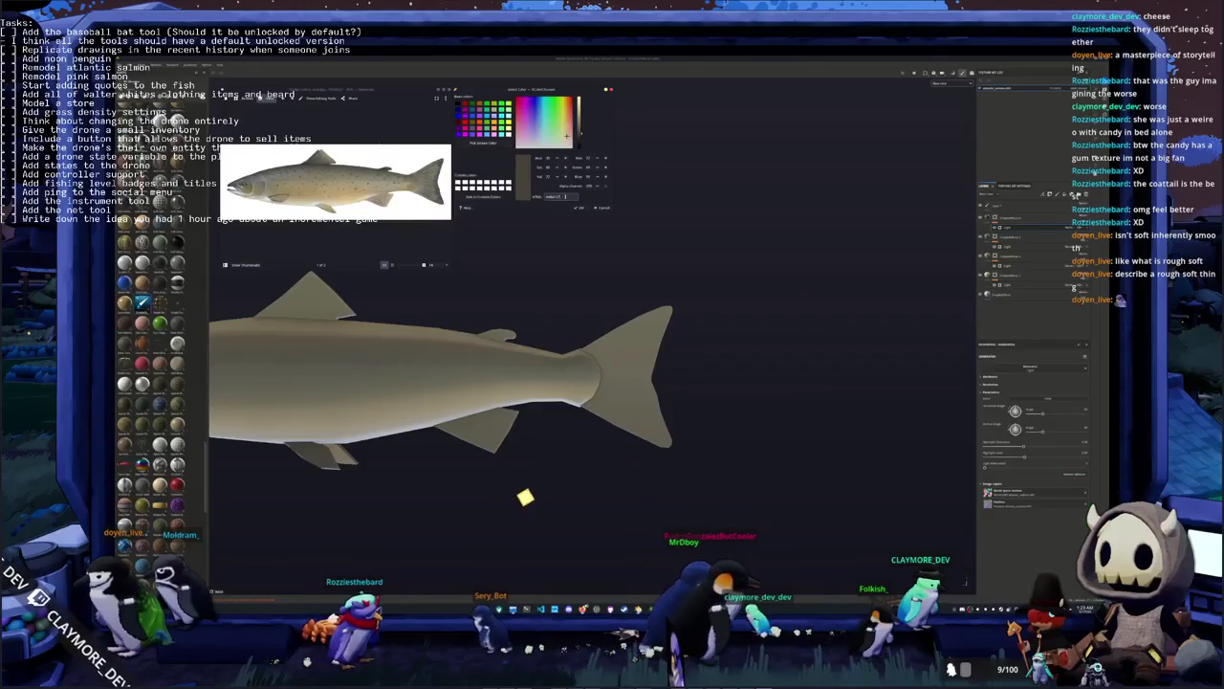
pyautogui.scroll(3, 335, 182)
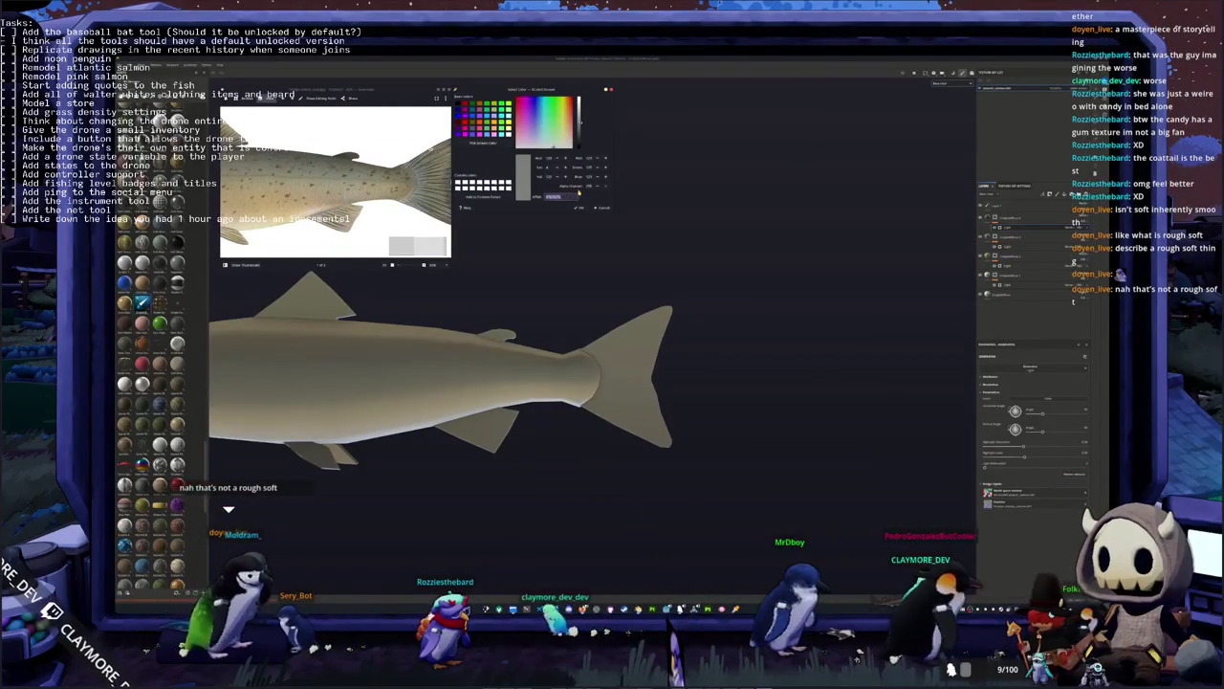
pyautogui.click(1027, 222)
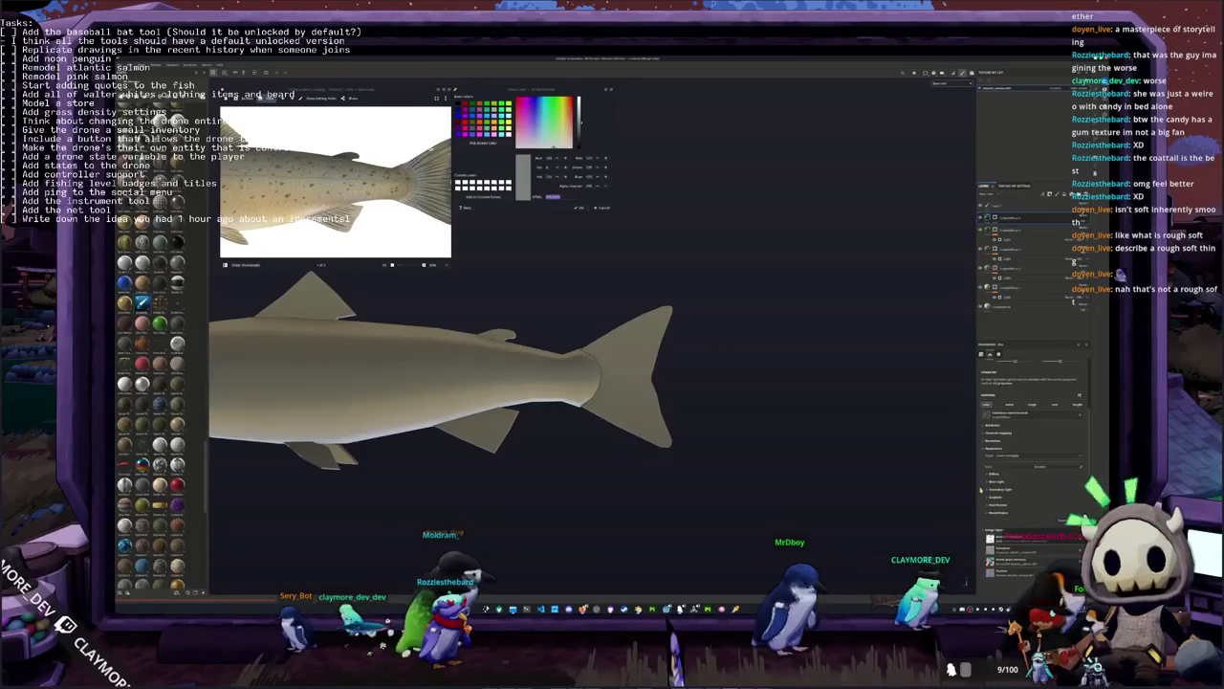
pyautogui.click(1019, 478)
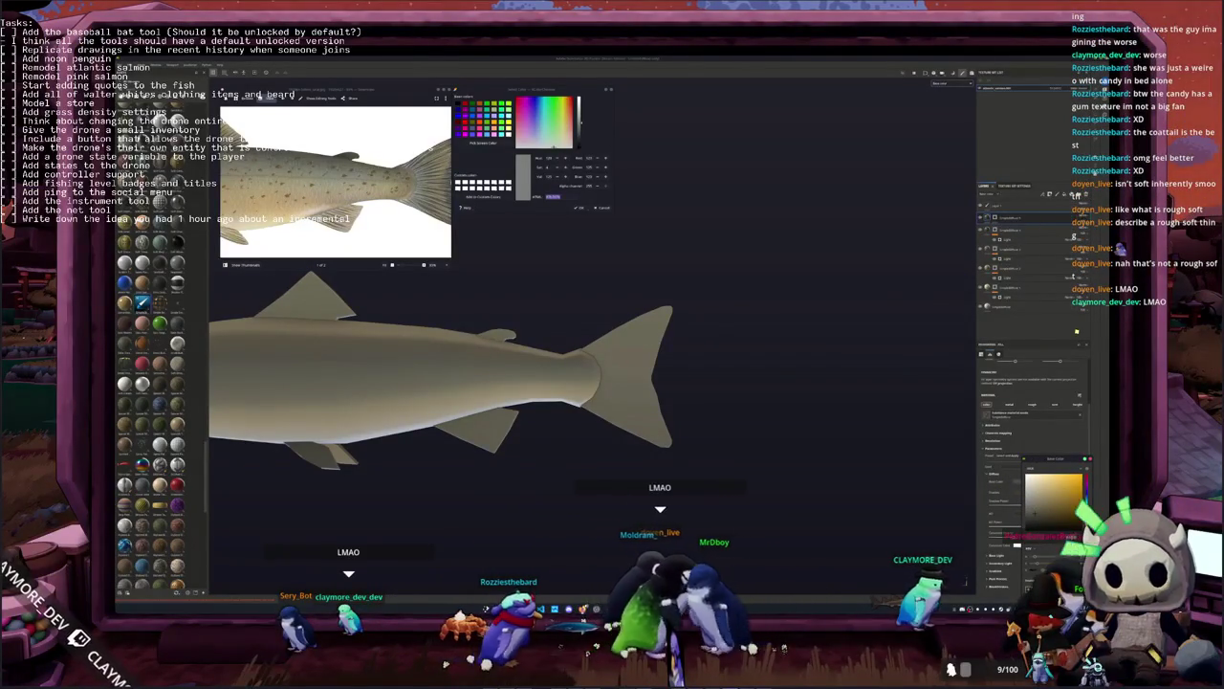
pyautogui.click(1086, 481)
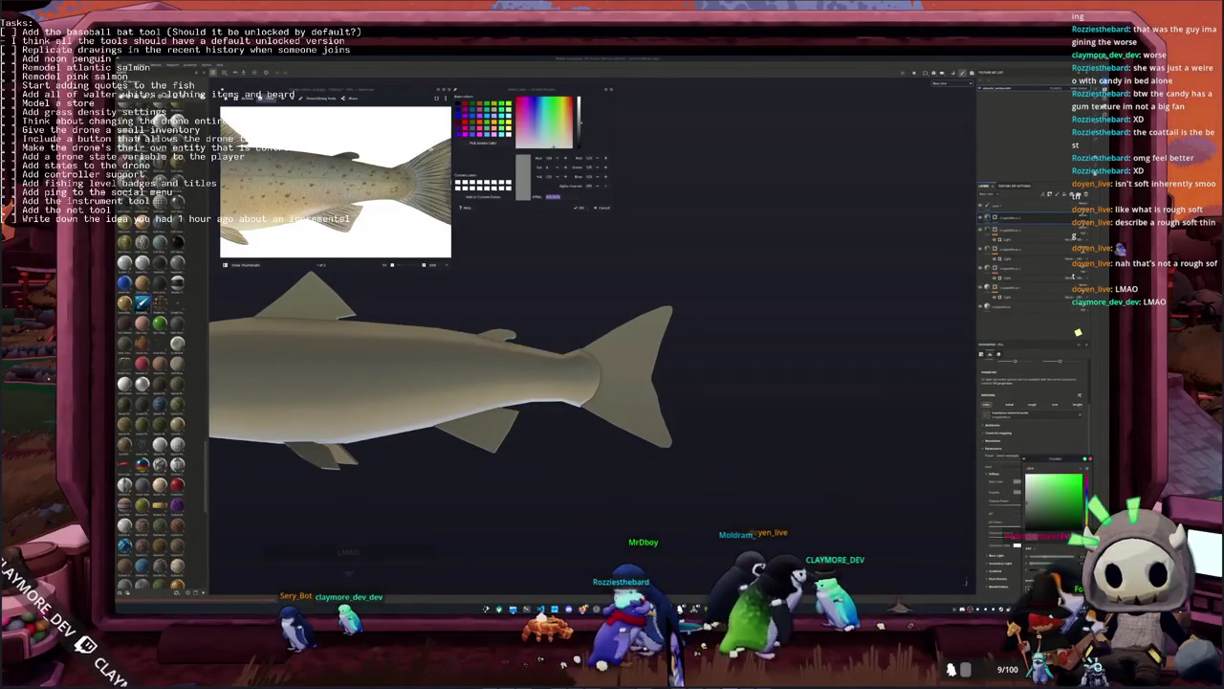
pyautogui.click(1037, 512)
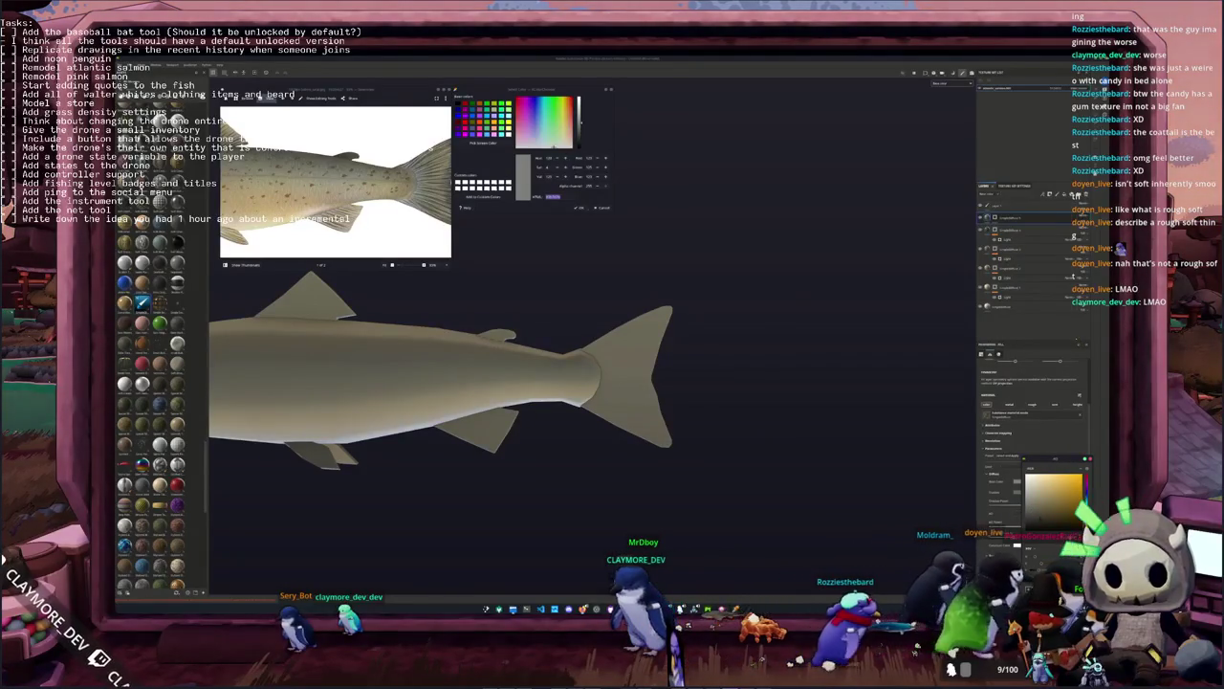
pyautogui.click(1087, 493)
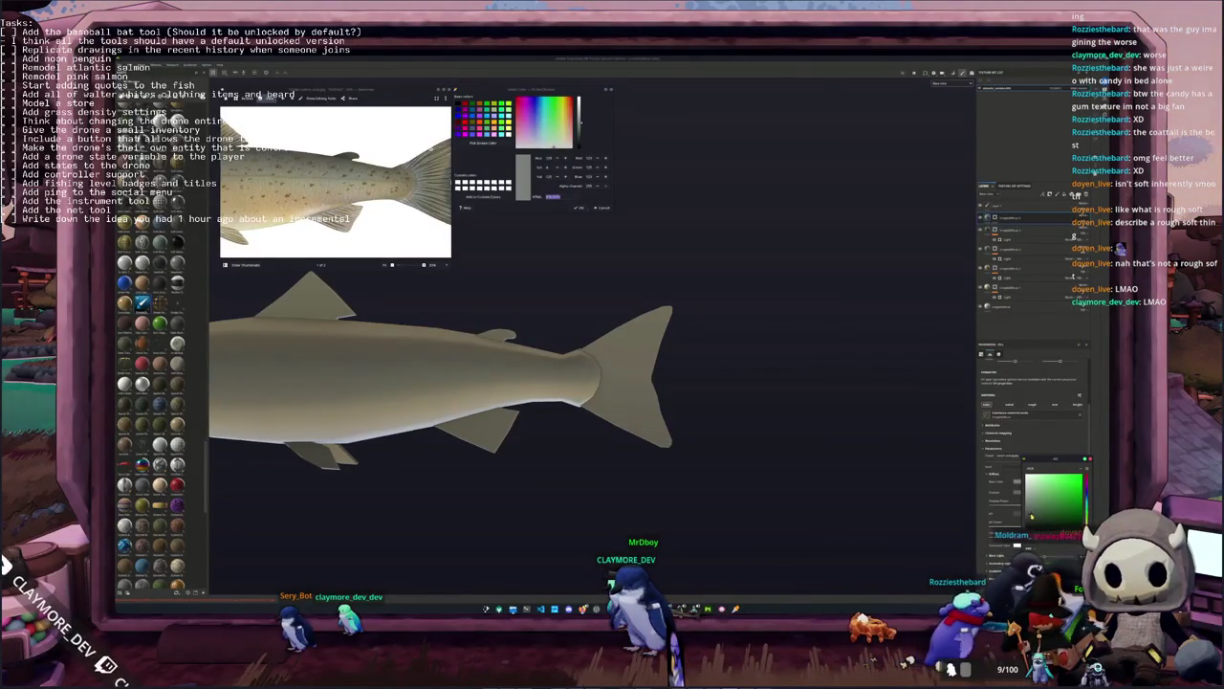
# Paint a dark shading stroke on the salmon's lower body beside the fins with the brush
pyautogui.press('1')
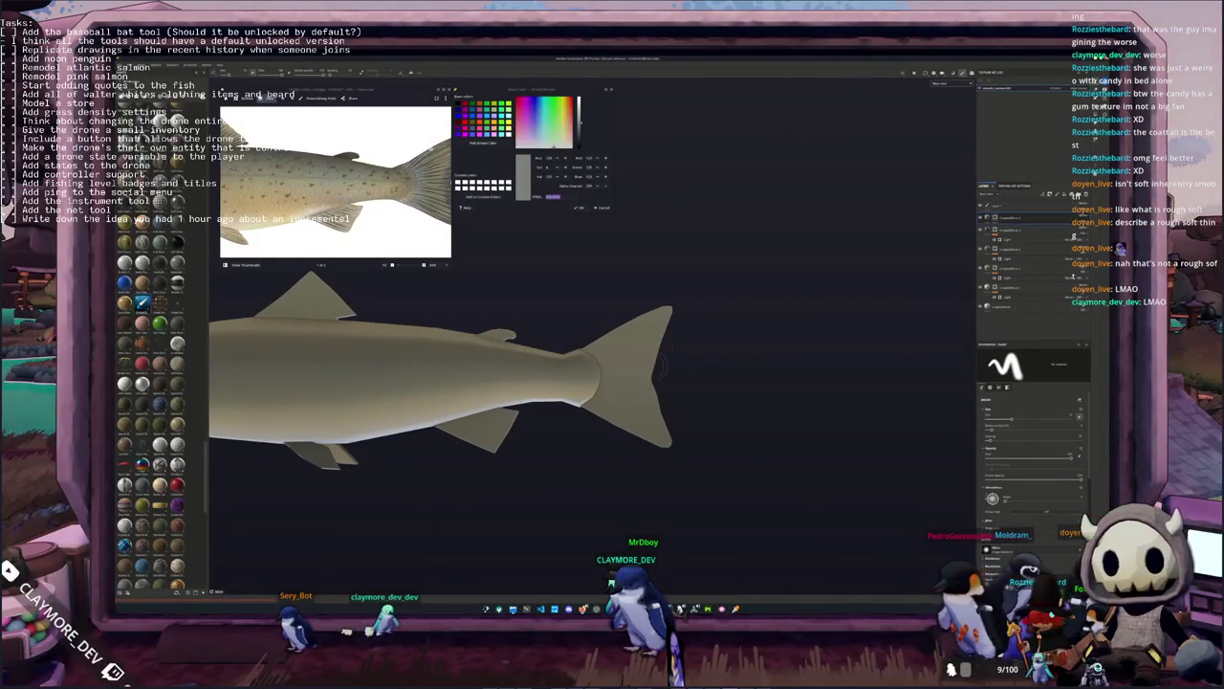
pyautogui.keyDown('alt'); pyautogui.moveTo(660, 368); pyautogui.dragTo(613, 356); pyautogui.keyUp('alt')
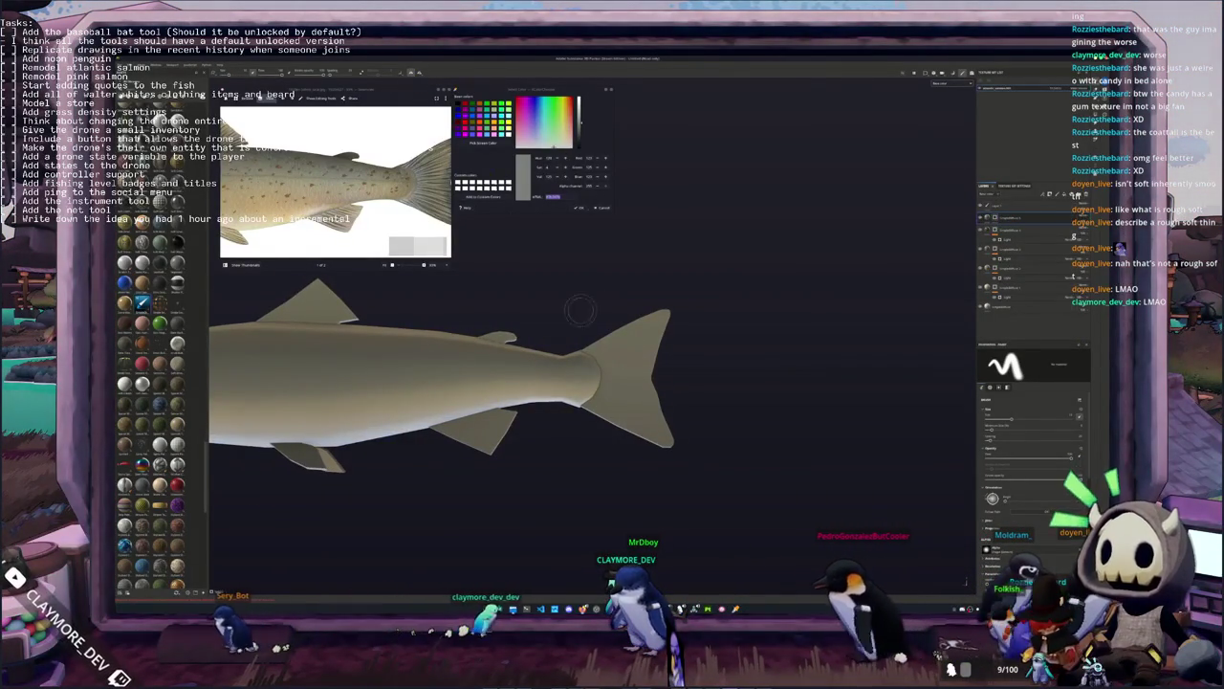
pyautogui.keyDown('alt'); pyautogui.moveTo(580, 311); pyautogui.dragTo(576, 344); pyautogui.keyUp('alt')
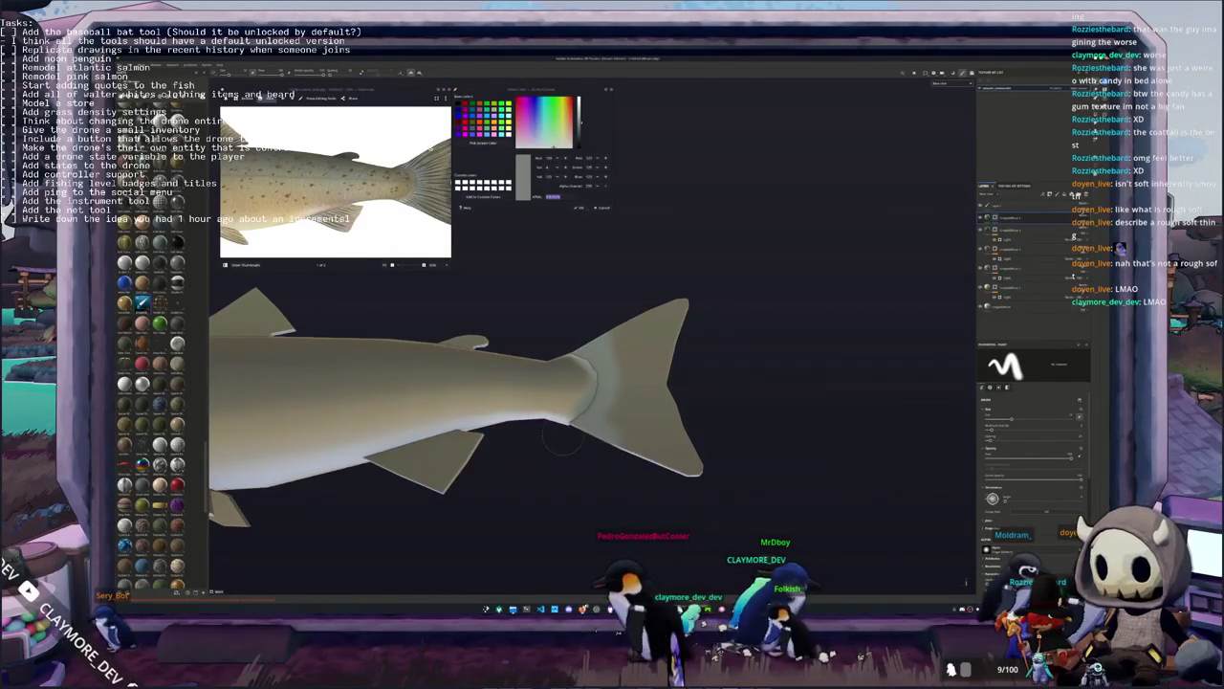
pyautogui.keyDown('alt'); pyautogui.moveTo(609, 456); pyautogui.dragTo(574, 475); pyautogui.keyUp('alt')
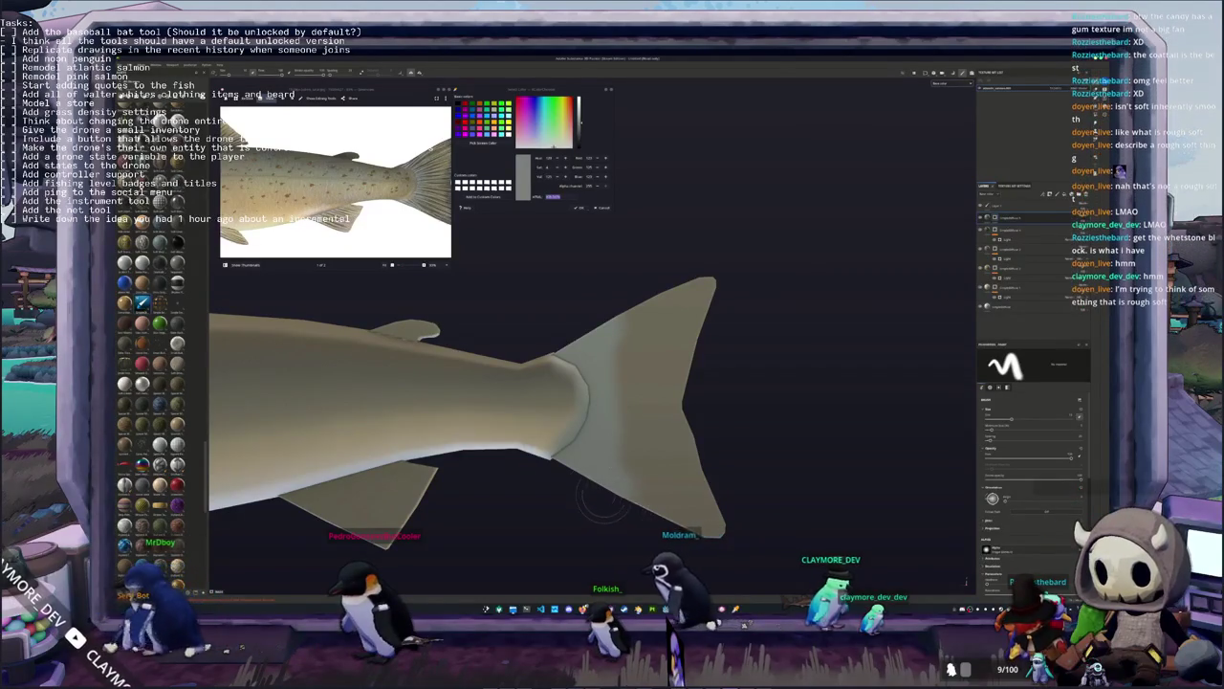
pyautogui.moveTo(617, 507)
pyautogui.keyDown('alt'); pyautogui.mouseDown()
pyautogui.moveTo(574, 490)
pyautogui.moveTo(711, 446)
pyautogui.moveTo(683, 493)
pyautogui.mouseUp(); pyautogui.keyUp('alt')
pyautogui.scroll(3, 682, 493)
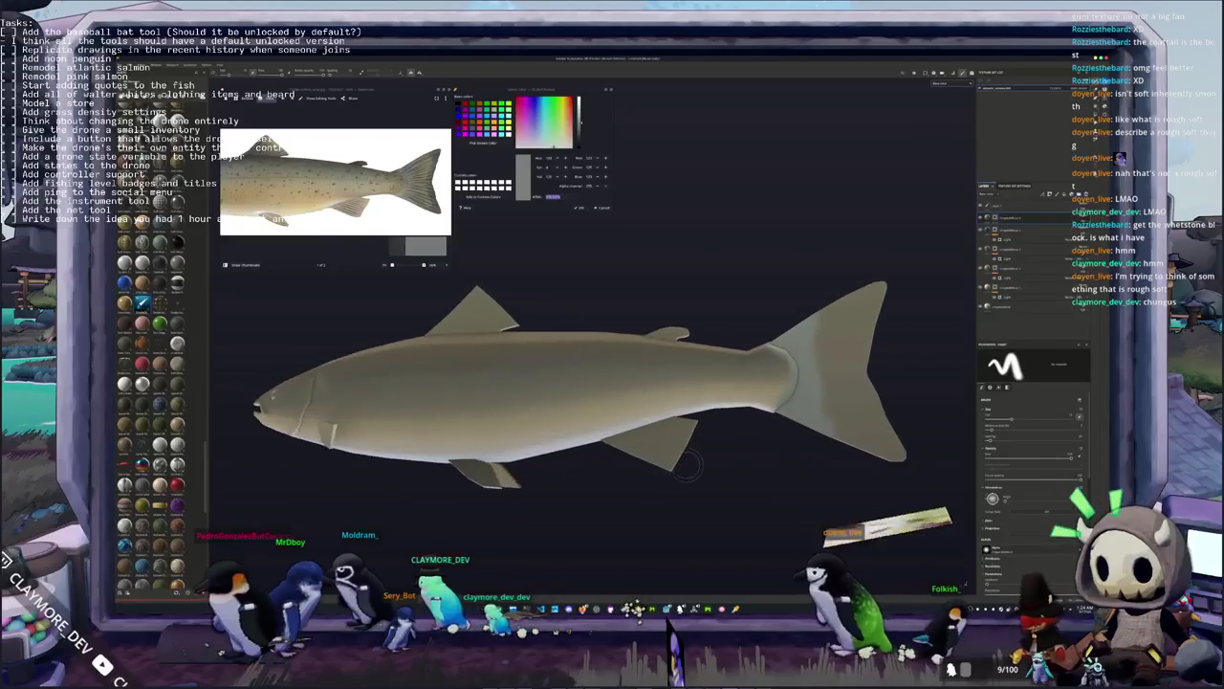
pyautogui.scroll(3, 682, 492)
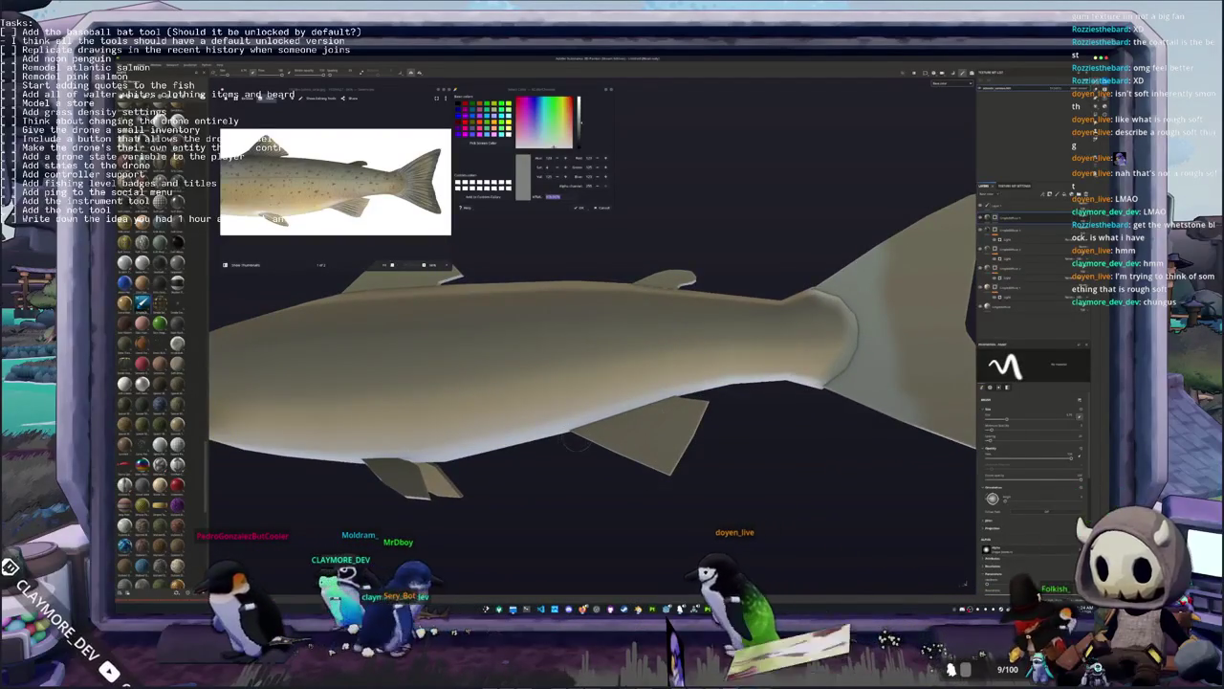
pyautogui.keyDown('alt'); pyautogui.moveTo(584, 442); pyautogui.dragTo(756, 413); pyautogui.keyUp('alt')
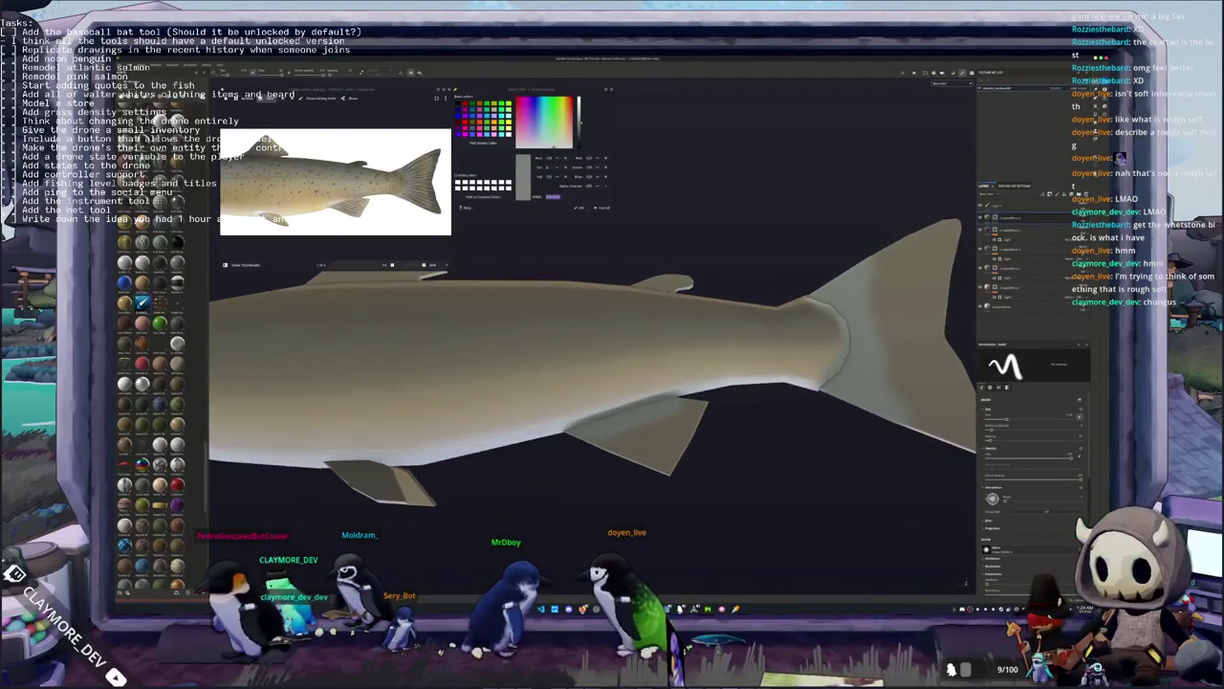
pyautogui.keyDown('alt'); pyautogui.moveTo(583, 441); pyautogui.dragTo(557, 414); pyautogui.keyUp('alt')
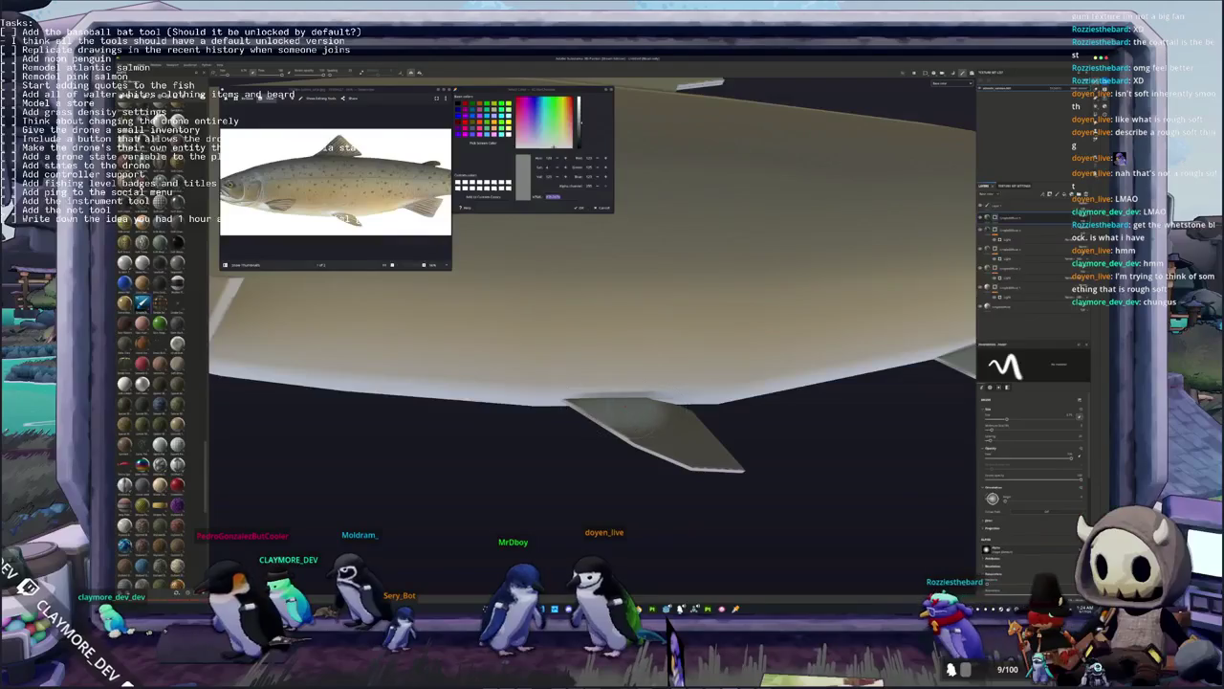
pyautogui.moveTo(557, 431)
pyautogui.keyDown('alt'); pyautogui.mouseDown()
pyautogui.moveTo(536, 316)
pyautogui.moveTo(612, 377)
pyautogui.mouseUp(); pyautogui.keyUp('alt')
pyautogui.moveTo(538, 300)
pyautogui.keyDown('alt'); pyautogui.mouseDown()
pyautogui.moveTo(587, 418)
pyautogui.moveTo(565, 394)
pyautogui.moveTo(441, 427)
pyautogui.moveTo(437, 415)
pyautogui.moveTo(479, 392)
pyautogui.moveTo(512, 449)
pyautogui.moveTo(493, 454)
pyautogui.mouseUp(); pyautogui.keyUp('alt')
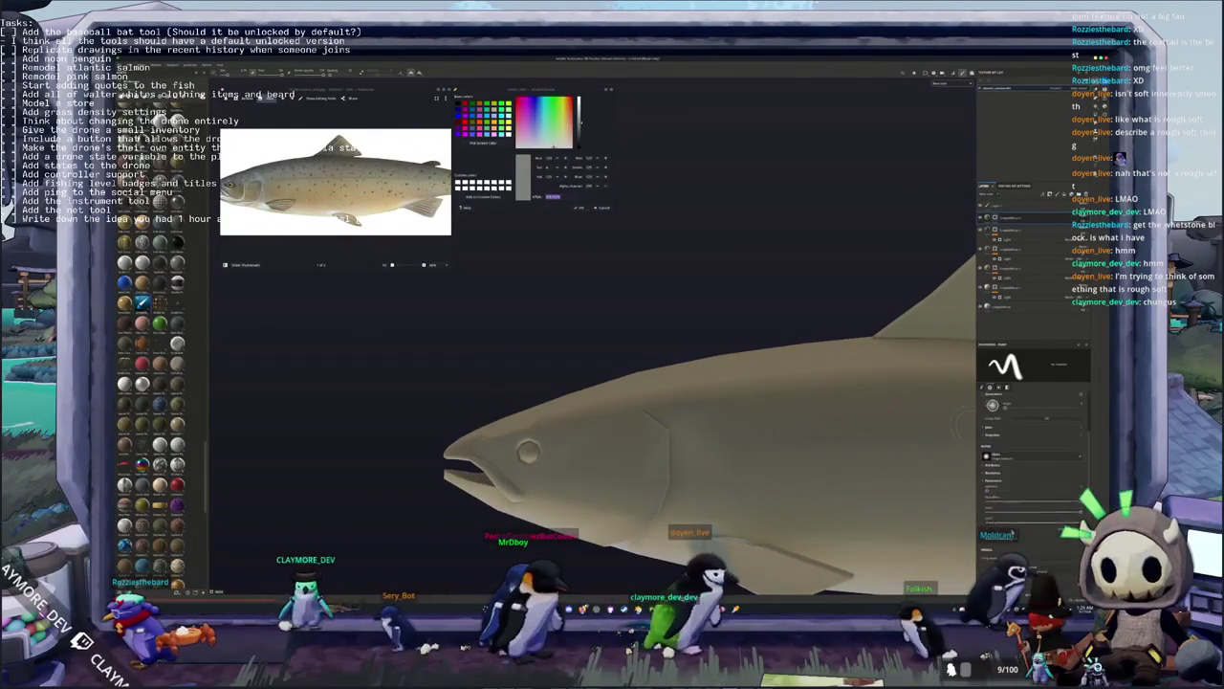
pyautogui.scroll(-3, 1030, 518)
pyautogui.keyDown('alt'); pyautogui.moveTo(492, 455); pyautogui.dragTo(464, 448); pyautogui.keyUp('alt')
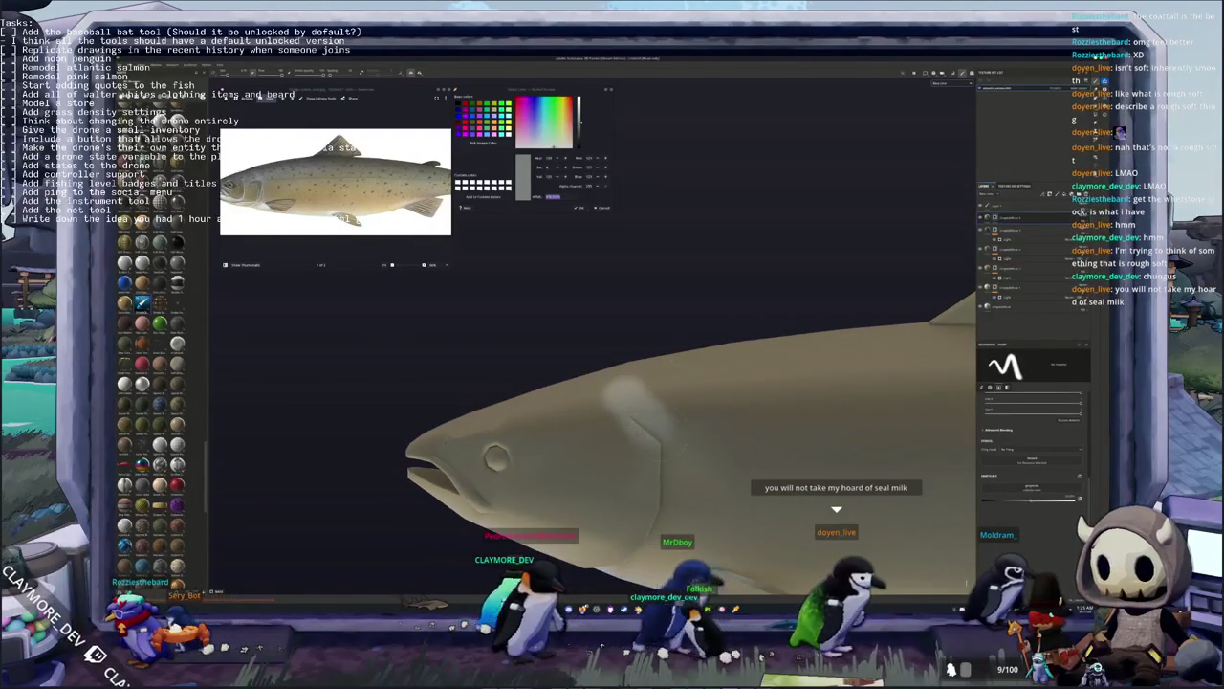
pyautogui.keyDown('alt'); pyautogui.moveTo(464, 447); pyautogui.dragTo(484, 431); pyautogui.keyUp('alt')
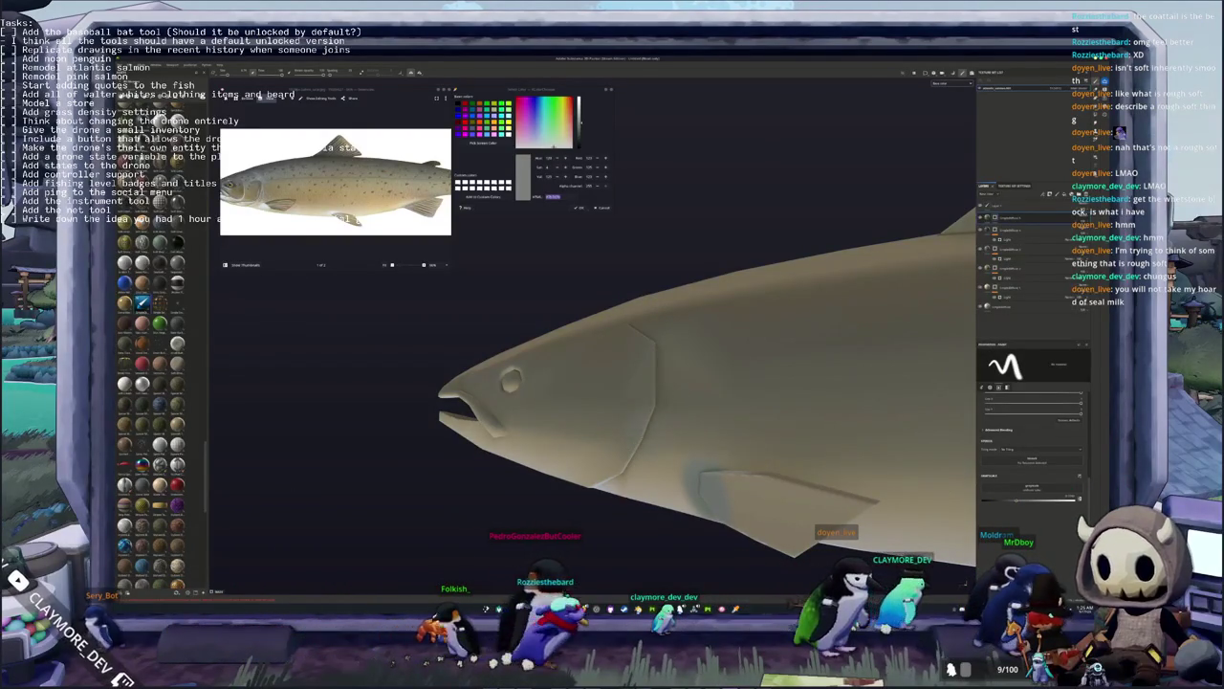
pyautogui.keyDown('alt'); pyautogui.moveTo(667, 352); pyautogui.dragTo(679, 377); pyautogui.keyUp('alt')
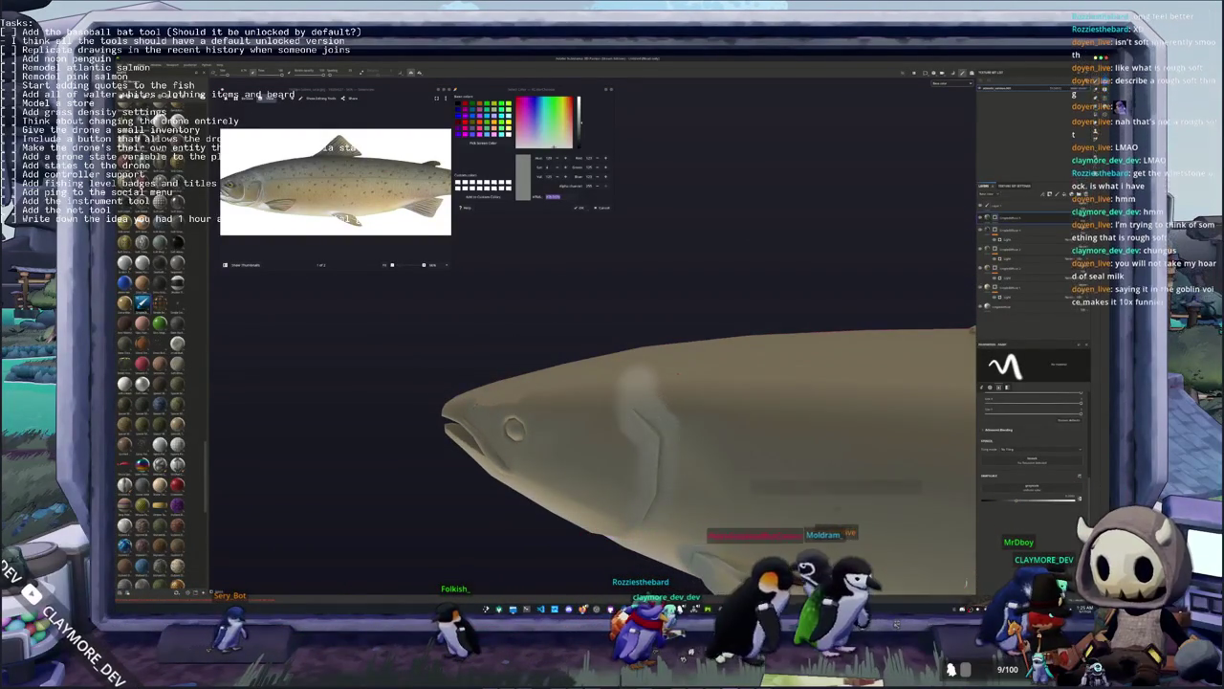
pyautogui.moveTo(679, 378)
pyautogui.keyDown('alt'); pyautogui.mouseDown()
pyautogui.moveTo(727, 363)
pyautogui.moveTo(704, 392)
pyautogui.moveTo(687, 376)
pyautogui.moveTo(672, 392)
pyautogui.moveTo(660, 380)
pyautogui.mouseUp(); pyautogui.keyUp('alt')
pyautogui.scroll(3, 541, 421)
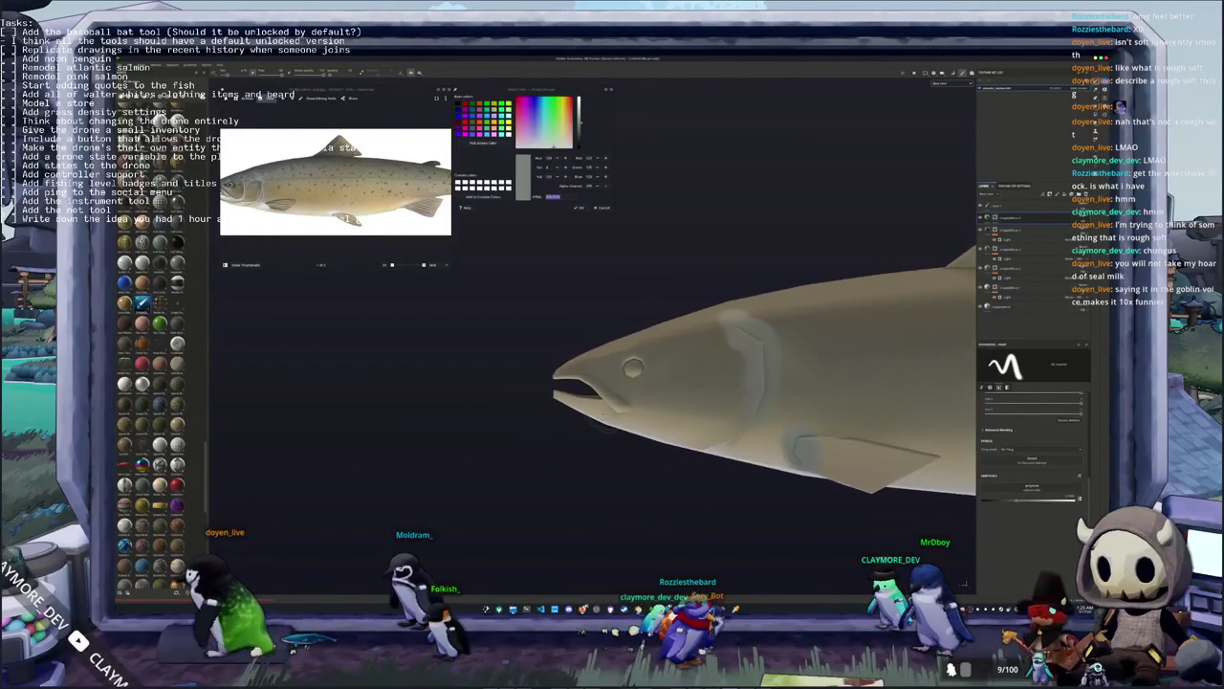
pyautogui.moveTo(550, 411)
pyautogui.keyDown('alt'); pyautogui.mouseDown()
pyautogui.moveTo(541, 421)
pyautogui.moveTo(808, 460)
pyautogui.mouseUp(); pyautogui.keyUp('alt')
pyautogui.scroll(-3, 540, 421)
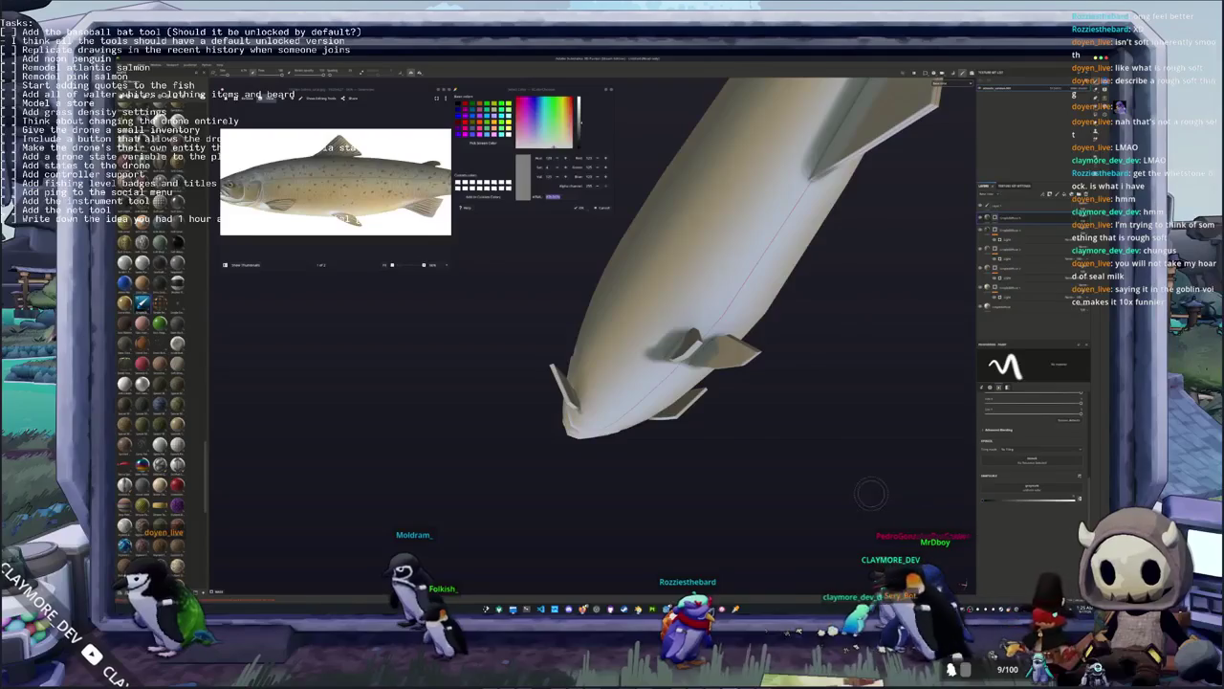
pyautogui.scroll(2, 871, 493)
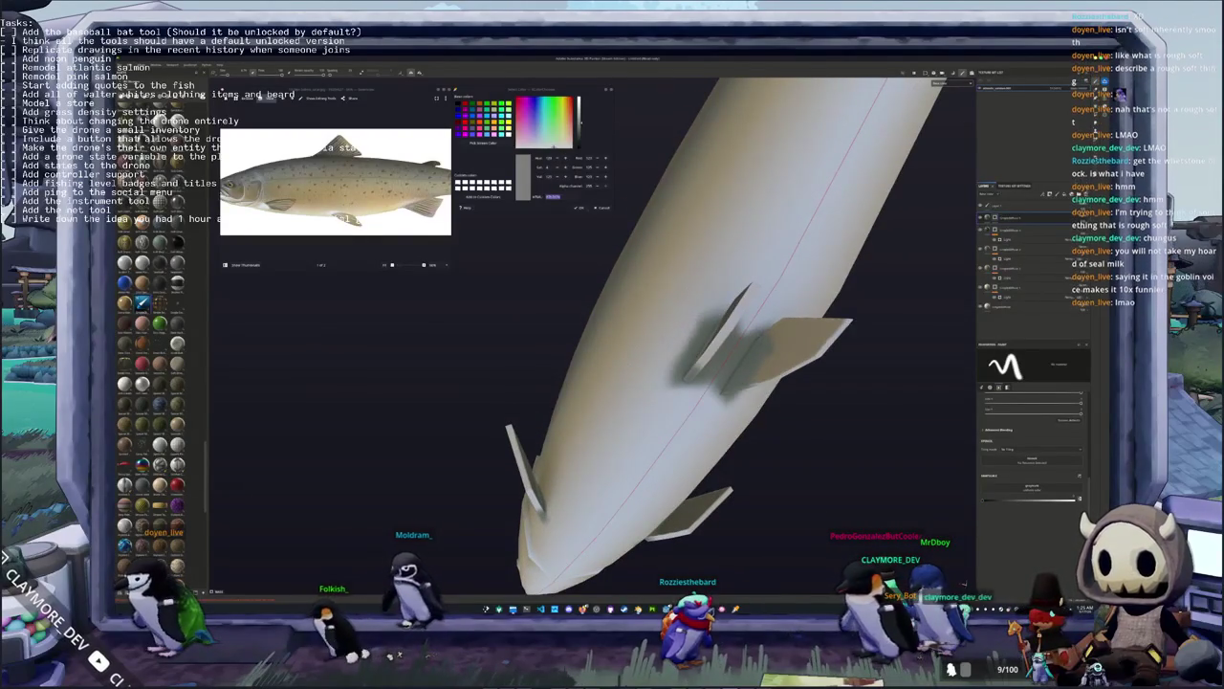
pyautogui.keyDown('alt'); pyautogui.moveTo(669, 383); pyautogui.dragTo(746, 335); pyautogui.keyUp('alt')
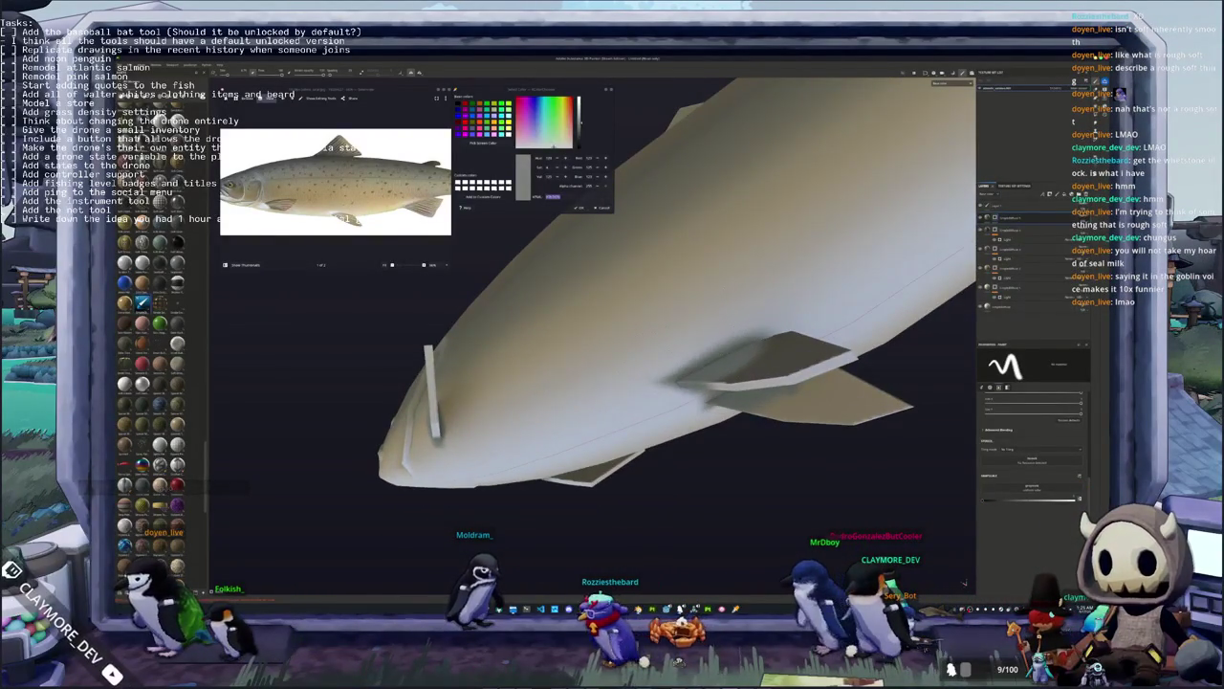
pyautogui.keyDown('alt'); pyautogui.moveTo(574, 363); pyautogui.dragTo(521, 376); pyautogui.keyUp('alt')
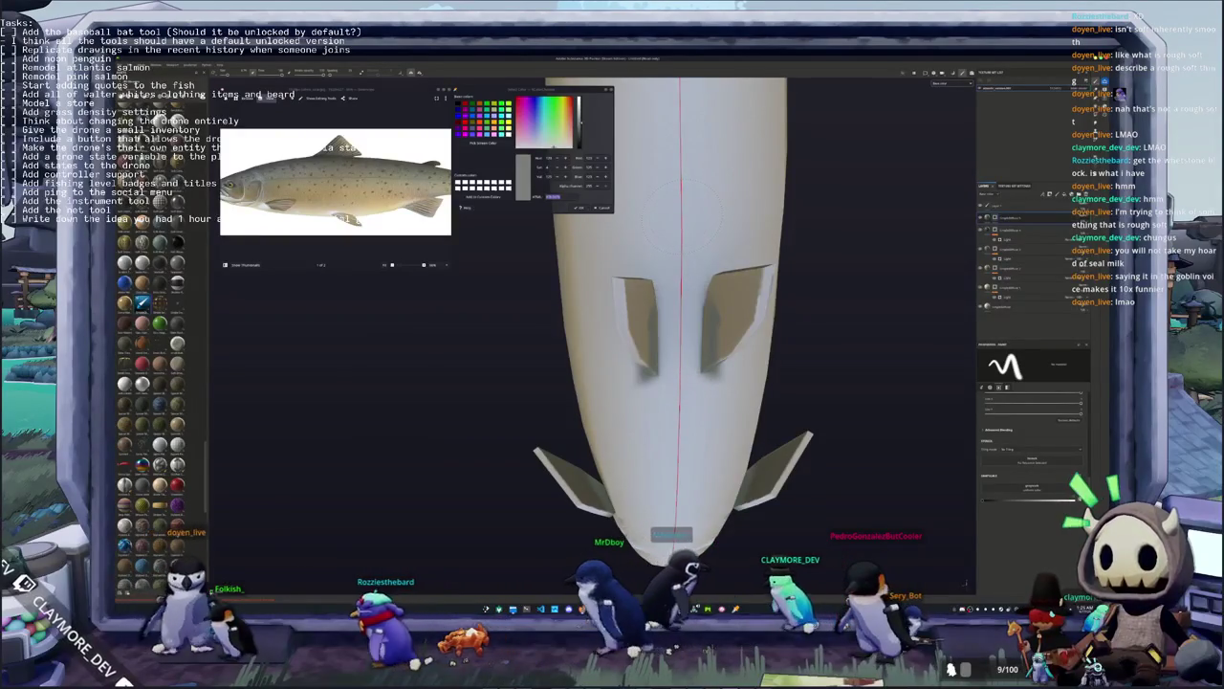
pyautogui.keyDown('alt'); pyautogui.moveTo(688, 214); pyautogui.dragTo(691, 219); pyautogui.keyUp('alt')
pyautogui.scroll(2, 691, 402)
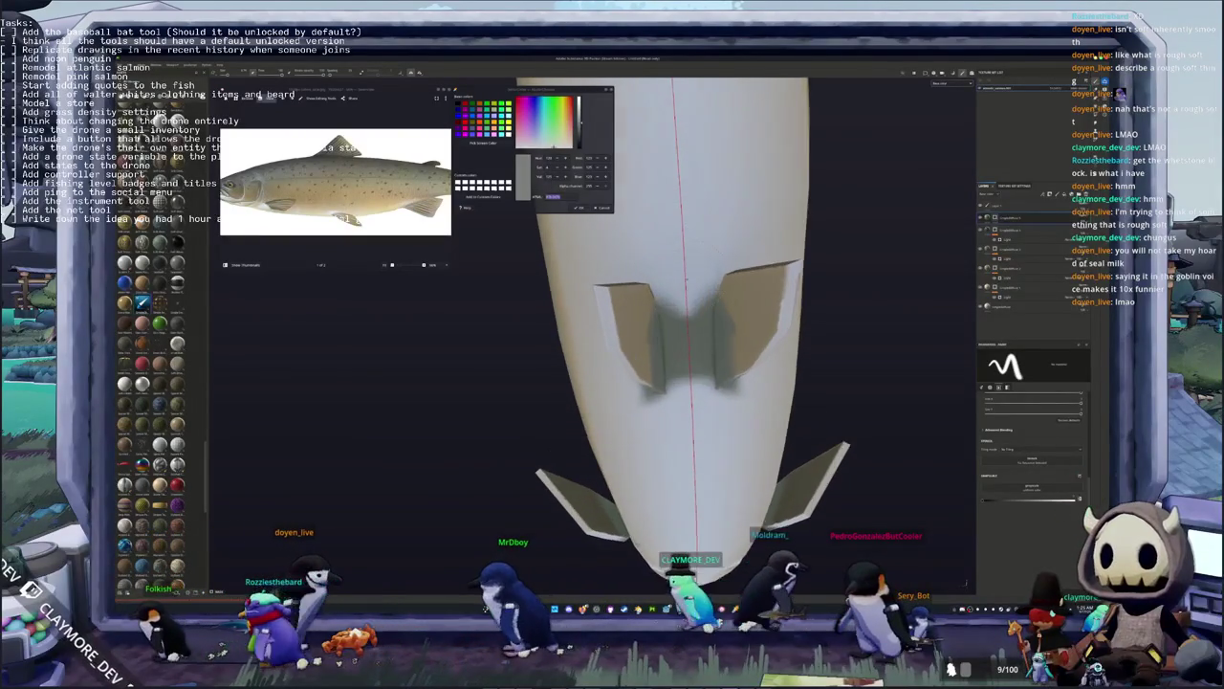
pyautogui.scroll(2, 691, 402)
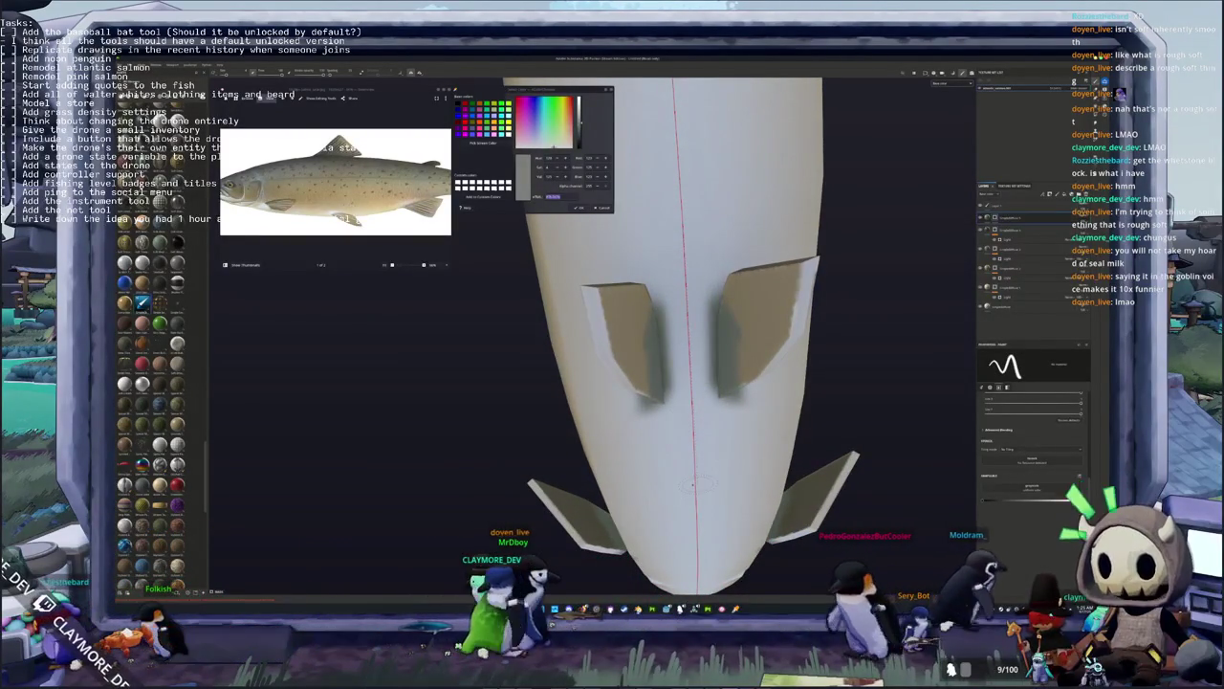
pyautogui.moveTo(694, 484)
pyautogui.keyDown('alt'); pyautogui.mouseDown()
pyautogui.moveTo(527, 455)
pyautogui.moveTo(731, 505)
pyautogui.mouseUp(); pyautogui.keyUp('alt')
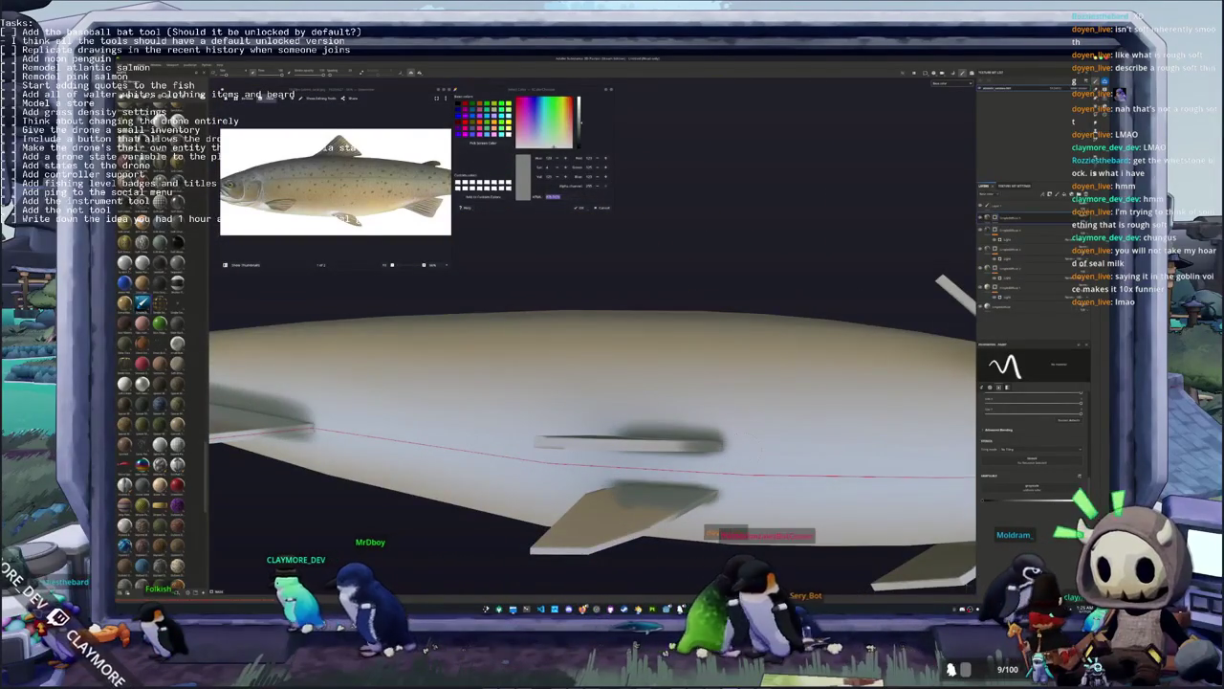
pyautogui.moveTo(730, 504)
pyautogui.keyDown('alt'); pyautogui.mouseDown()
pyautogui.moveTo(651, 506)
pyautogui.moveTo(705, 514)
pyautogui.moveTo(709, 434)
pyautogui.moveTo(672, 458)
pyautogui.moveTo(655, 440)
pyautogui.moveTo(669, 421)
pyautogui.mouseUp(); pyautogui.keyUp('alt')
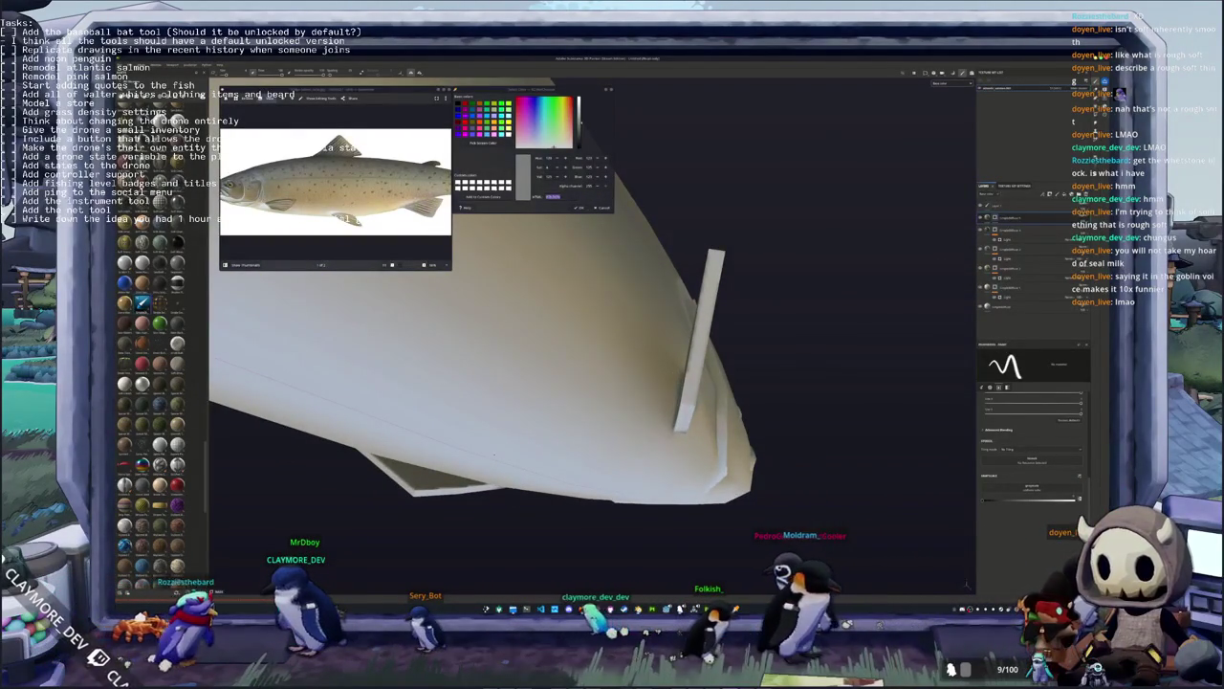
pyautogui.moveTo(670, 421)
pyautogui.keyDown('alt'); pyautogui.mouseDown()
pyautogui.moveTo(711, 464)
pyautogui.moveTo(724, 424)
pyautogui.mouseUp(); pyautogui.keyUp('alt')
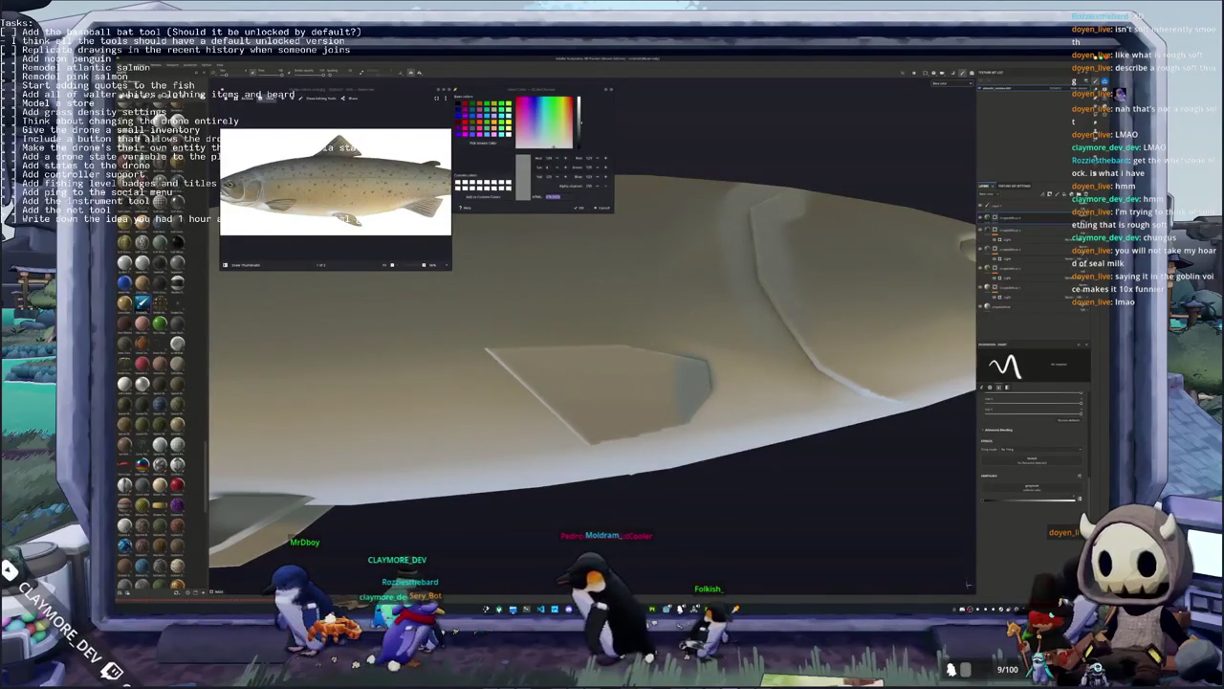
pyautogui.scroll(-3, 593, 383)
pyautogui.scroll(-2, 593, 382)
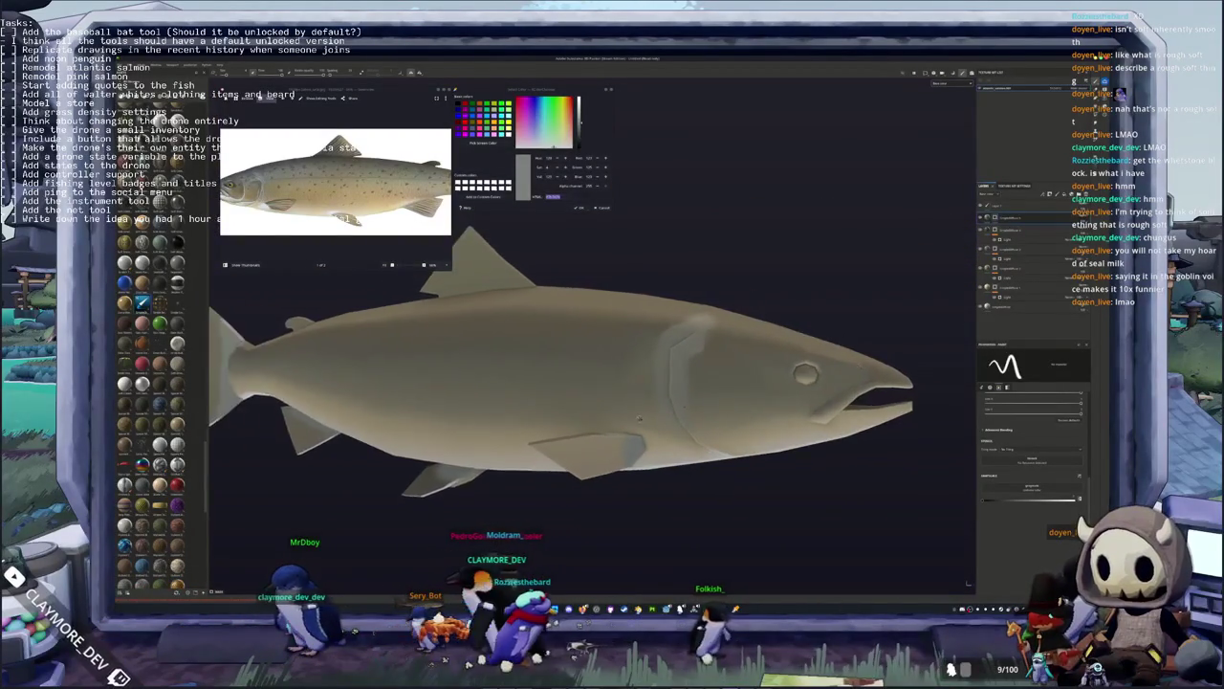
pyautogui.keyDown('alt'); pyautogui.moveTo(639, 418); pyautogui.dragTo(669, 362); pyautogui.keyUp('alt')
pyautogui.scroll(2, 670, 361)
pyautogui.scroll(2, 670, 362)
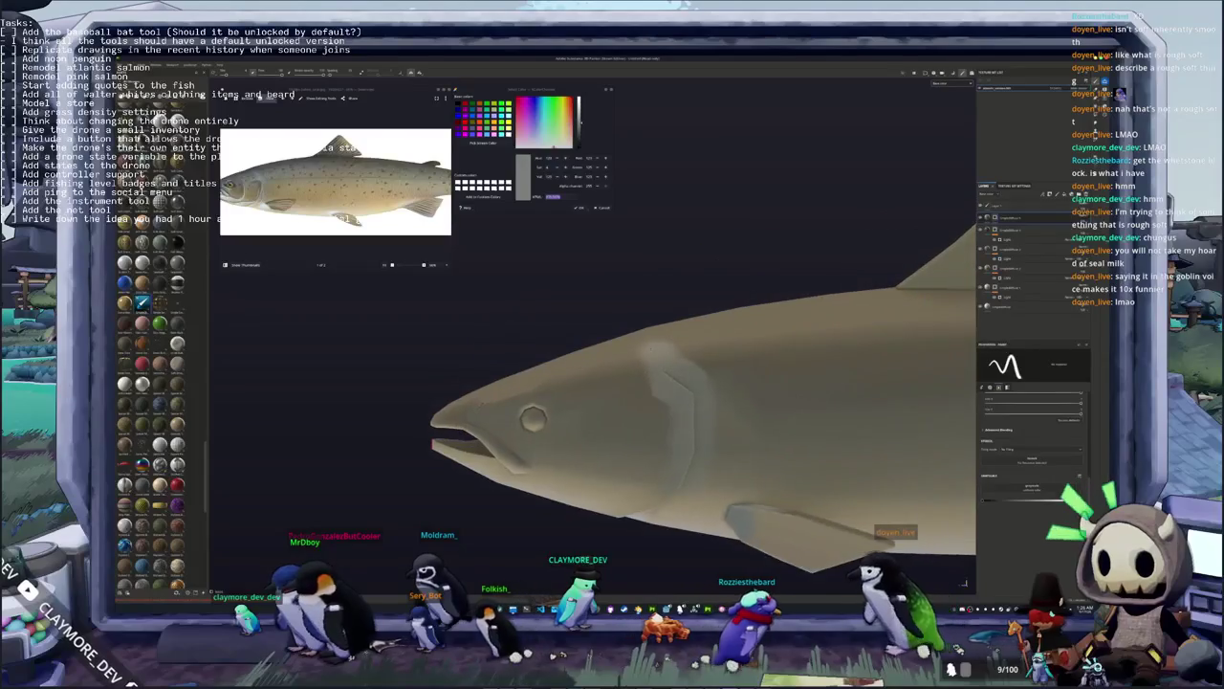
pyautogui.scroll(2, 649, 350)
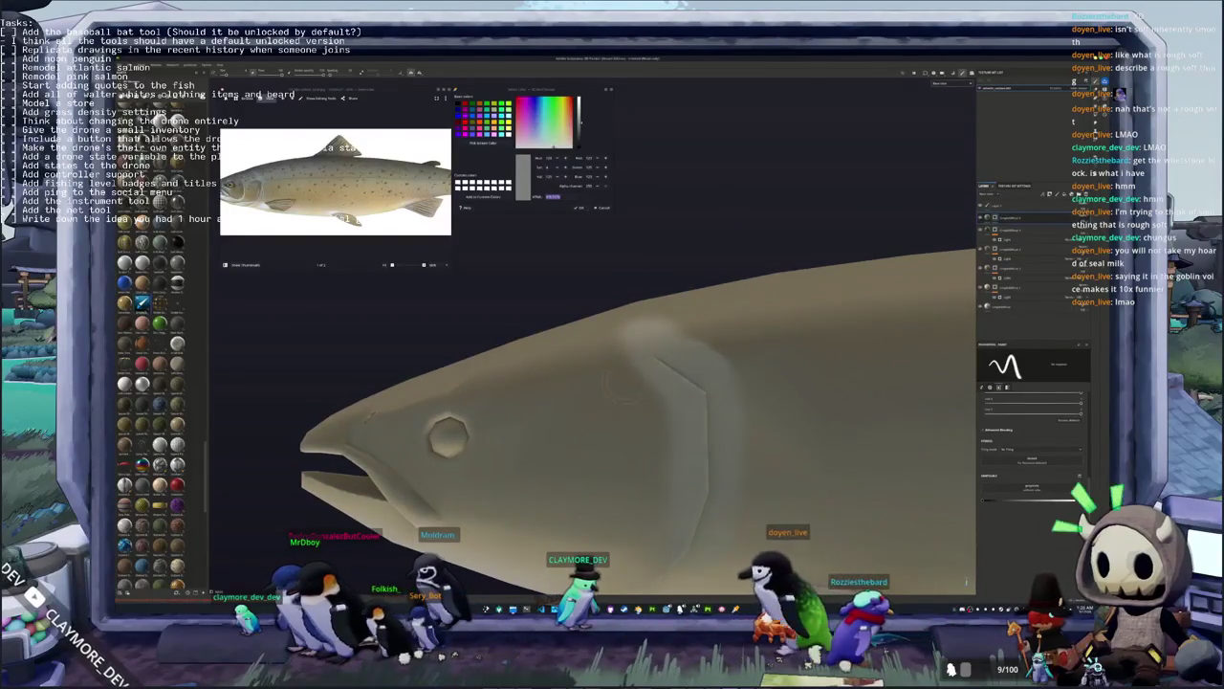
pyautogui.scroll(-3, 622, 386)
pyautogui.moveTo(622, 385)
pyautogui.keyDown('alt'); pyautogui.mouseDown()
pyautogui.moveTo(660, 421)
pyautogui.moveTo(602, 304)
pyautogui.mouseUp(); pyautogui.keyUp('alt')
pyautogui.scroll(2, 647, 403)
pyautogui.scroll(2, 646, 402)
pyautogui.scroll(2, 660, 420)
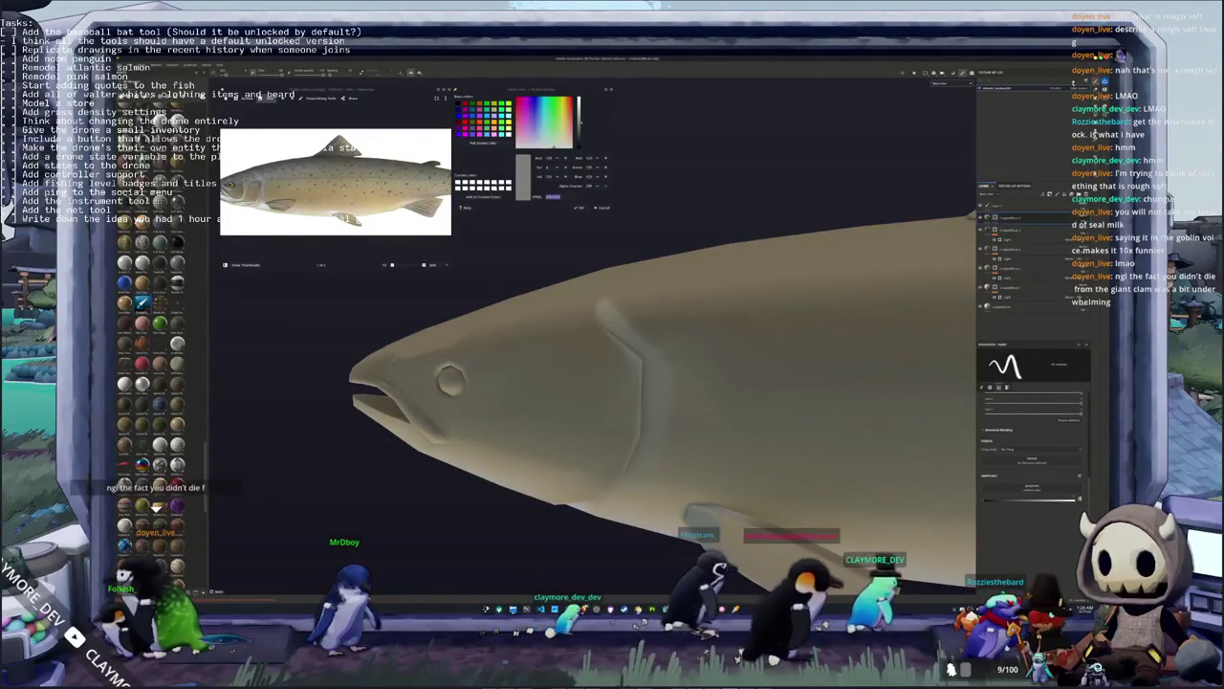
pyautogui.moveTo(612, 382)
pyautogui.keyDown('alt'); pyautogui.mouseDown()
pyautogui.moveTo(669, 363)
pyautogui.moveTo(610, 327)
pyautogui.moveTo(545, 478)
pyautogui.mouseUp(); pyautogui.keyUp('alt')
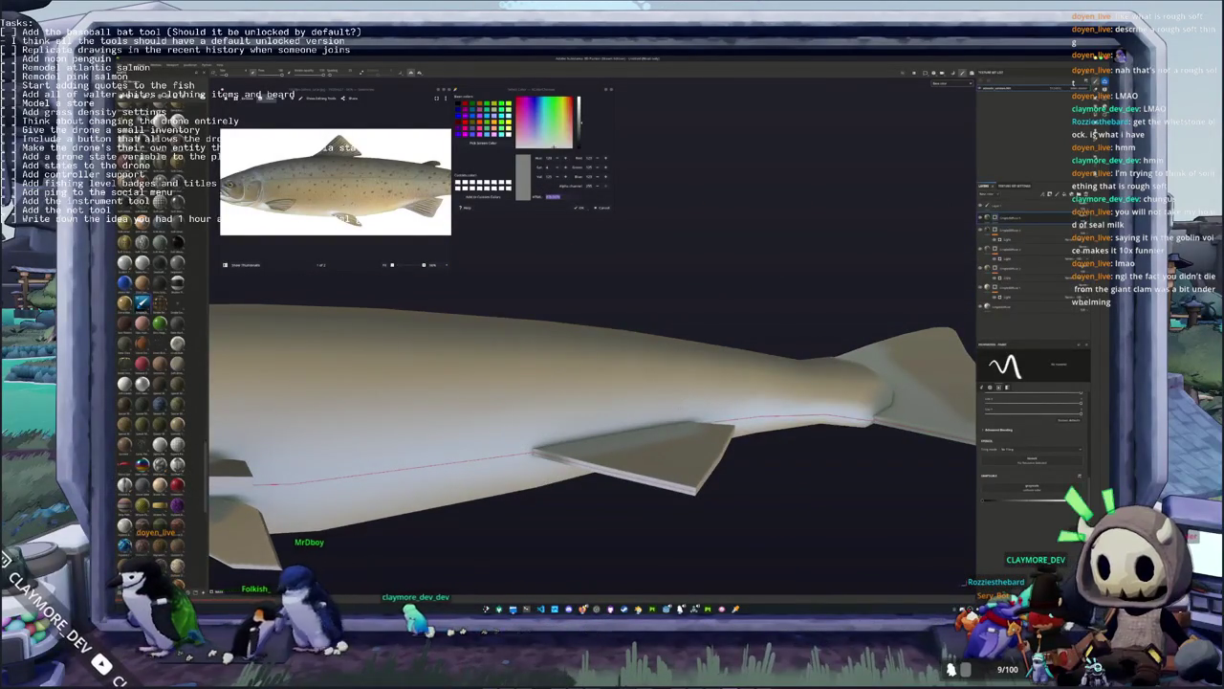
pyautogui.keyDown('alt'); pyautogui.moveTo(545, 479); pyautogui.dragTo(598, 461); pyautogui.keyUp('alt')
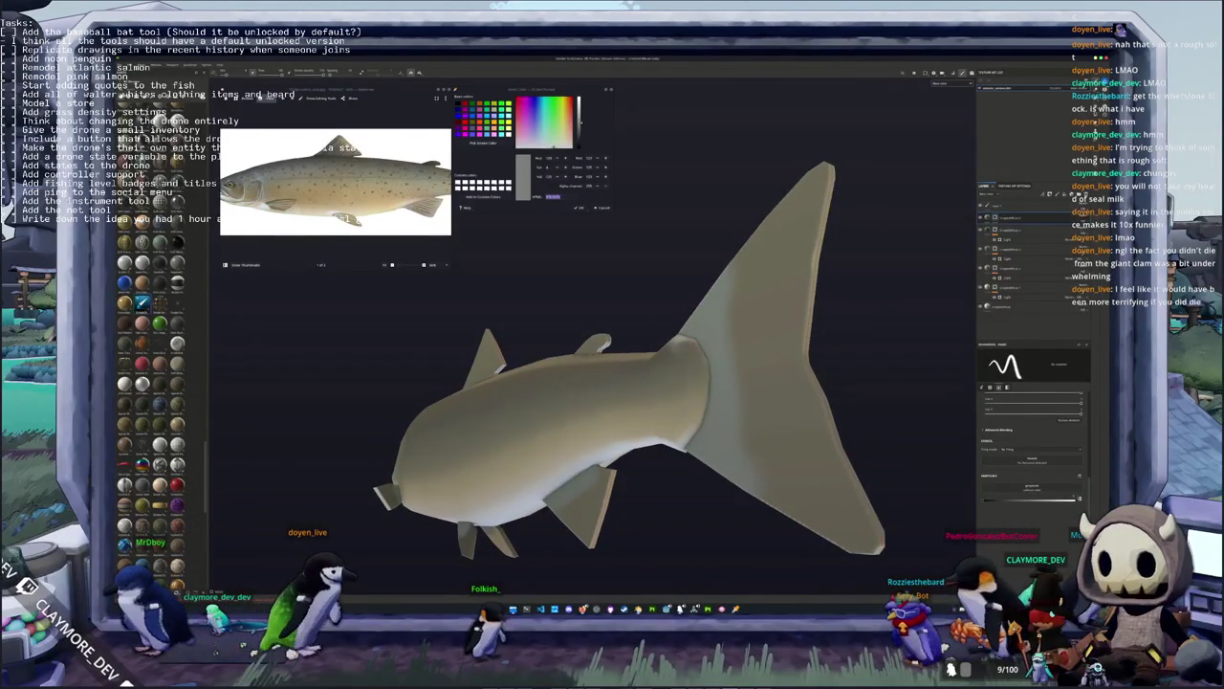
pyautogui.keyDown('alt'); pyautogui.moveTo(598, 461); pyautogui.dragTo(639, 448); pyautogui.keyUp('alt')
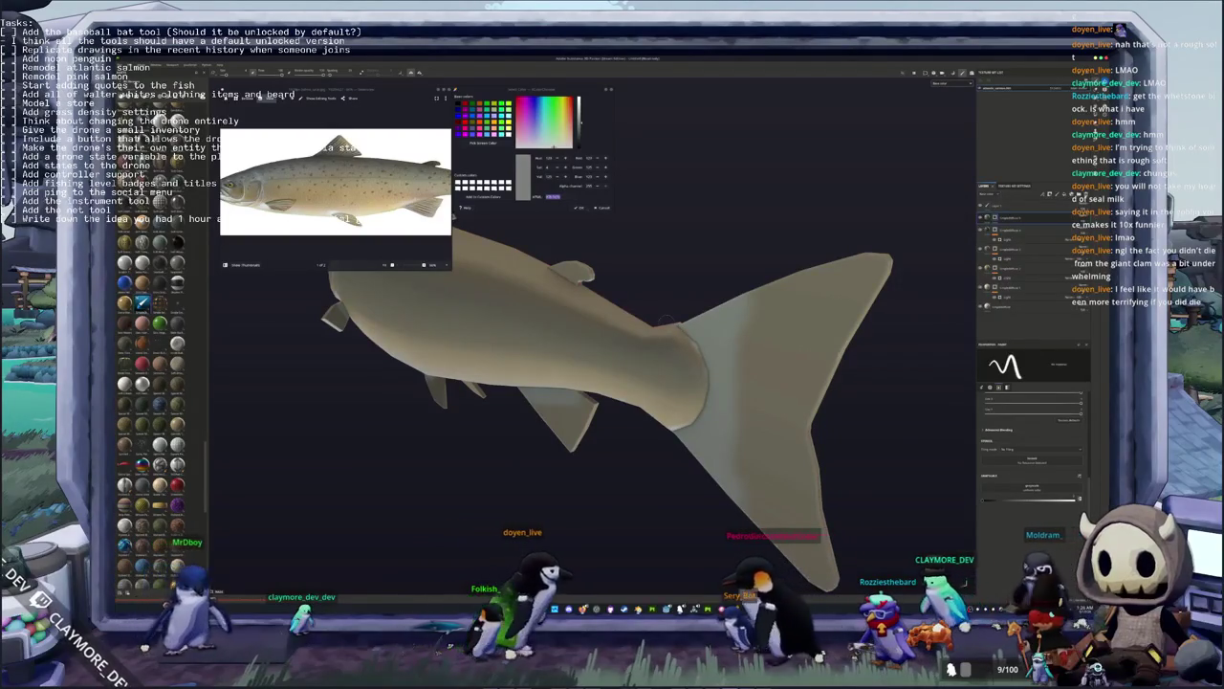
pyautogui.moveTo(639, 448)
pyautogui.keyDown('alt'); pyautogui.mouseDown()
pyautogui.moveTo(603, 403)
pyautogui.moveTo(702, 377)
pyautogui.mouseUp(); pyautogui.keyUp('alt')
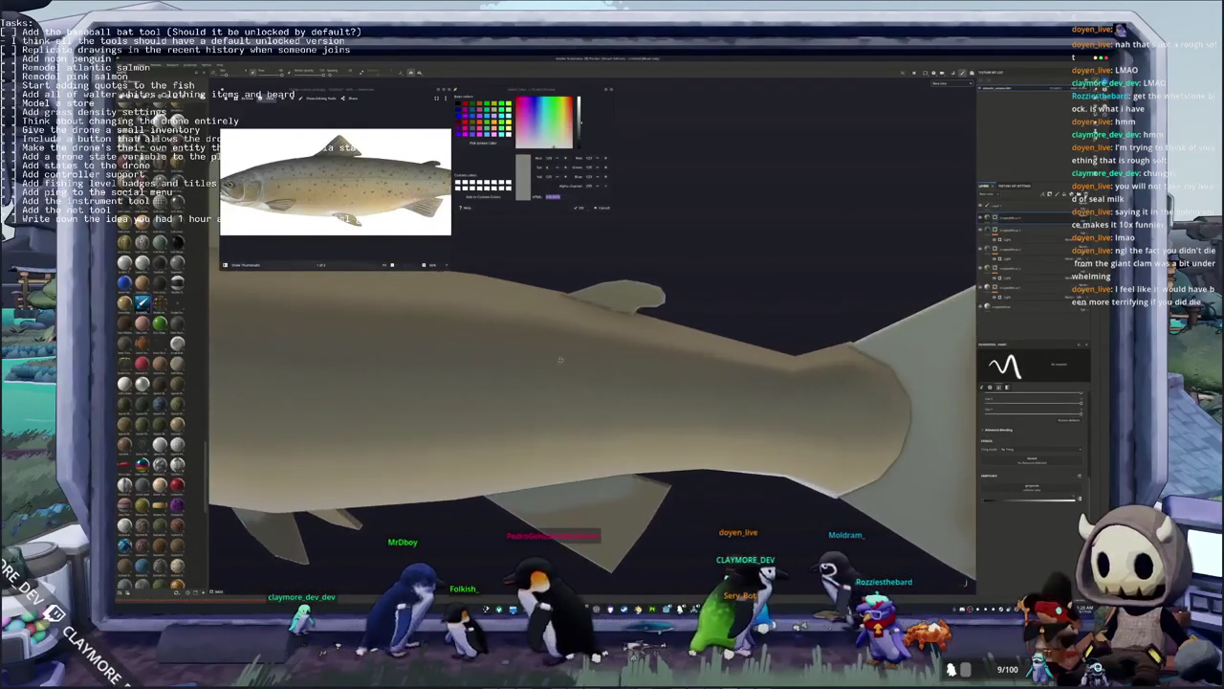
pyautogui.scroll(-2, 702, 379)
pyautogui.scroll(-2, 702, 379)
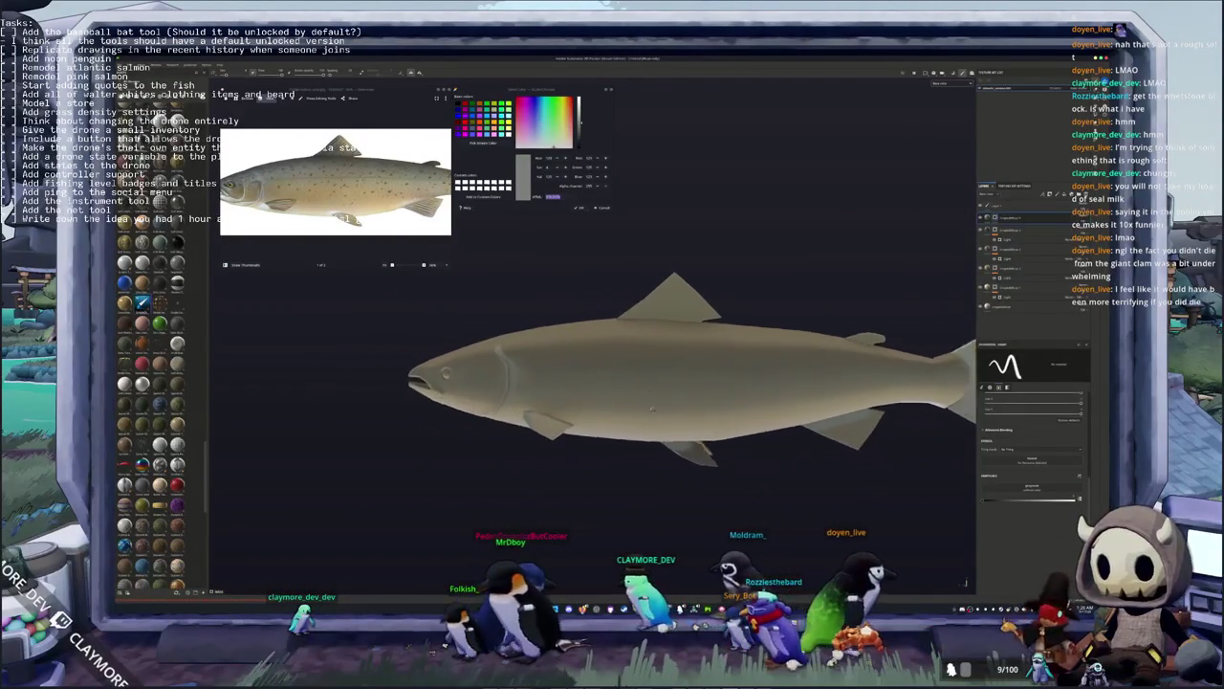
pyautogui.scroll(-2, 702, 379)
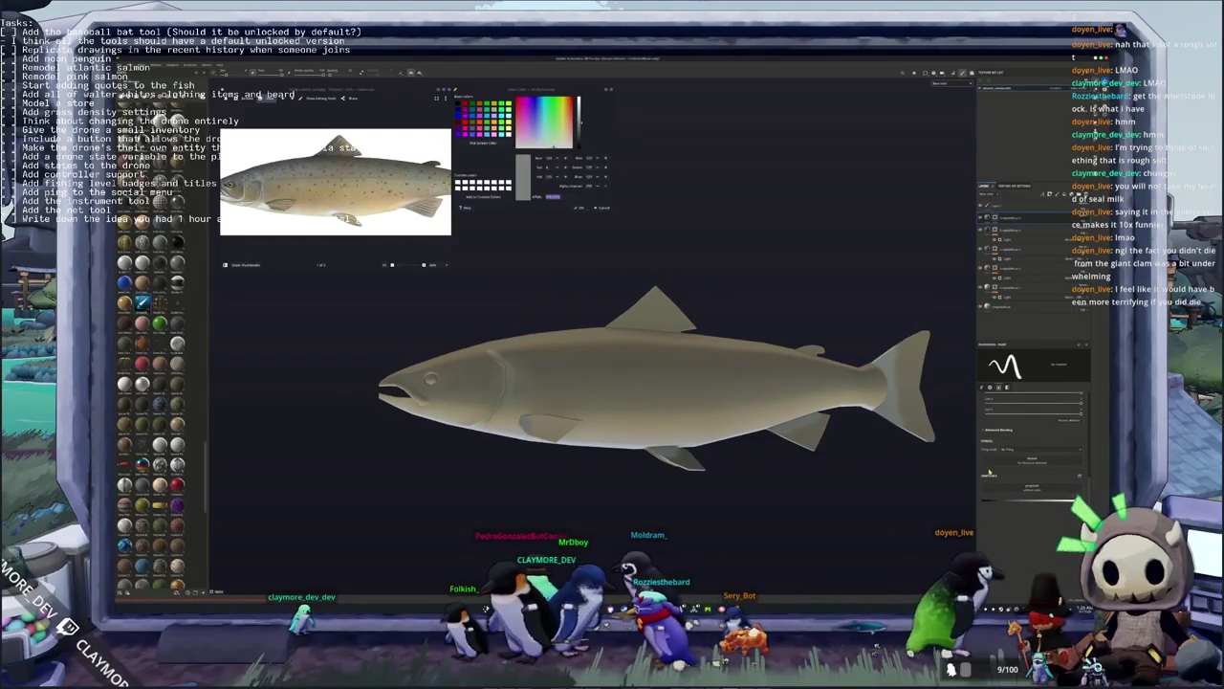
pyautogui.scroll(2, 748, 294)
pyautogui.scroll(2, 748, 293)
pyautogui.scroll(1, 748, 294)
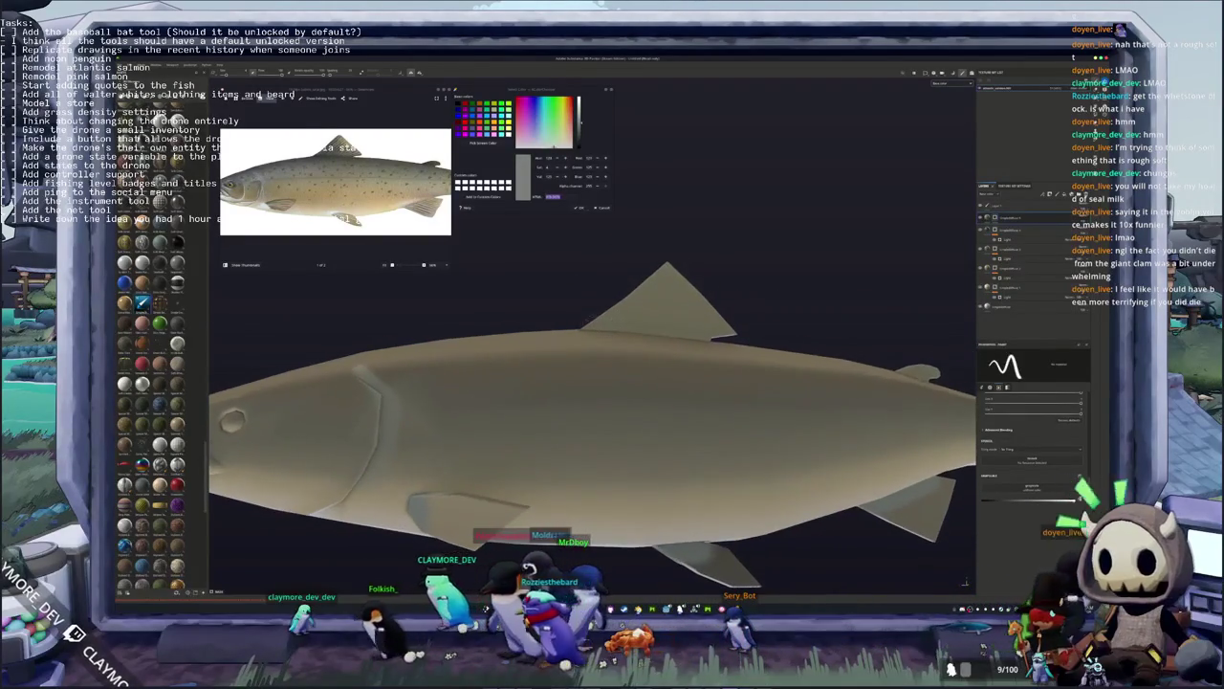
pyautogui.scroll(1, 748, 293)
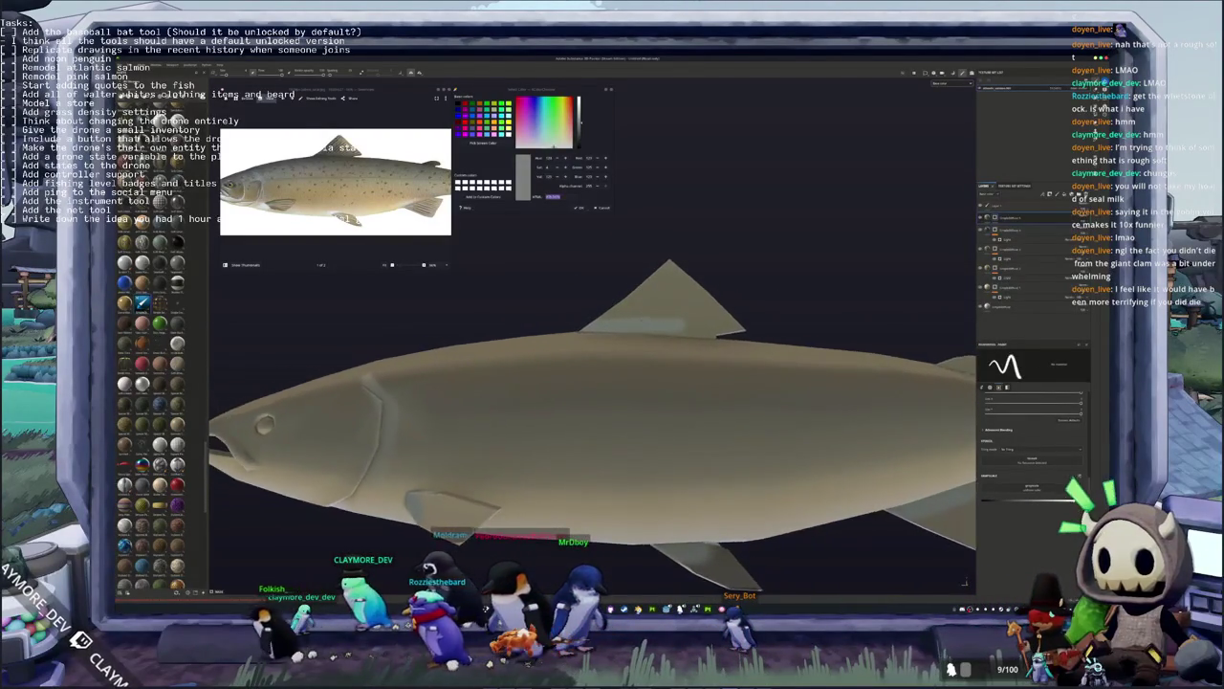
pyautogui.scroll(1, 748, 294)
pyautogui.scroll(2, 748, 294)
pyautogui.scroll(2, 748, 294)
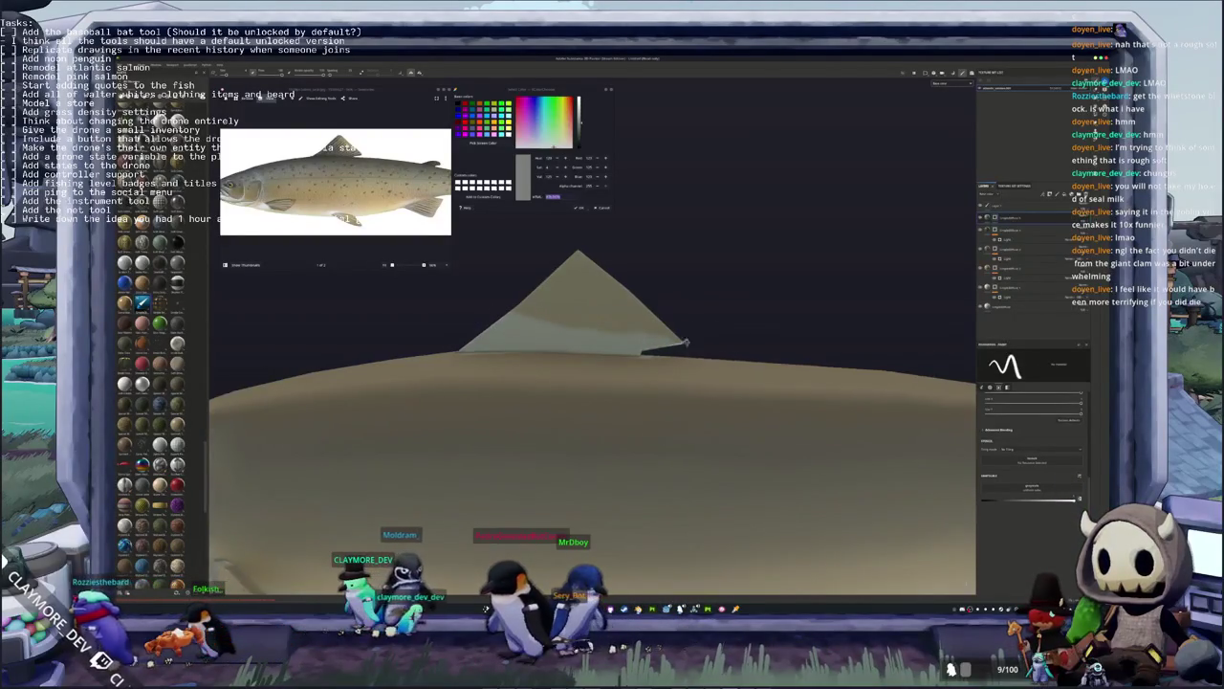
pyautogui.moveTo(724, 344); pyautogui.dragTo(660, 383, button='middle')
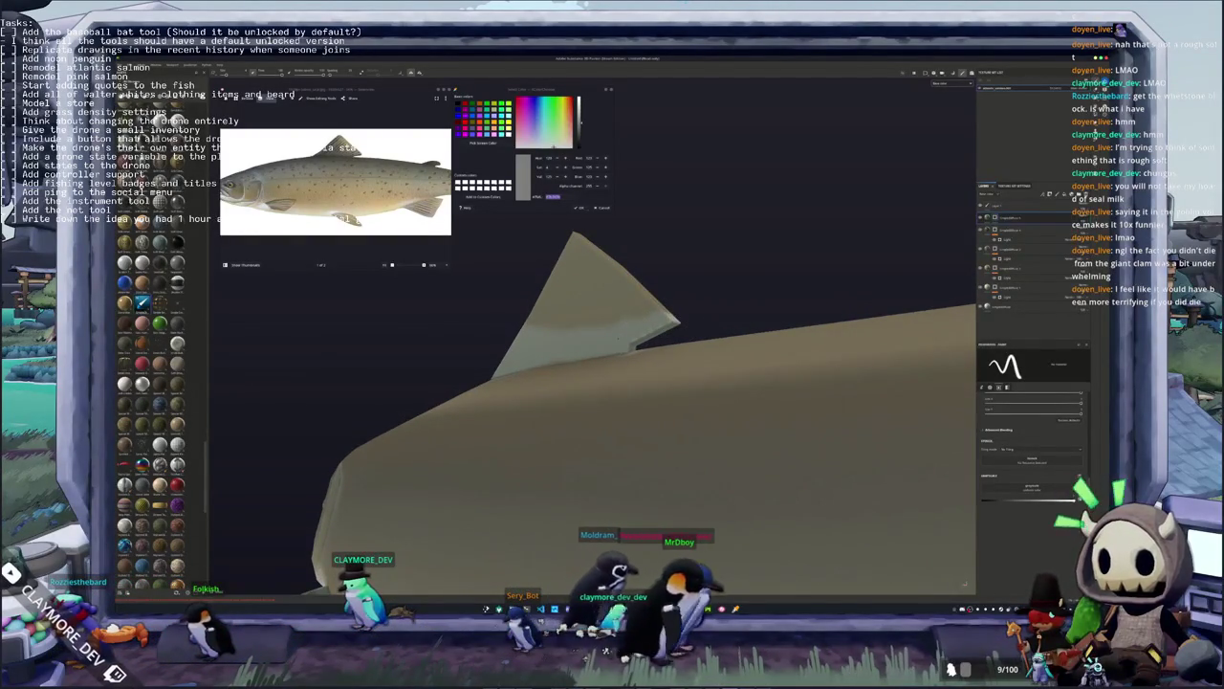
pyautogui.moveTo(593, 402)
pyautogui.keyDown('alt'); pyautogui.mouseDown()
pyautogui.moveTo(555, 401)
pyautogui.moveTo(598, 421)
pyautogui.moveTo(578, 421)
pyautogui.mouseUp(); pyautogui.keyUp('alt')
pyautogui.scroll(-3, 593, 421)
pyautogui.scroll(-2, 593, 421)
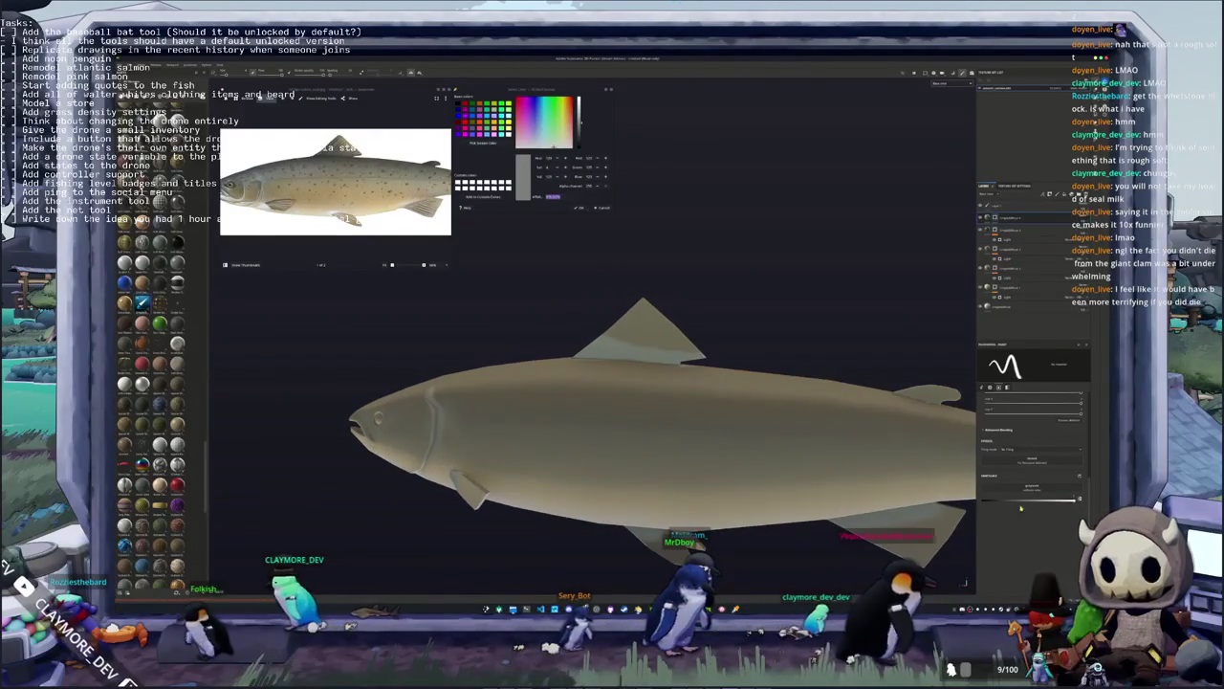
pyautogui.scroll(2, 612, 431)
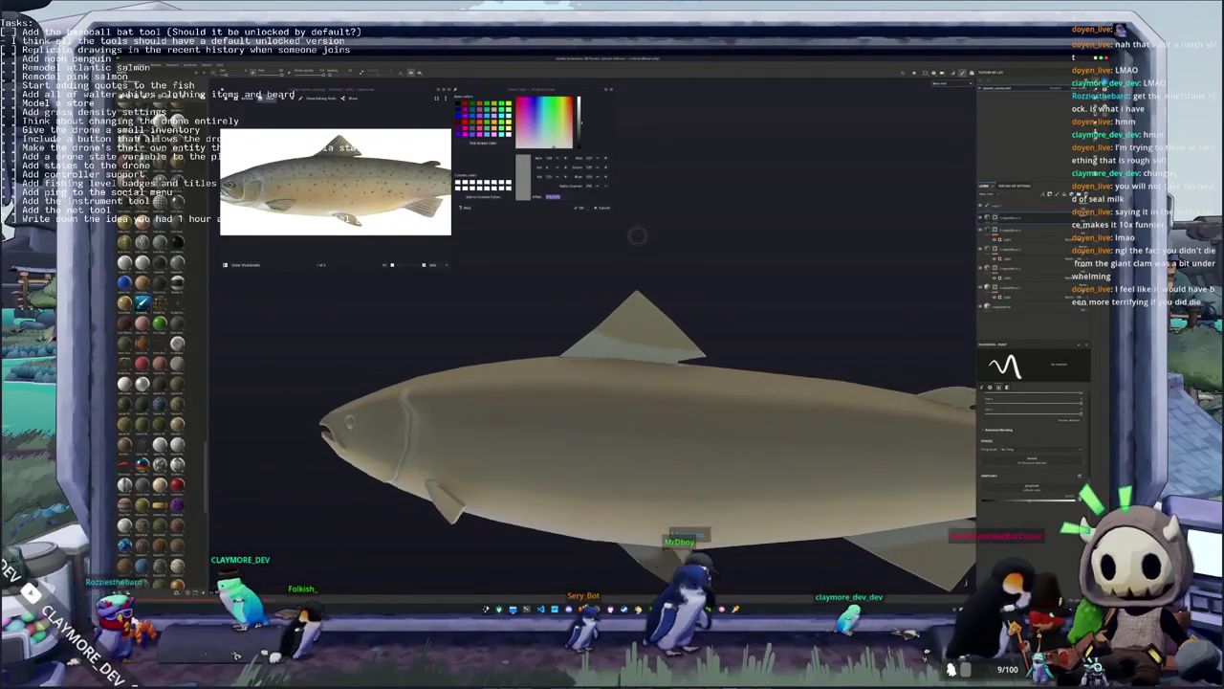
pyautogui.scroll(2, 612, 430)
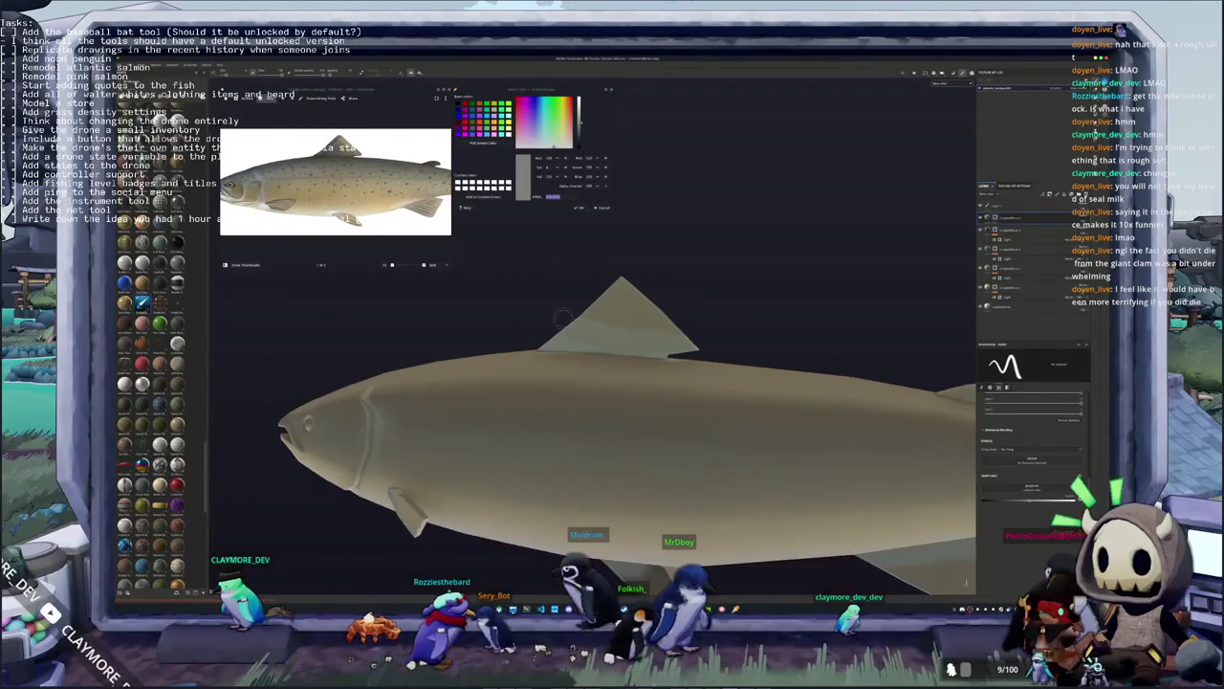
pyautogui.moveTo(558, 316)
pyautogui.keyDown('alt'); pyautogui.mouseDown()
pyautogui.moveTo(793, 337)
pyautogui.moveTo(921, 511)
pyautogui.moveTo(632, 373)
pyautogui.mouseUp(); pyautogui.keyUp('alt')
pyautogui.scroll(-3, 574, 350)
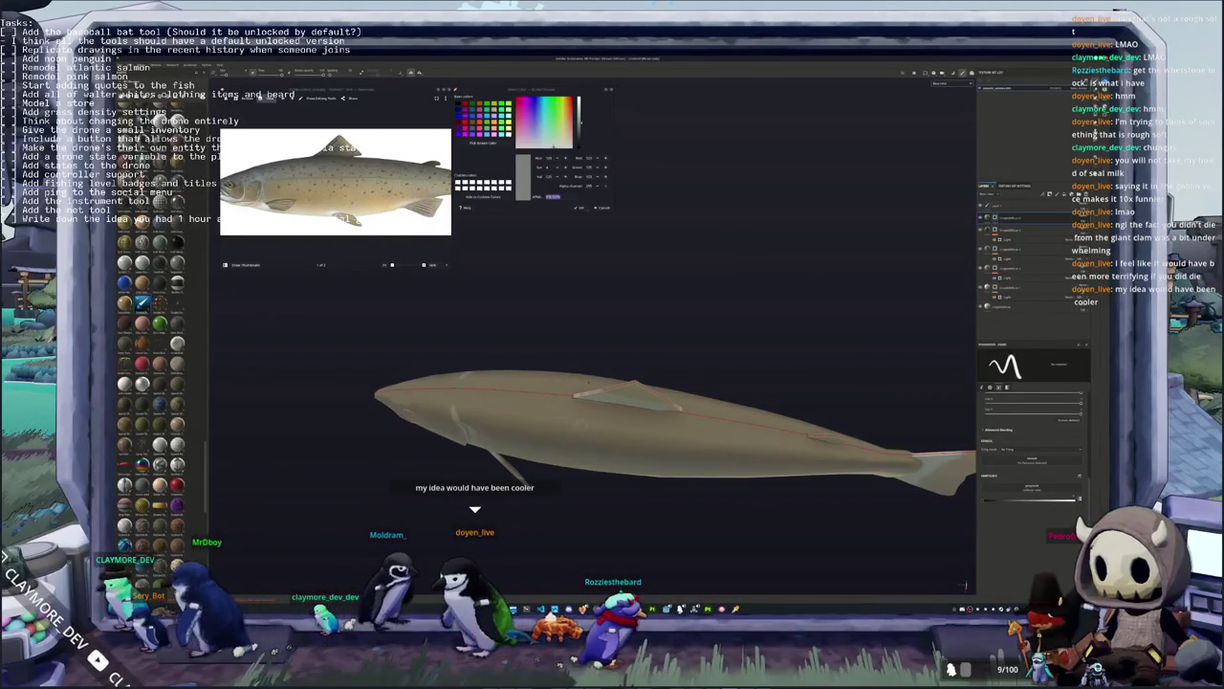
pyautogui.moveTo(670, 431)
pyautogui.keyDown('alt'); pyautogui.mouseDown()
pyautogui.moveTo(640, 398)
pyautogui.moveTo(684, 363)
pyautogui.moveTo(489, 218)
pyautogui.mouseUp(); pyautogui.keyUp('alt')
pyautogui.scroll(2, 640, 398)
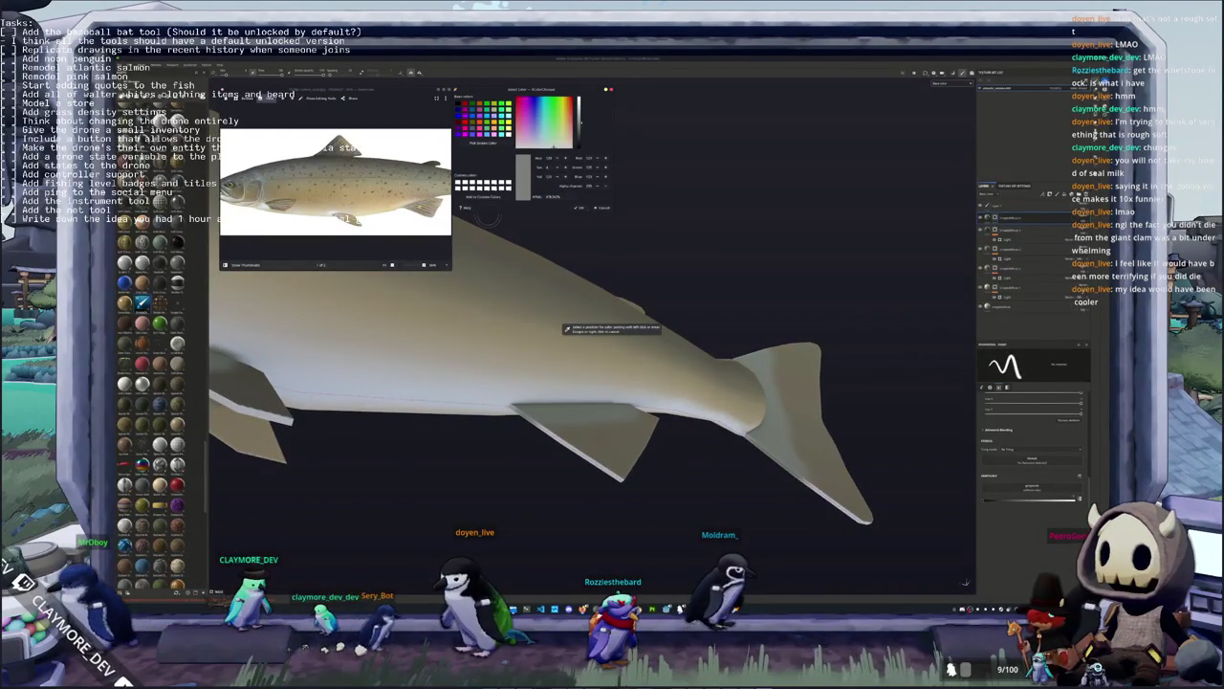
# Zoom the reference photo to the fin, level the salmon side-on, and open a layer's additions menu
pyautogui.scroll(2, 335, 182)
pyautogui.scroll(2, 334, 182)
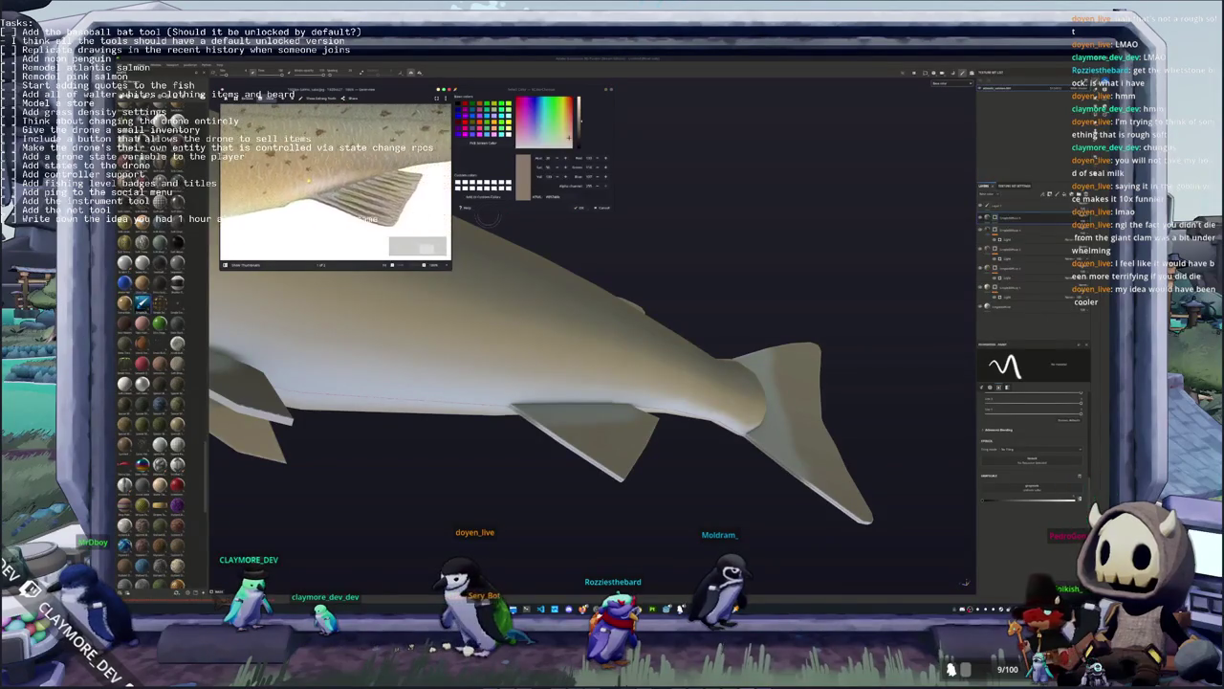
pyautogui.scroll(1, 335, 182)
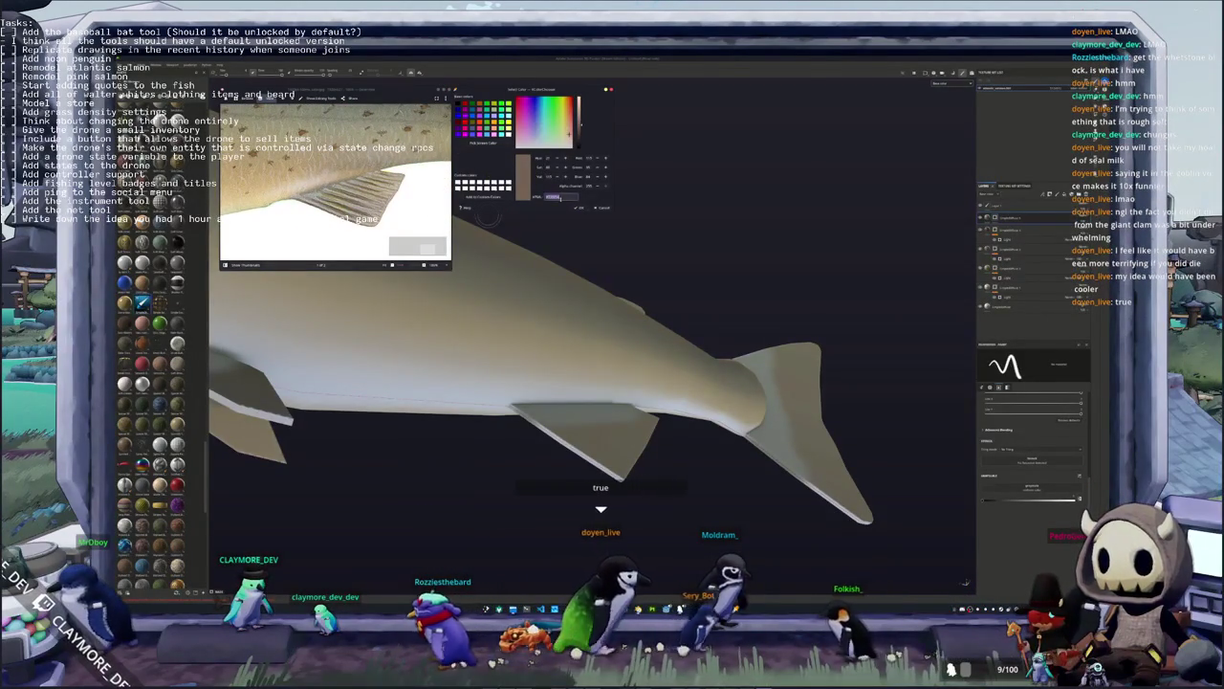
pyautogui.scroll(-5, 360, 172)
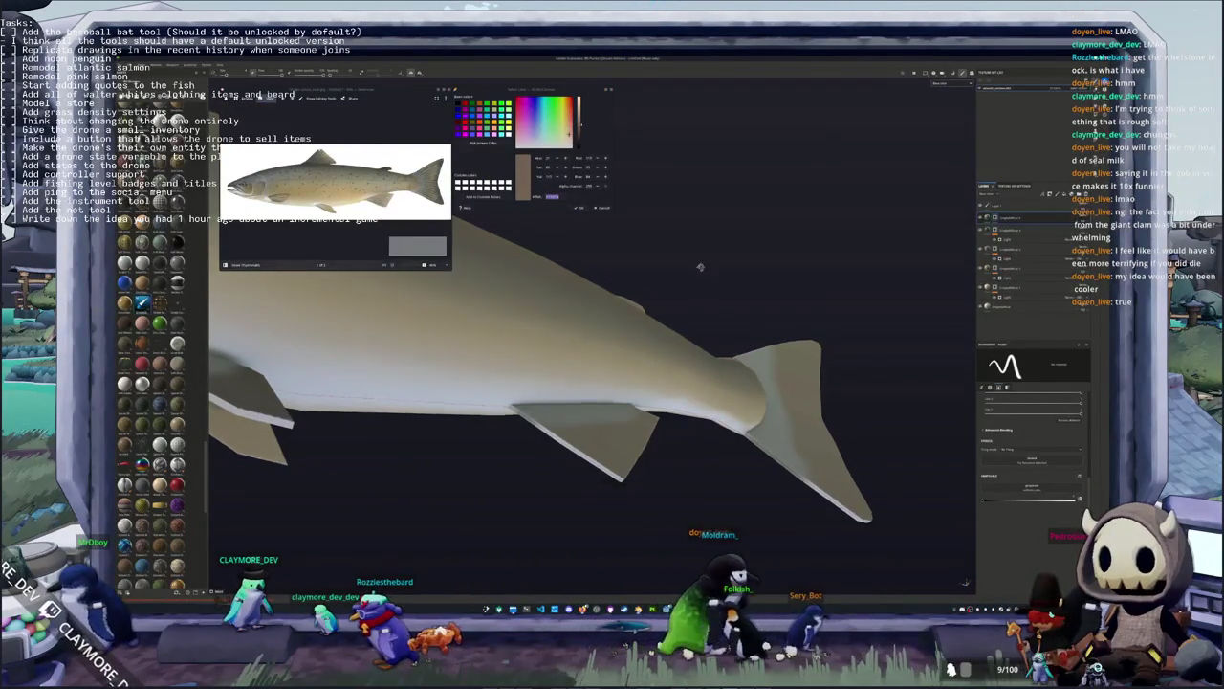
pyautogui.keyDown('alt'); pyautogui.moveTo(699, 265); pyautogui.dragTo(457, 239); pyautogui.keyUp('alt')
pyautogui.click(1006, 219)
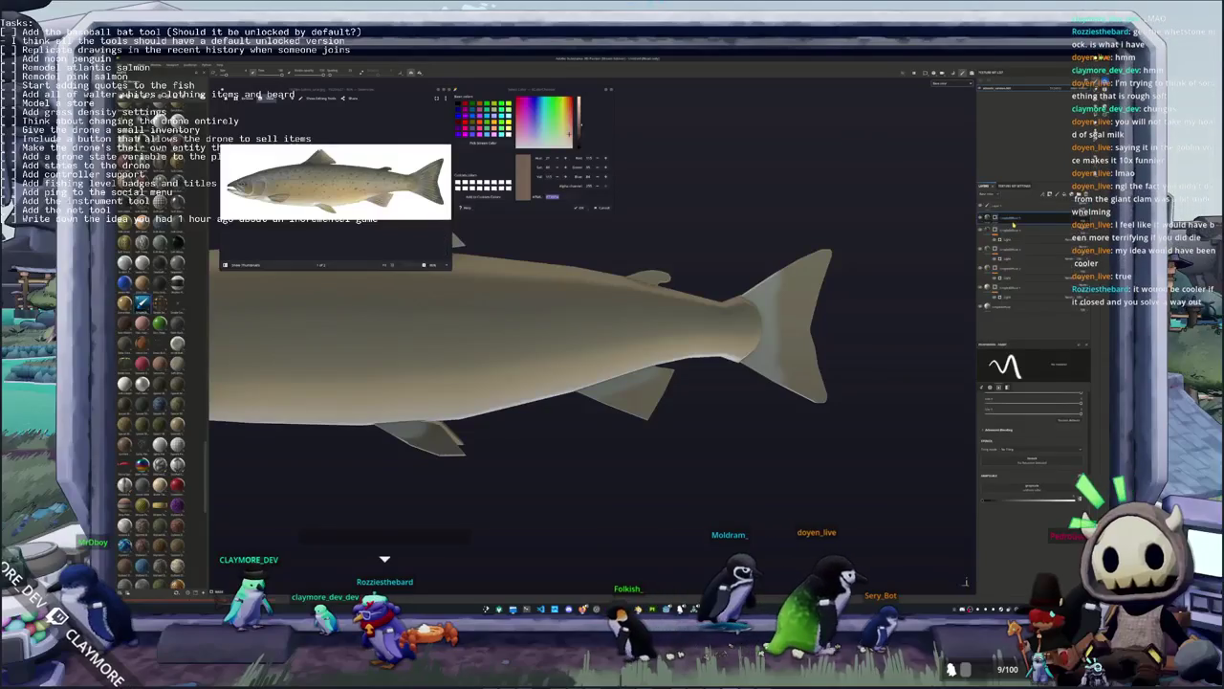
pyautogui.rightClick(996, 230)
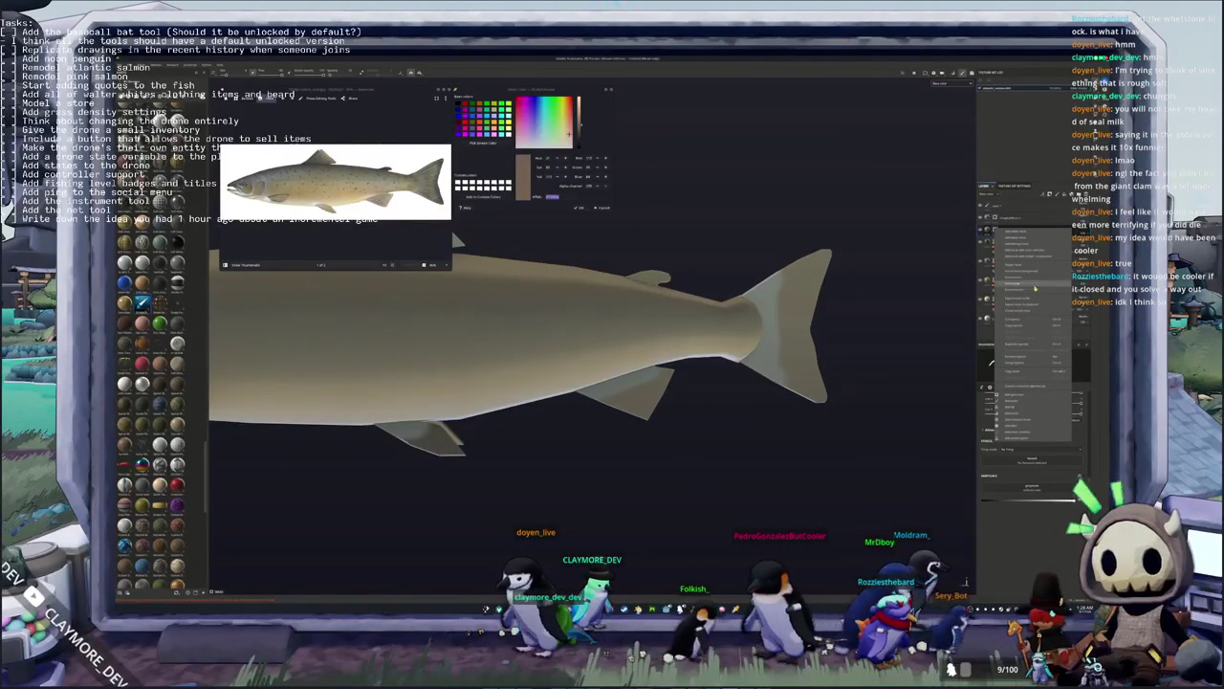
# Add a paint effect and a second effect to the layer from its options menu
pyautogui.click(1035, 287)
pyautogui.moveTo(861, 402)
pyautogui.keyDown('alt'); pyautogui.mouseDown()
pyautogui.moveTo(837, 364)
pyautogui.moveTo(751, 382)
pyautogui.mouseUp(); pyautogui.keyUp('alt')
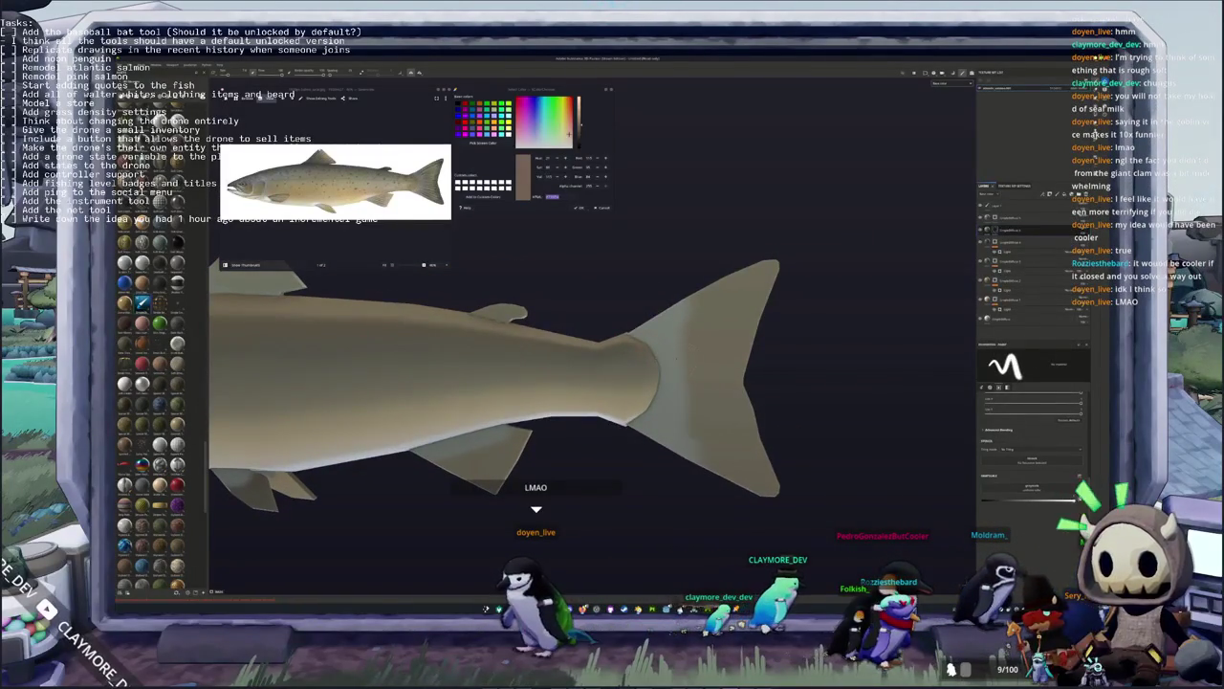
pyautogui.press('f')
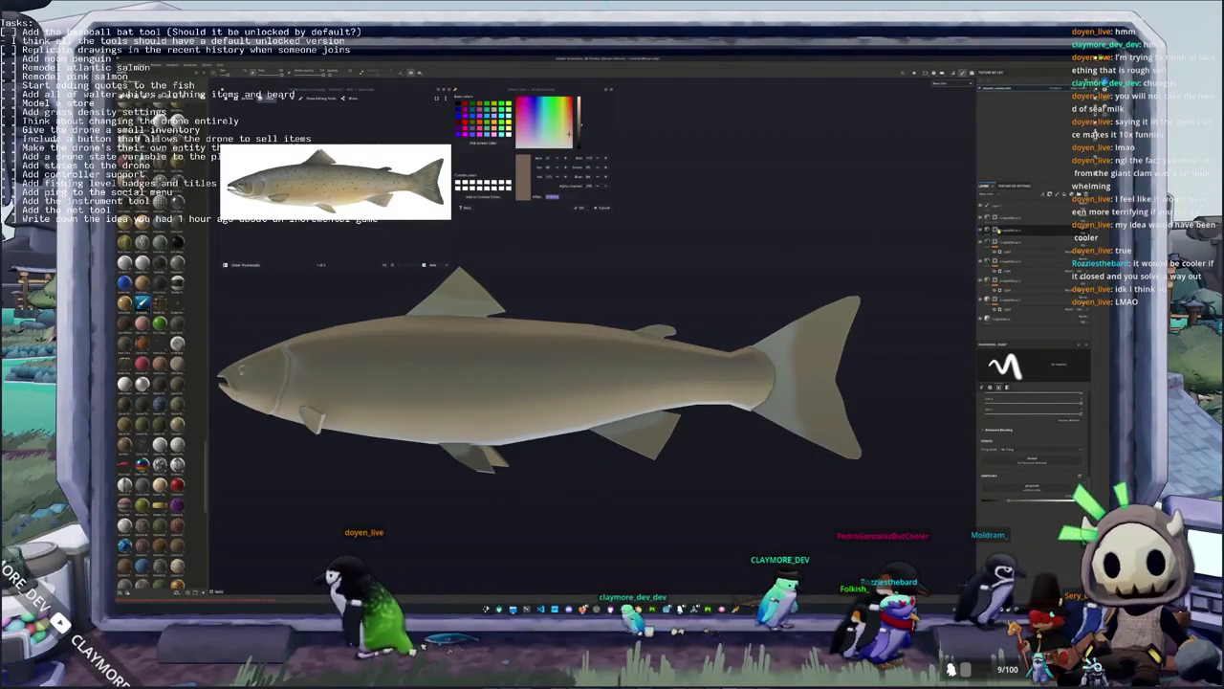
pyautogui.rightClick(994, 229)
pyautogui.click(1023, 392)
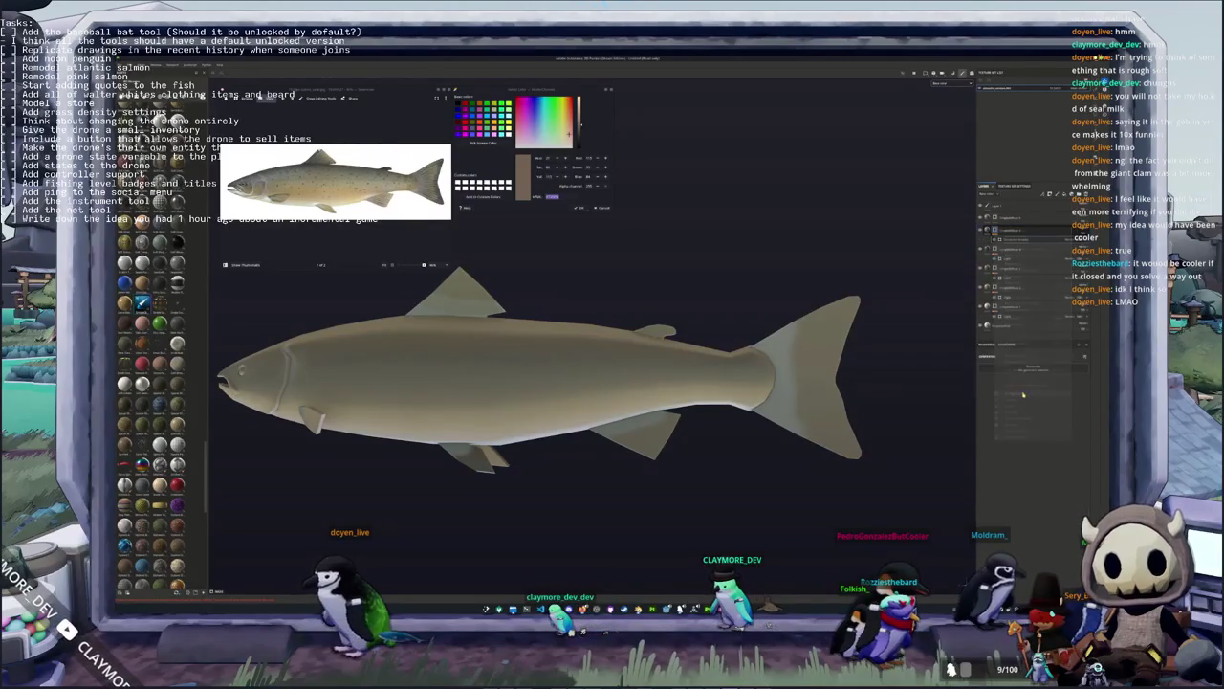
# Adjust the light strength and direction to darken the salmon, and select the paint layer
pyautogui.keyDown('alt'); pyautogui.moveTo(670, 402); pyautogui.dragTo(904, 440); pyautogui.keyUp('alt')
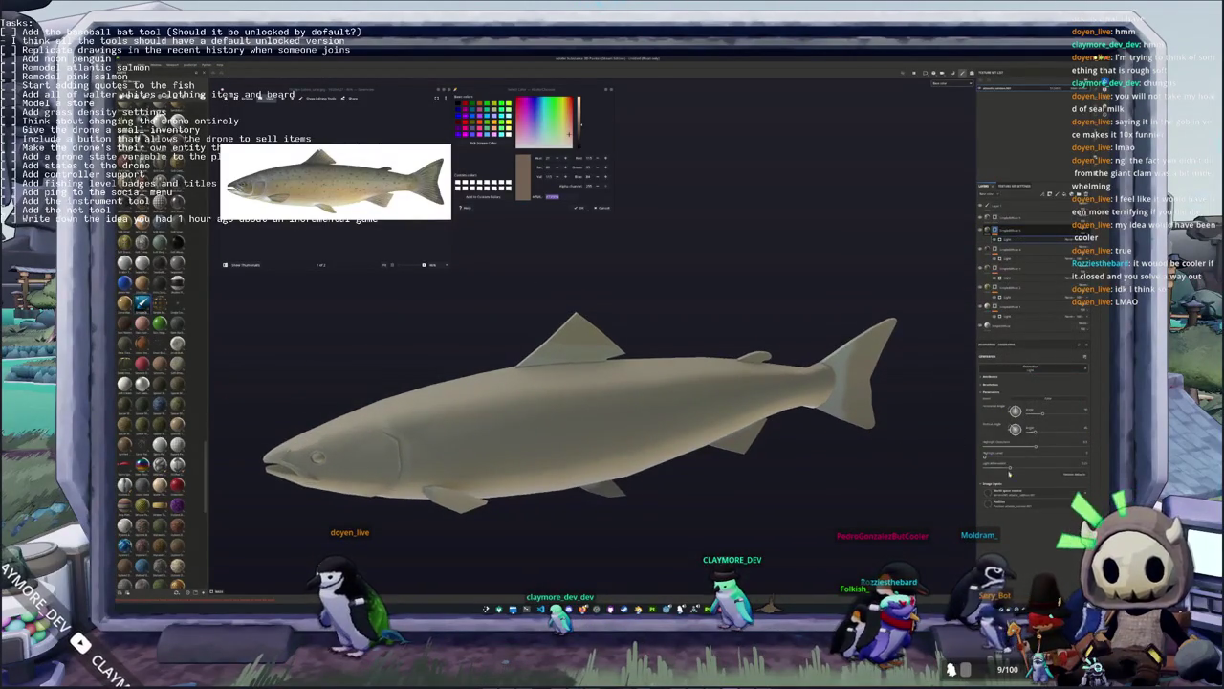
pyautogui.moveTo(985, 457); pyautogui.dragTo(972, 453)
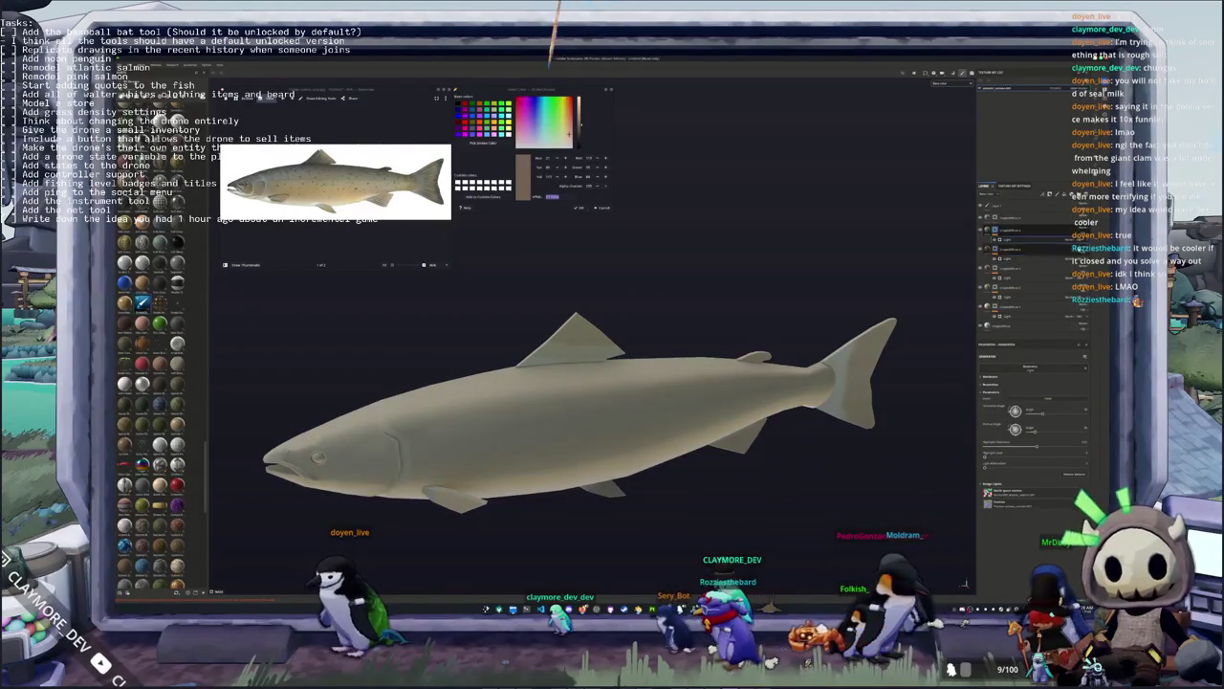
pyautogui.keyDown('shift'); pyautogui.moveTo(552, 375); pyautogui.dragTo(552, 375, button='right'); pyautogui.keyUp('shift')
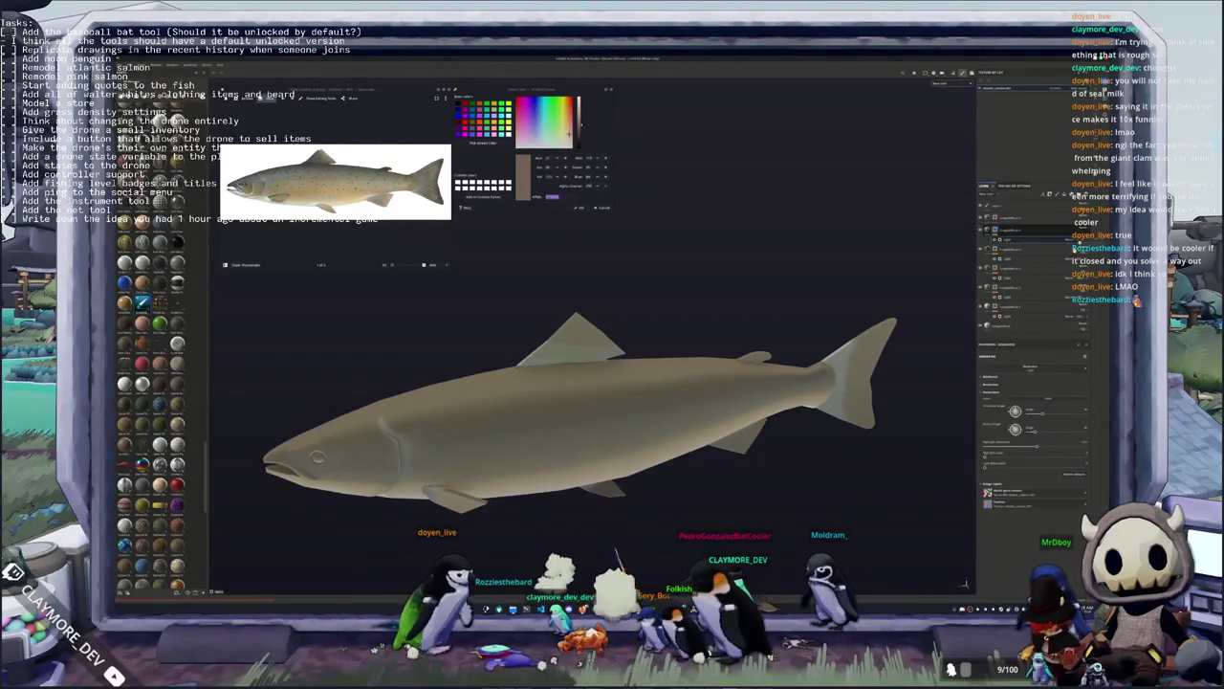
pyautogui.scroll(-2, 884, 453)
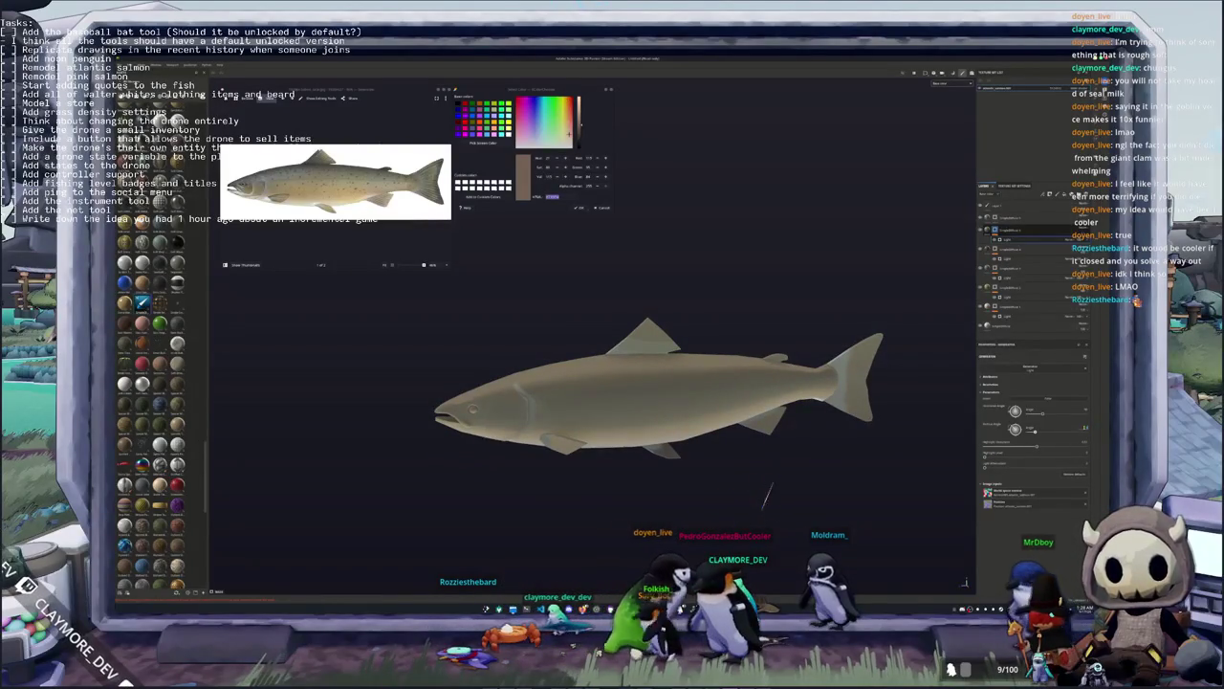
pyautogui.moveTo(660, 388); pyautogui.dragTo(755, 349, button='middle')
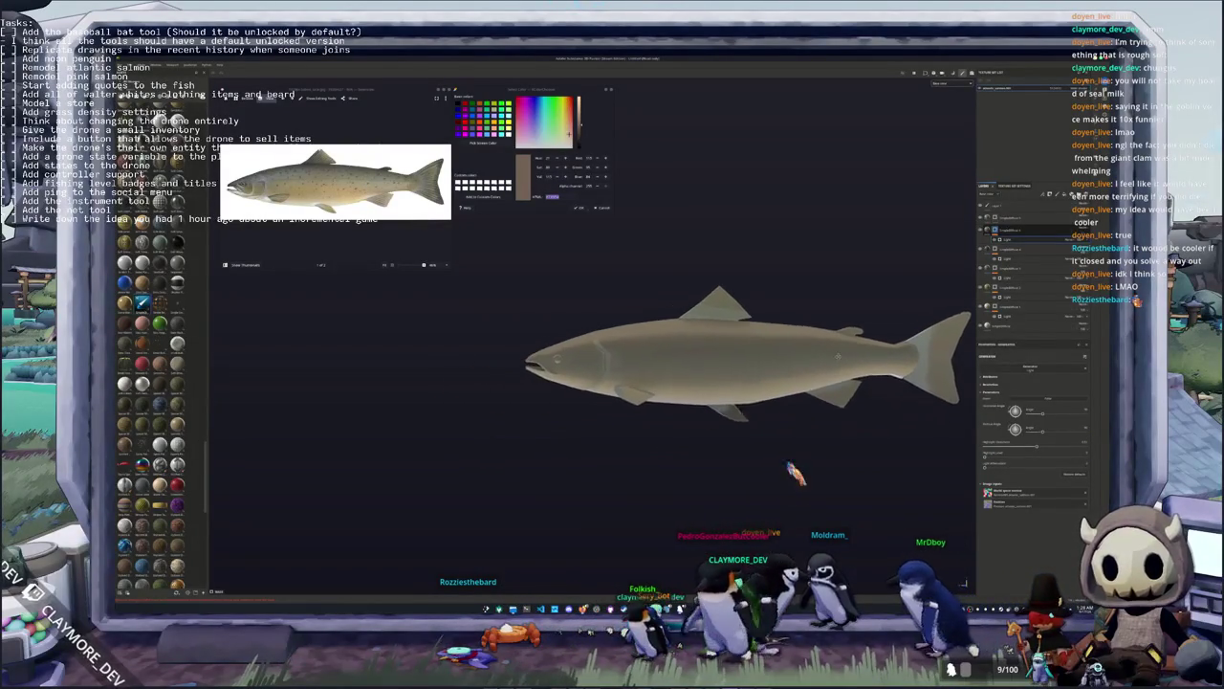
pyautogui.click(1011, 230)
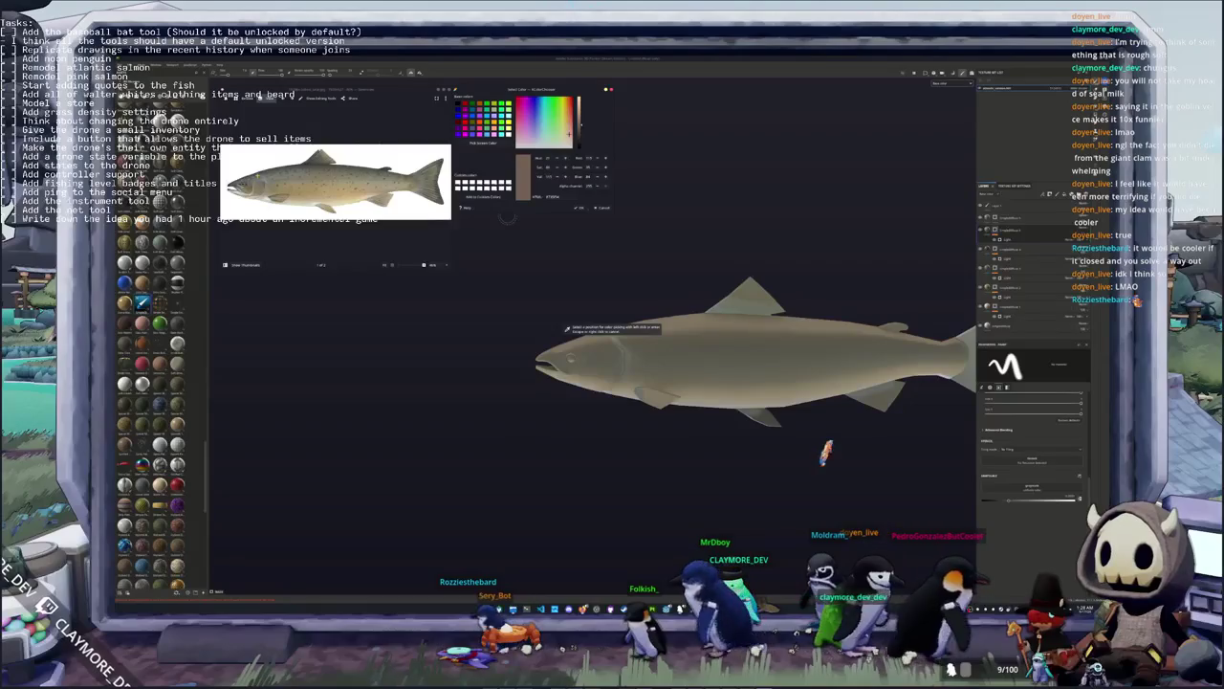
# Add new fill layers from the layer menu, set their base colour, and raise a slider fully
pyautogui.rightClick(995, 216)
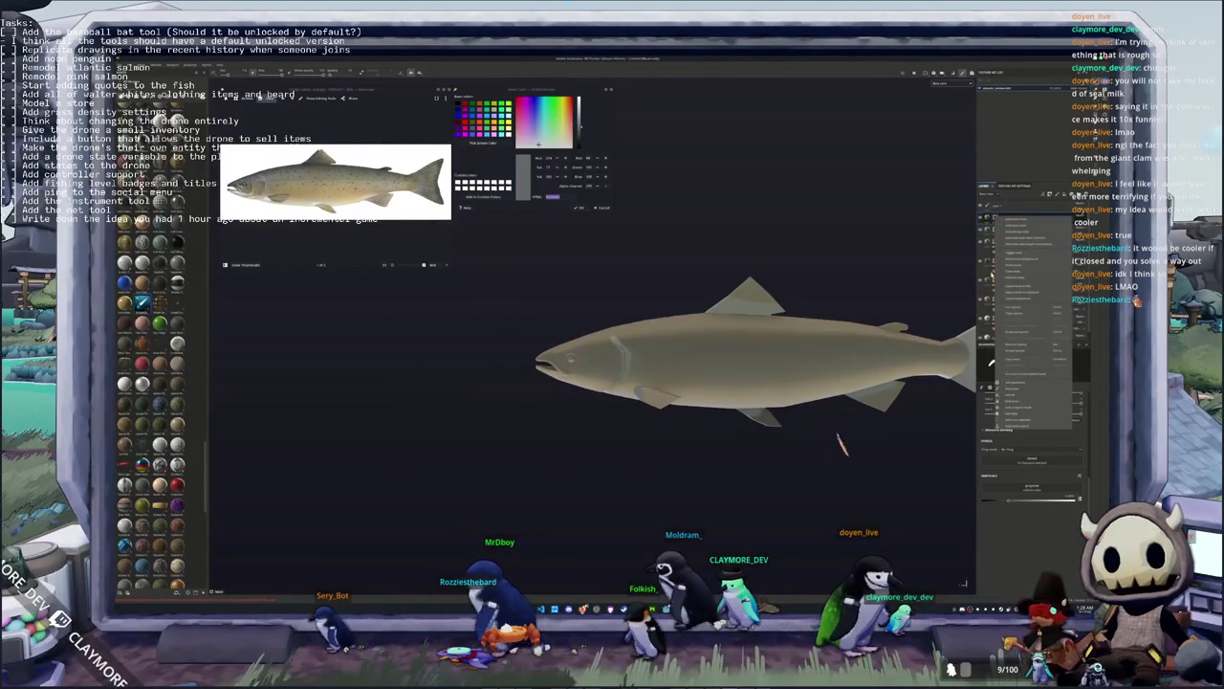
pyautogui.click(1012, 277)
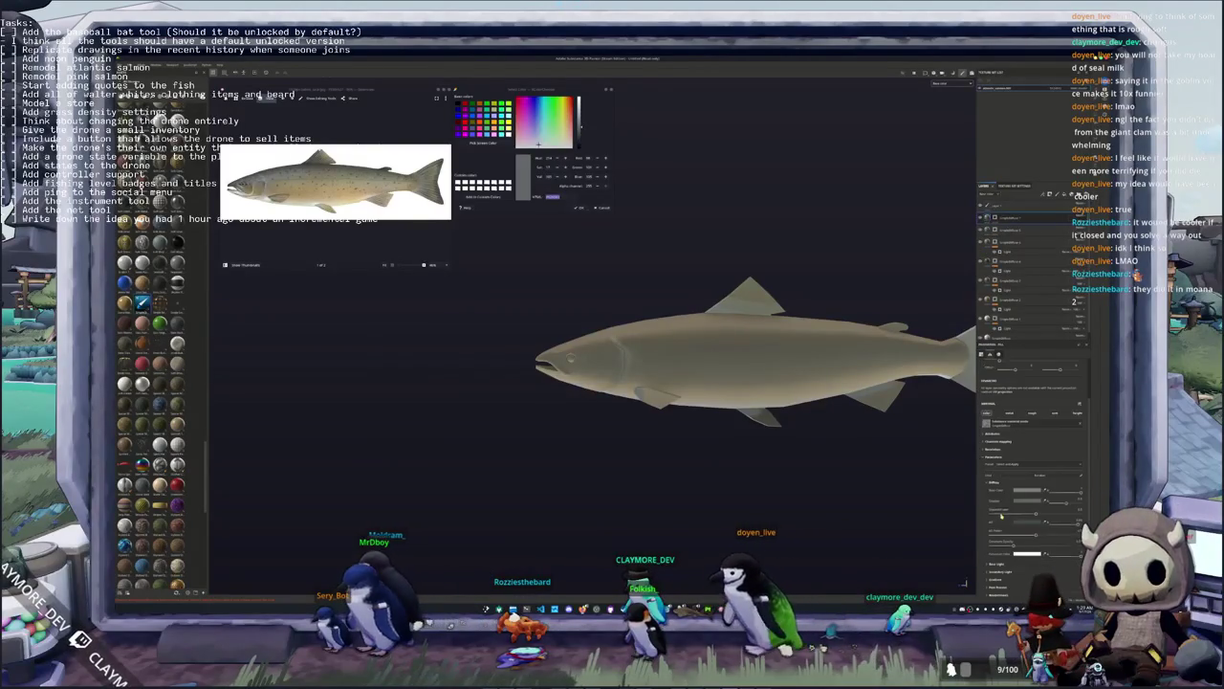
pyautogui.click(1026, 491)
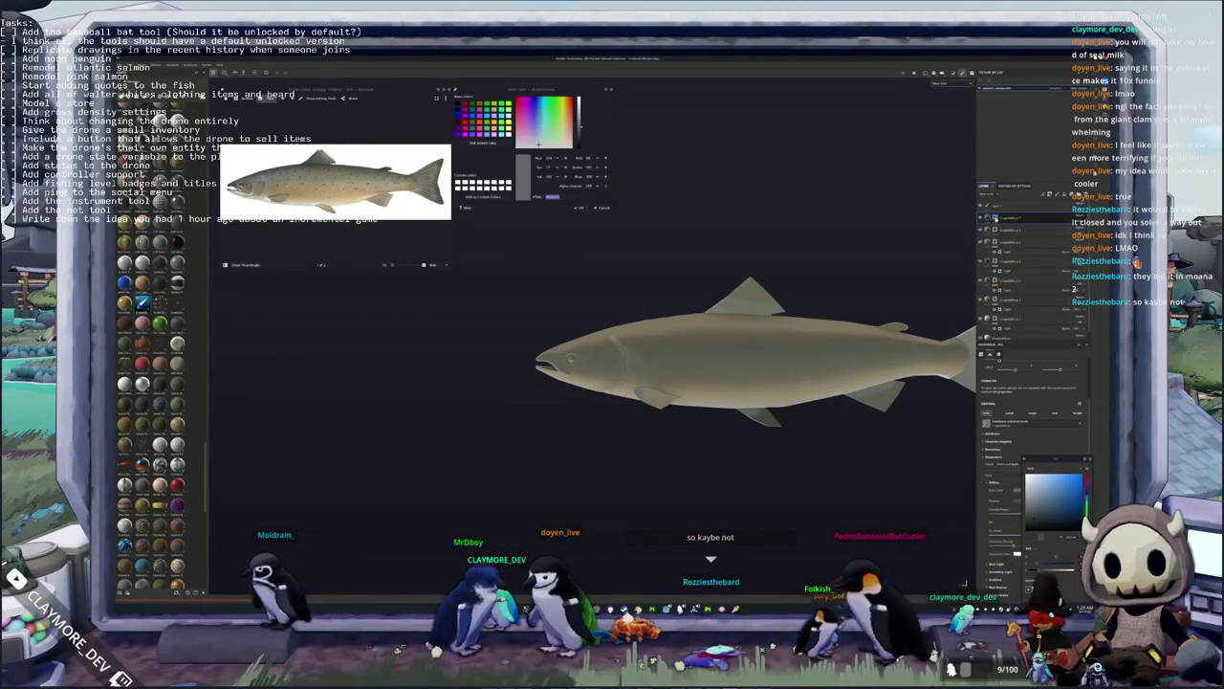
pyautogui.press('1')
pyautogui.rightClick(996, 218)
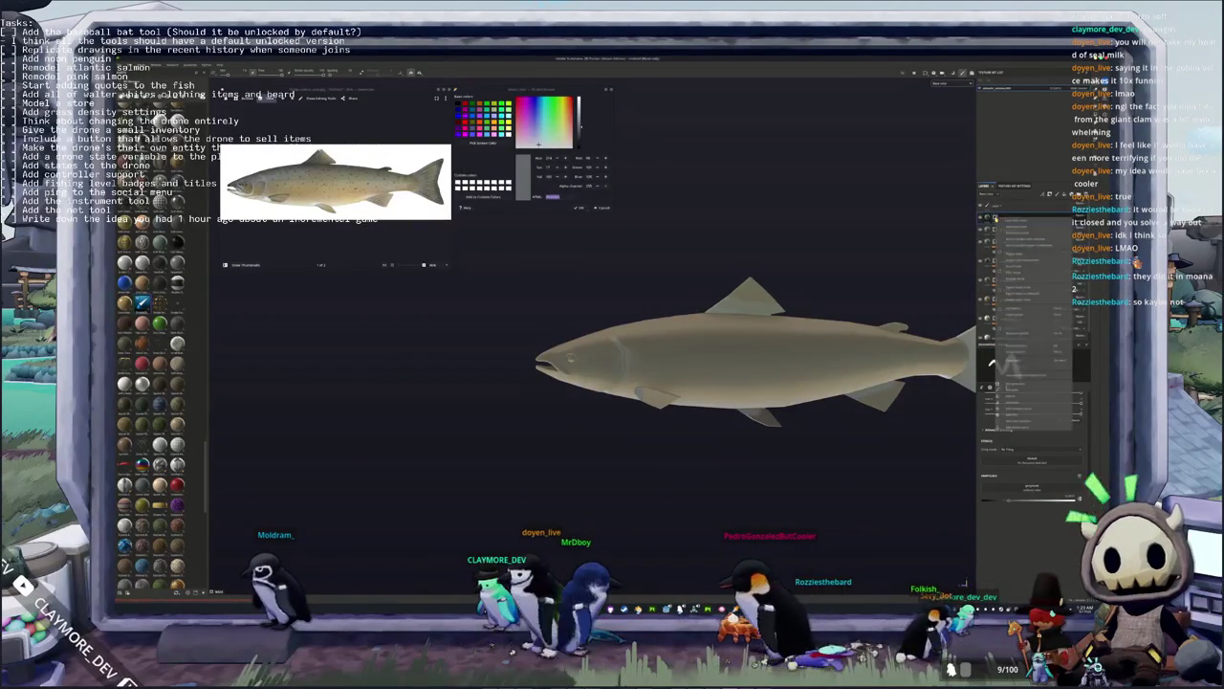
pyautogui.click(1033, 387)
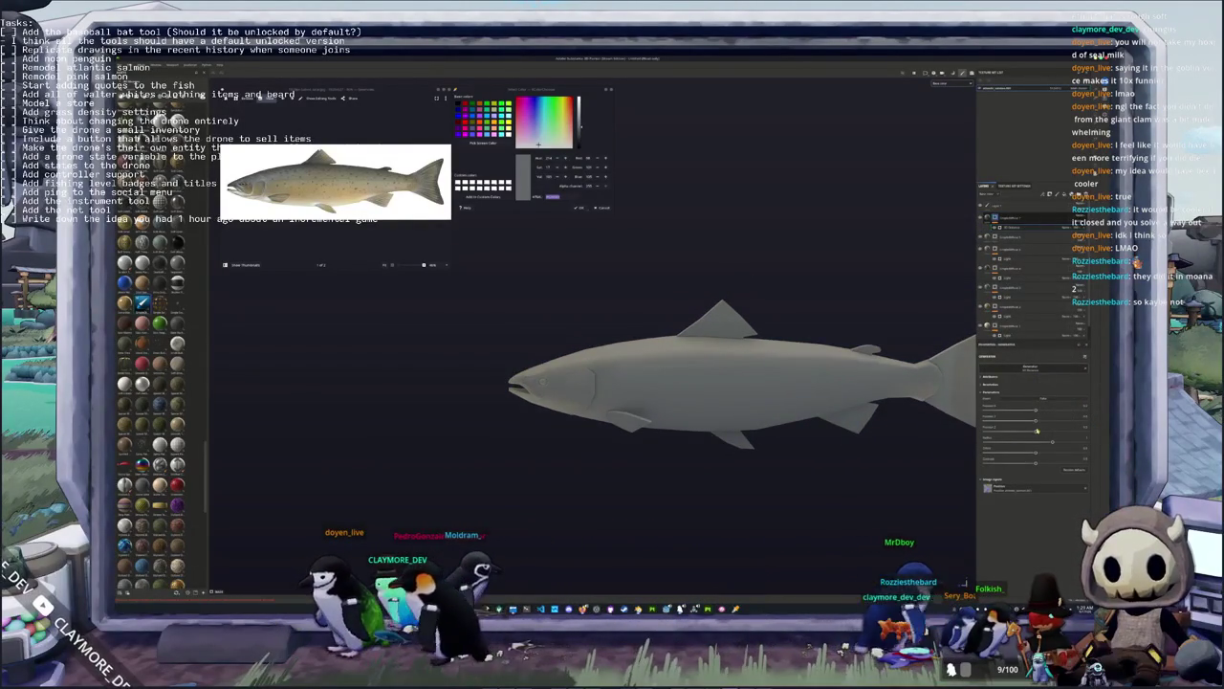
pyautogui.moveTo(1037, 434)
pyautogui.mouseDown()
pyautogui.moveTo(1086, 431)
pyautogui.moveTo(1008, 446)
pyautogui.mouseUp()
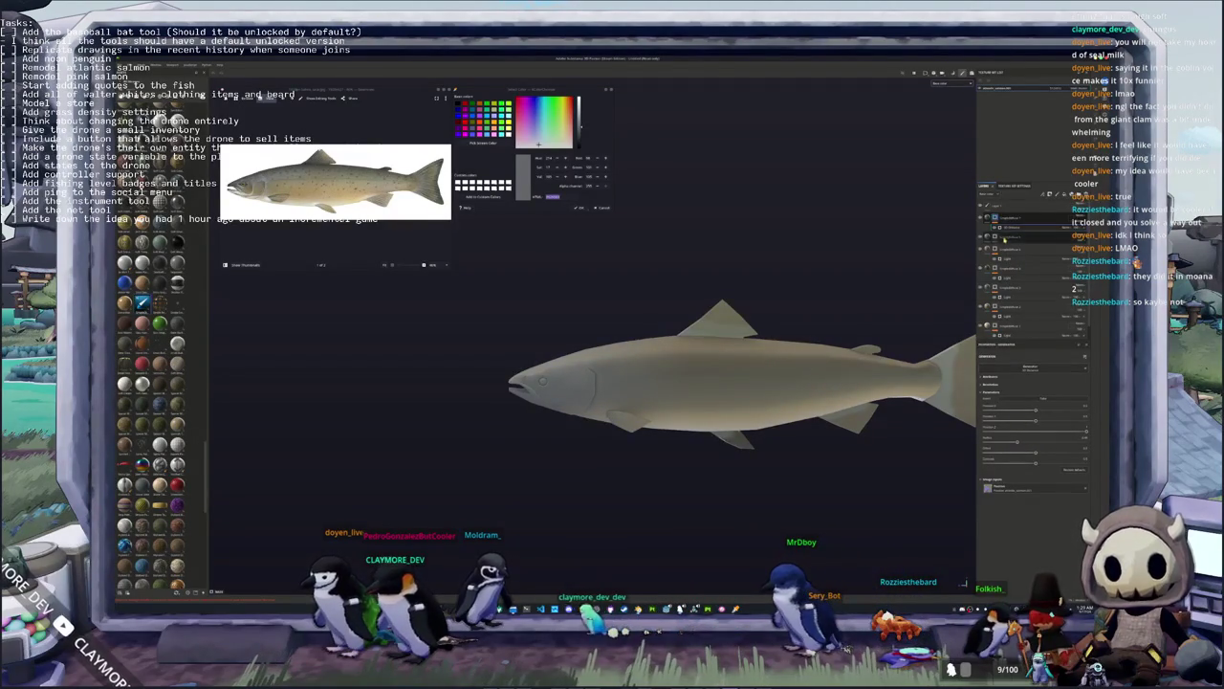
# Add a generator to the layer's mask and bring up its parameters
pyautogui.rightClick(1001, 255)
pyautogui.click(1010, 389)
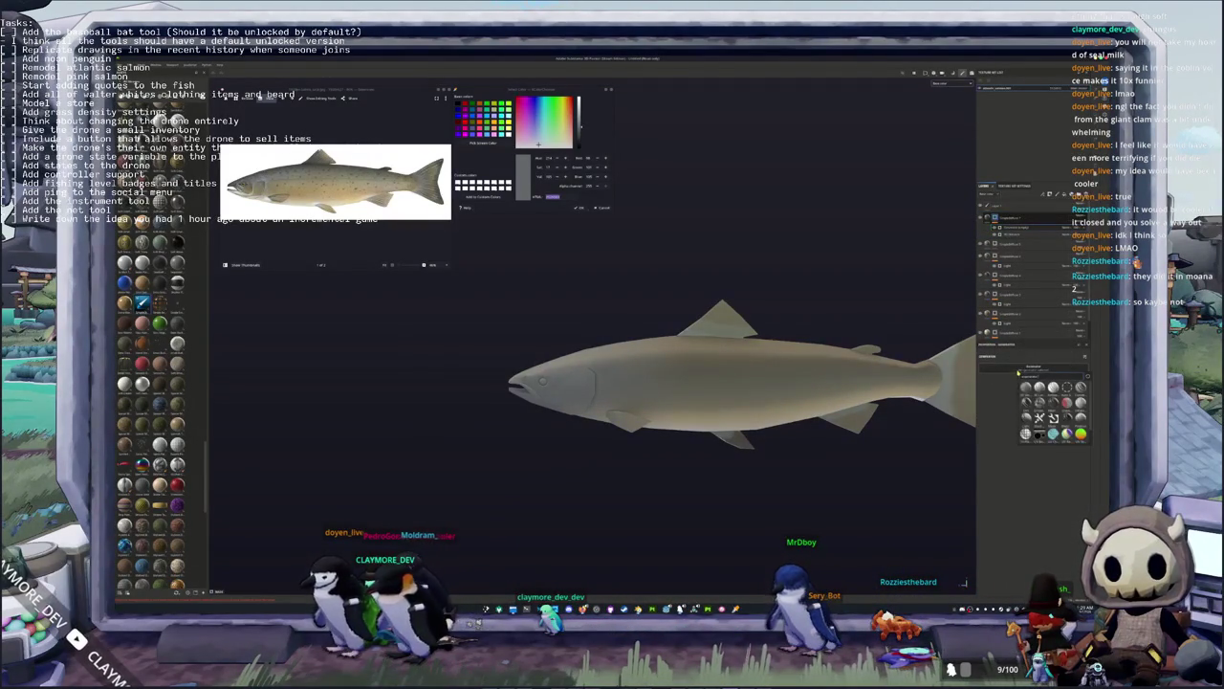
pyautogui.click(1025, 433)
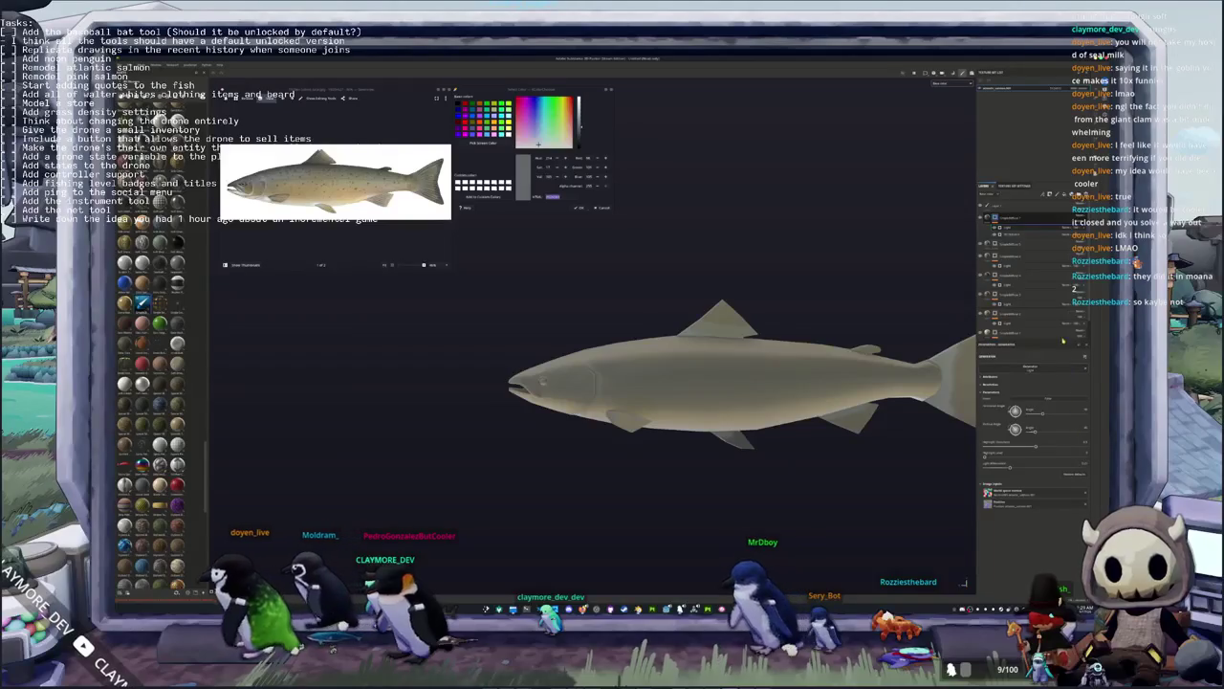
pyautogui.click(1072, 230)
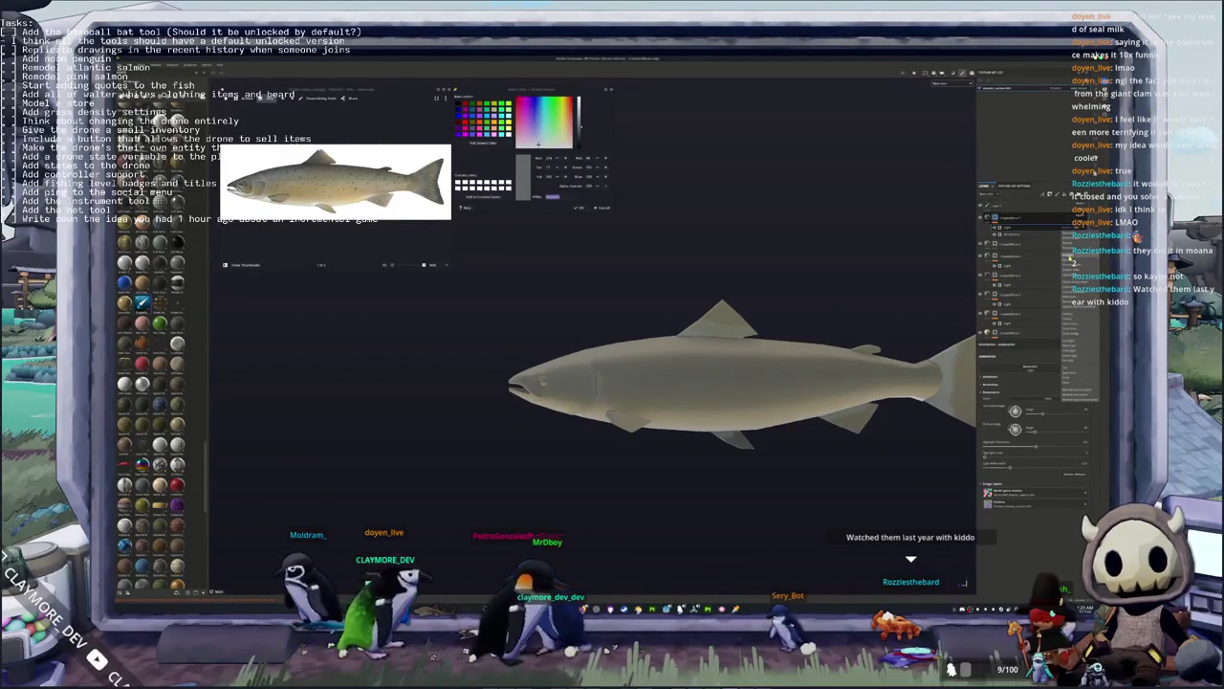
# Orbit and zoom the salmon back to a full side view, placed higher and left
pyautogui.moveTo(937, 420)
pyautogui.keyDown('alt'); pyautogui.mouseDown()
pyautogui.moveTo(969, 441)
pyautogui.moveTo(974, 345)
pyautogui.mouseUp(); pyautogui.keyUp('alt')
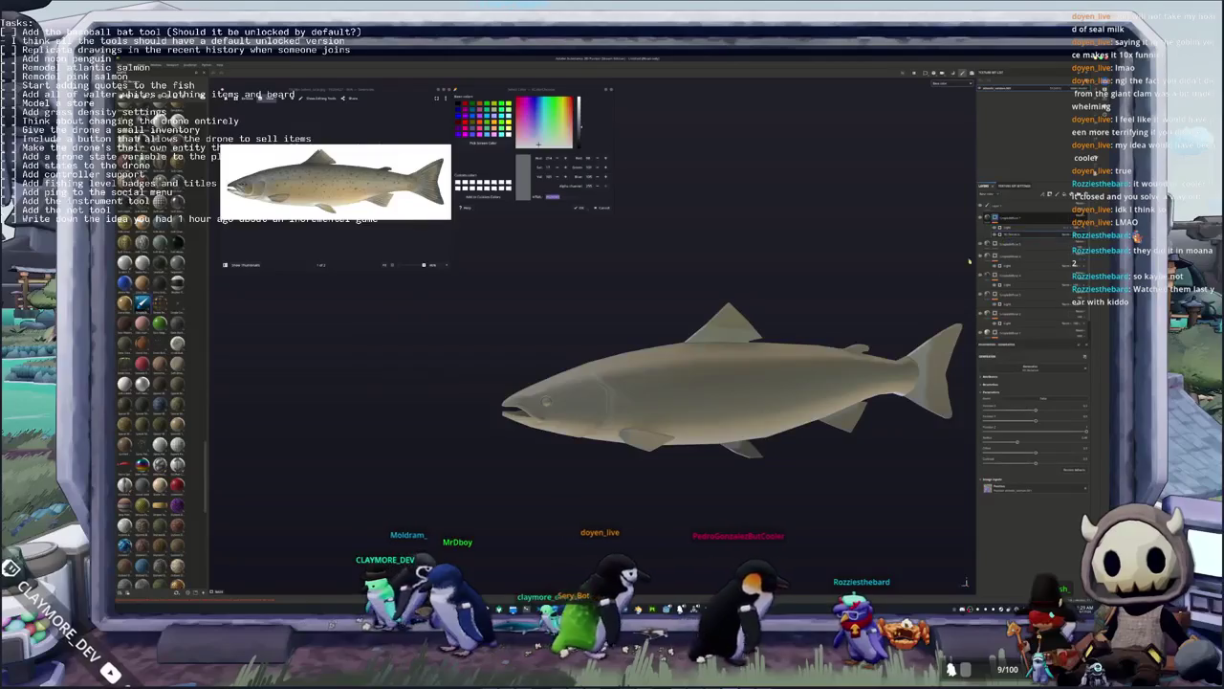
pyautogui.moveTo(969, 261)
pyautogui.keyDown('alt'); pyautogui.mouseDown()
pyautogui.moveTo(861, 268)
pyautogui.moveTo(729, 447)
pyautogui.mouseUp(); pyautogui.keyUp('alt')
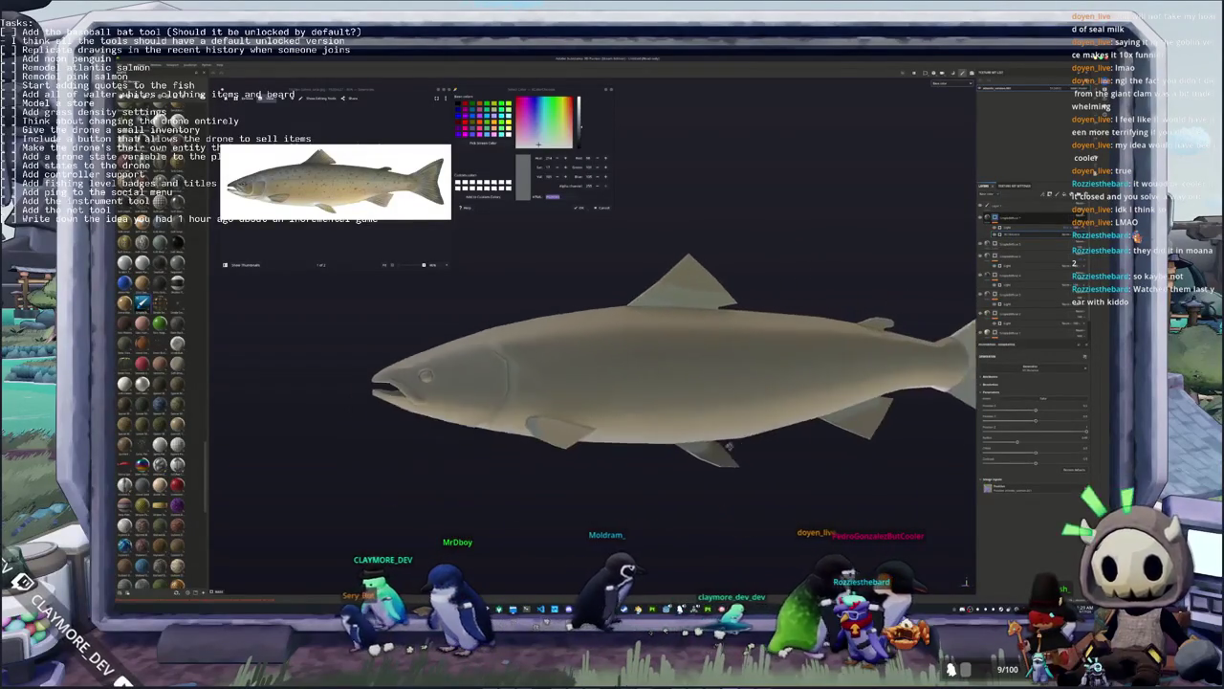
pyautogui.keyDown('alt'); pyautogui.moveTo(729, 447); pyautogui.dragTo(813, 434, button='middle'); pyautogui.keyUp('alt')
pyautogui.scroll(-2, 812, 434)
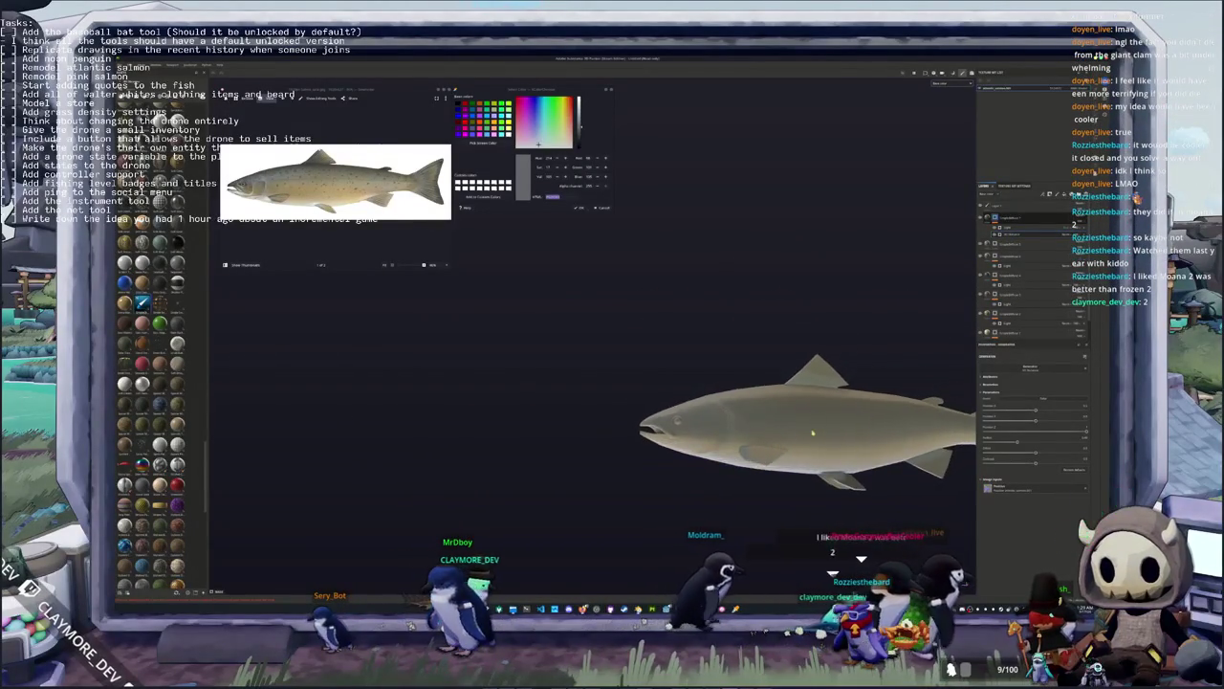
pyautogui.scroll(1, 813, 433)
pyautogui.scroll(1, 823, 421)
pyautogui.scroll(1, 840, 405)
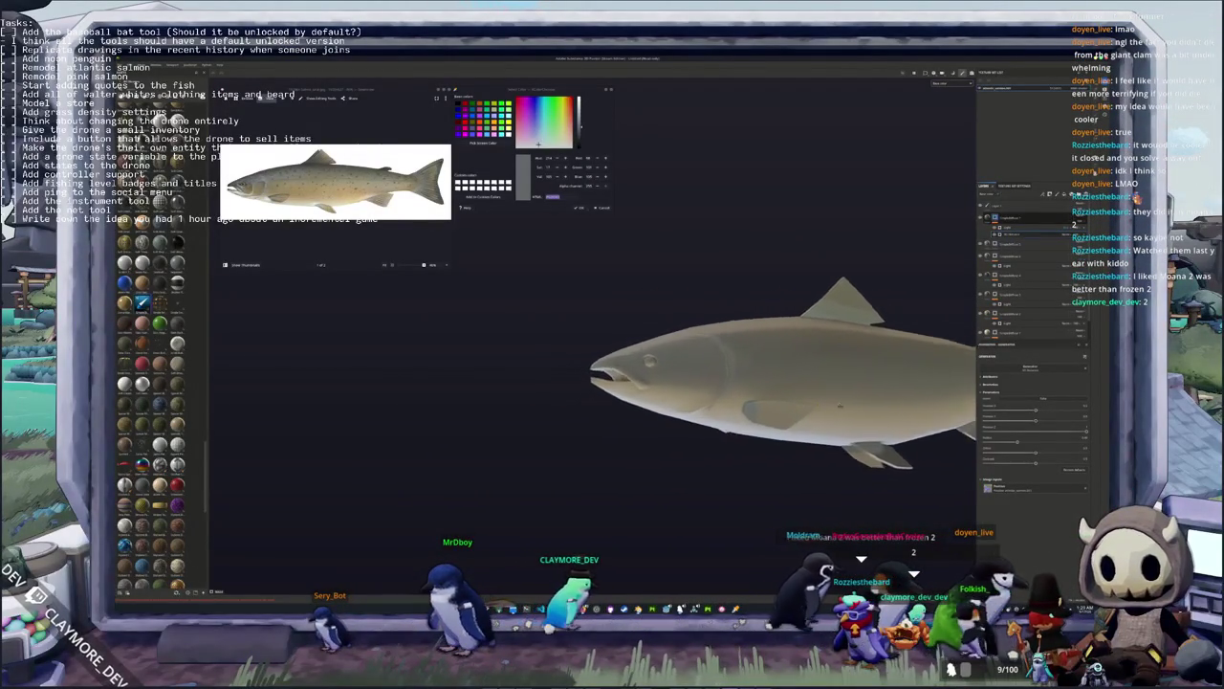
pyautogui.keyDown('alt'); pyautogui.moveTo(840, 406); pyautogui.dragTo(909, 459); pyautogui.keyUp('alt')
pyautogui.scroll(2, 974, 509)
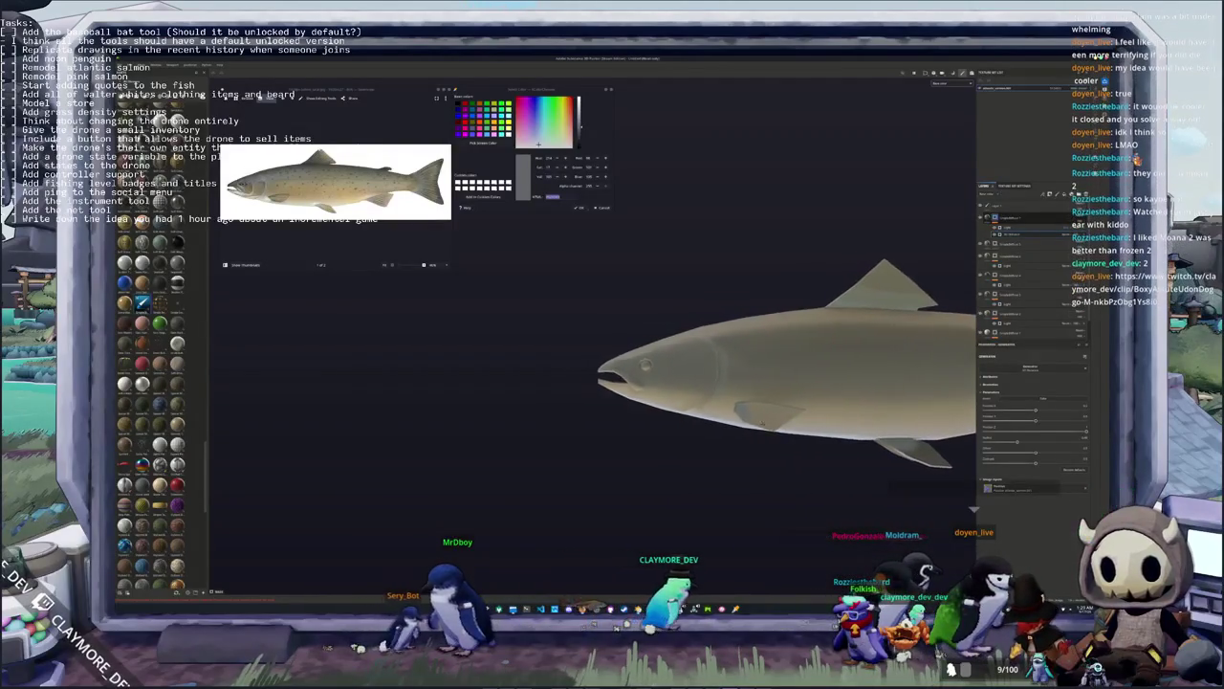
pyautogui.moveTo(860, 421)
pyautogui.keyDown('alt'); pyautogui.mouseDown()
pyautogui.moveTo(789, 428)
pyautogui.moveTo(811, 423)
pyautogui.mouseUp(); pyautogui.keyUp('alt')
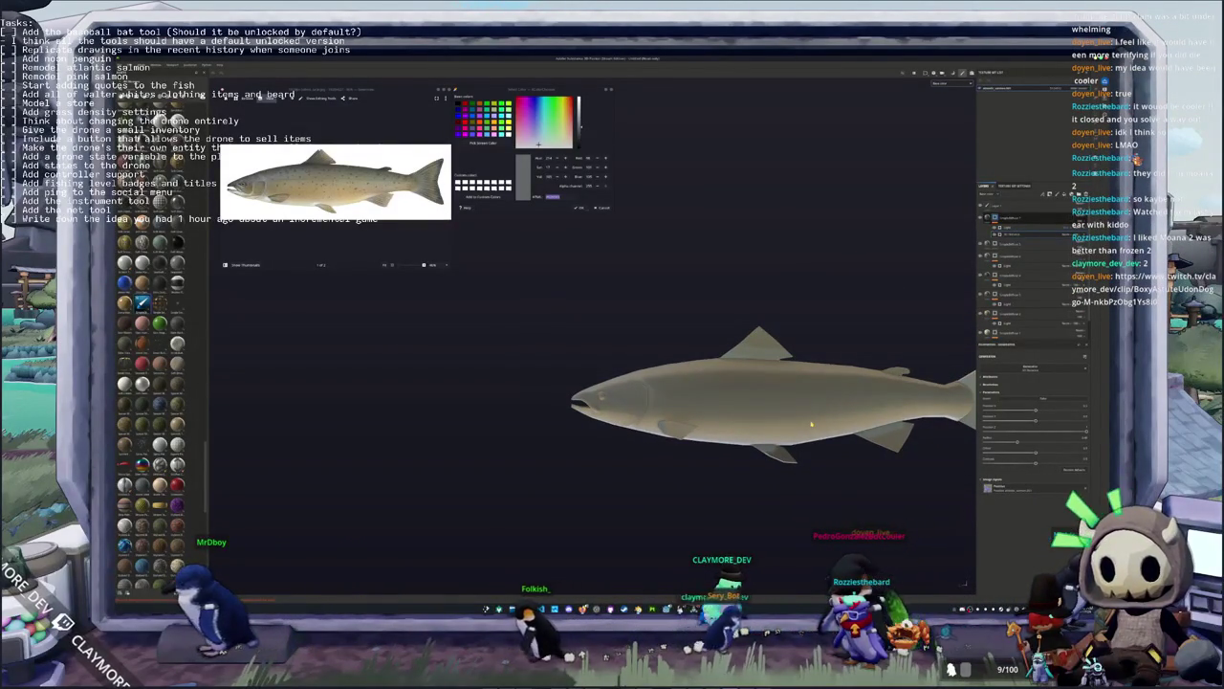
pyautogui.keyDown('alt'); pyautogui.moveTo(829, 376); pyautogui.dragTo(753, 333, button='middle'); pyautogui.keyUp('alt')
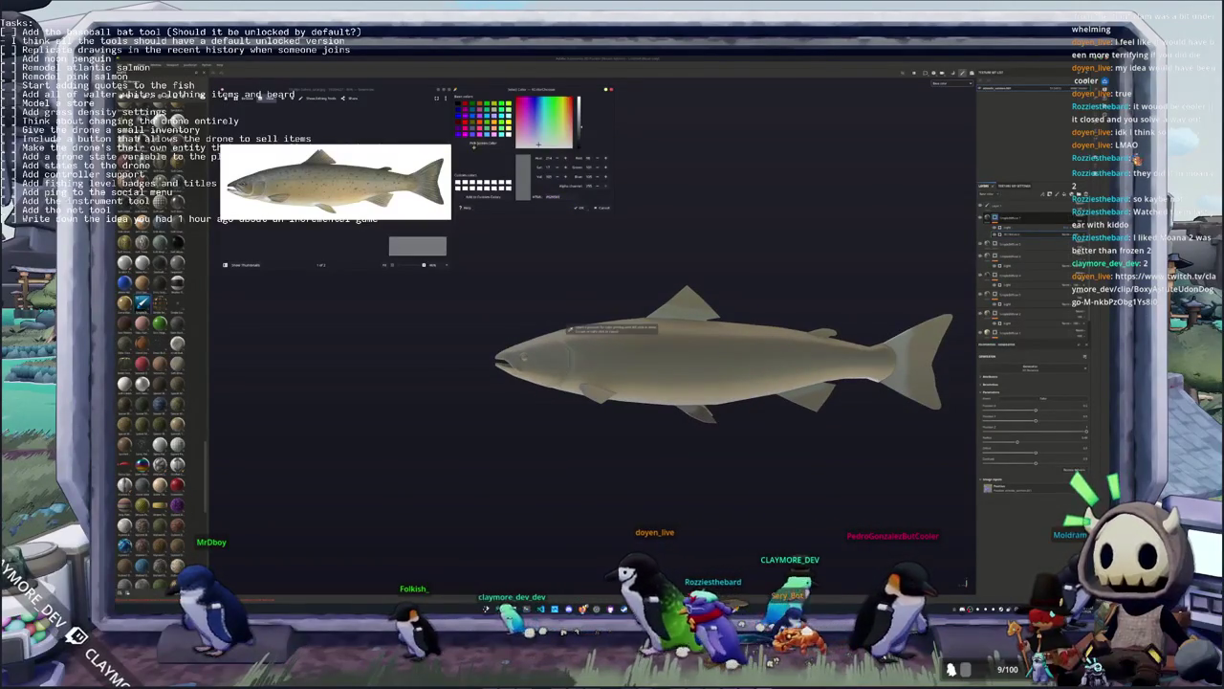
# Sample a darker brown from the reference tail fin with Pick Screen Color for the paint layer
pyautogui.click(612, 330)
pyautogui.scroll(3, 401, 182)
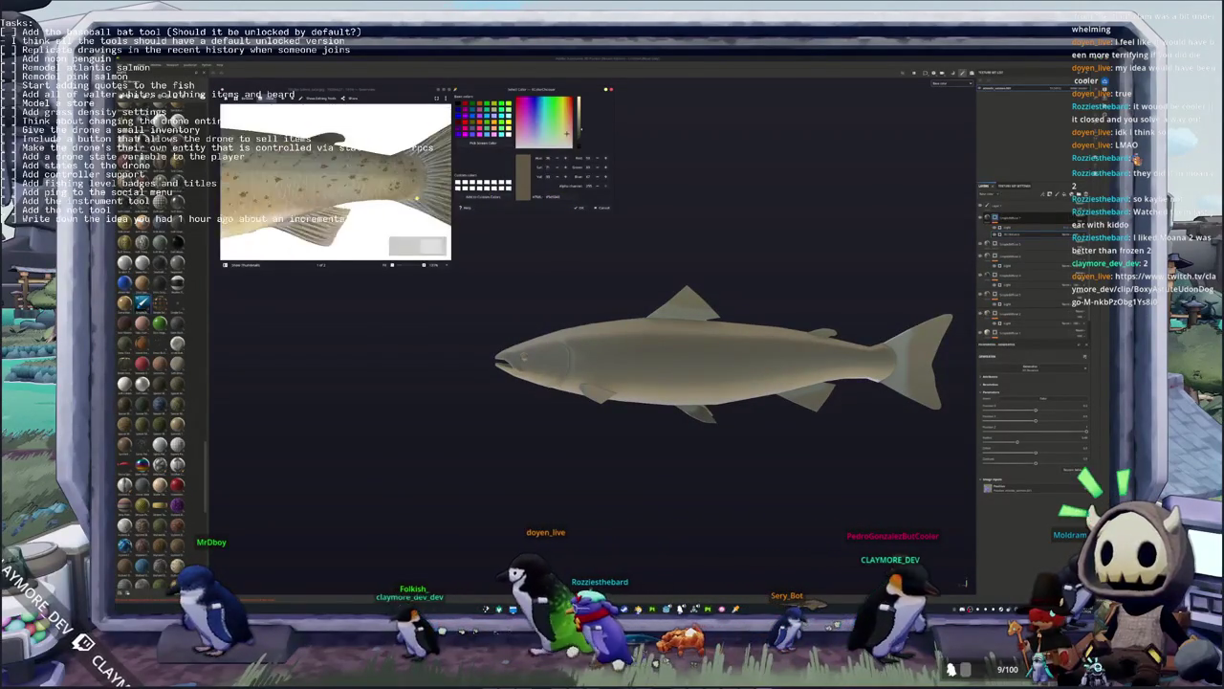
pyautogui.scroll(3, 402, 181)
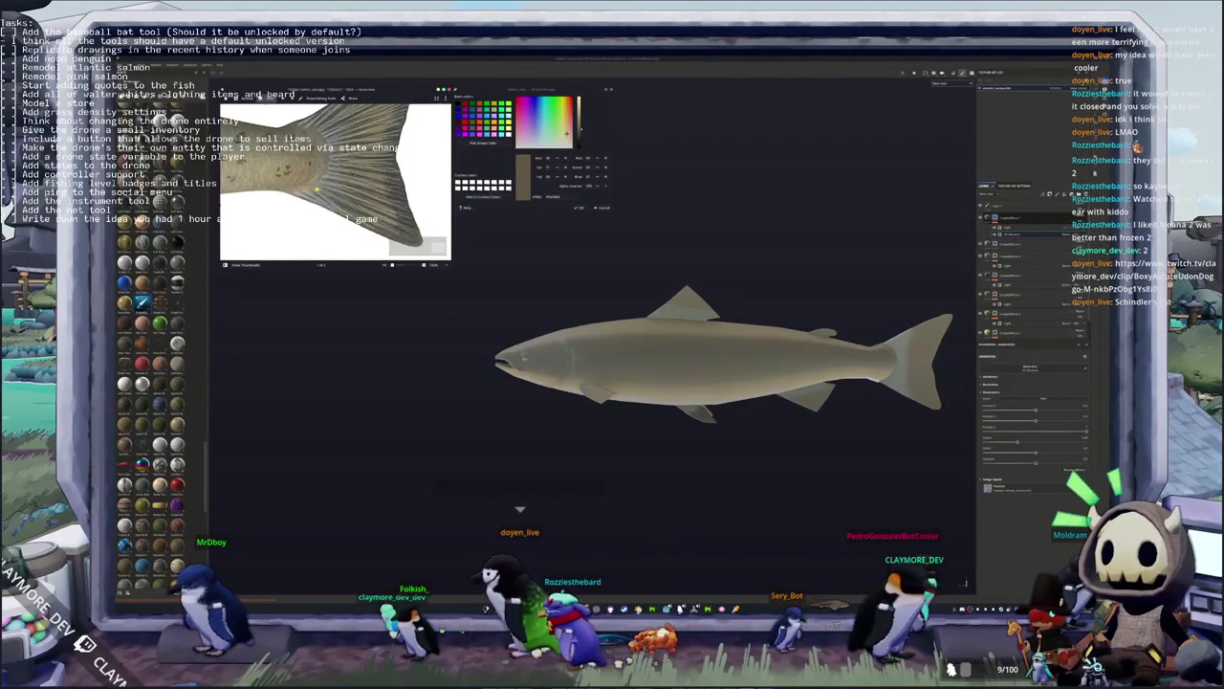
pyautogui.click(483, 144)
pyautogui.click(402, 211)
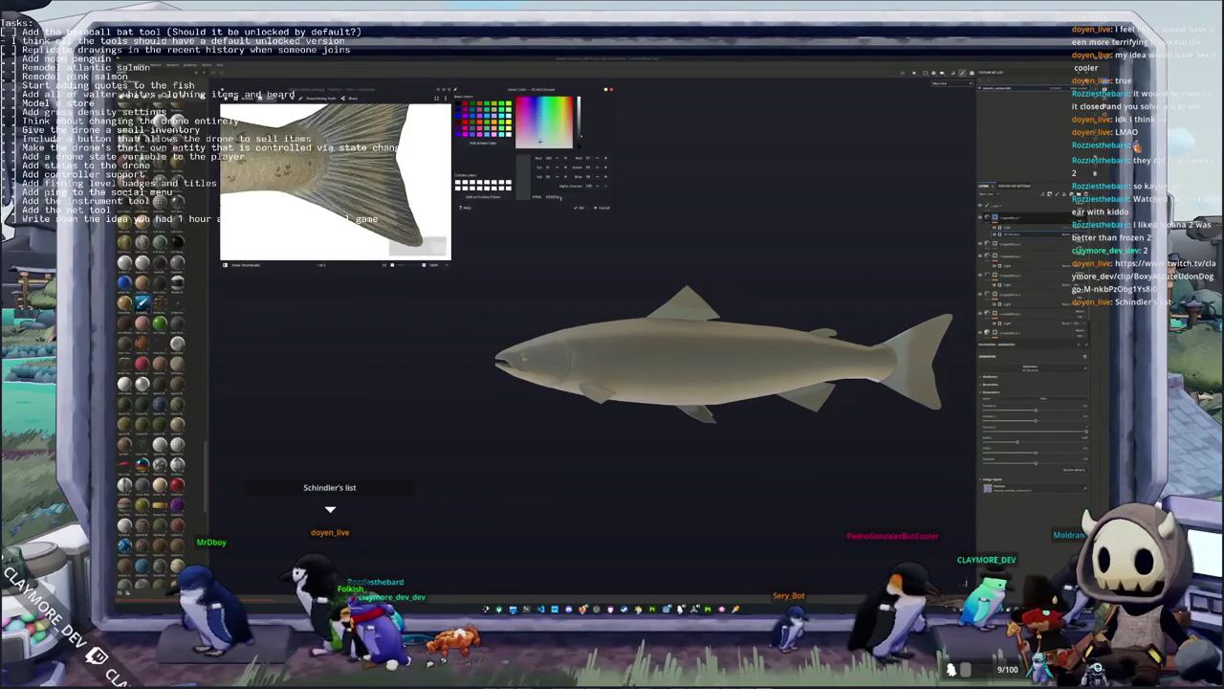
pyautogui.scroll(-2, 679, 263)
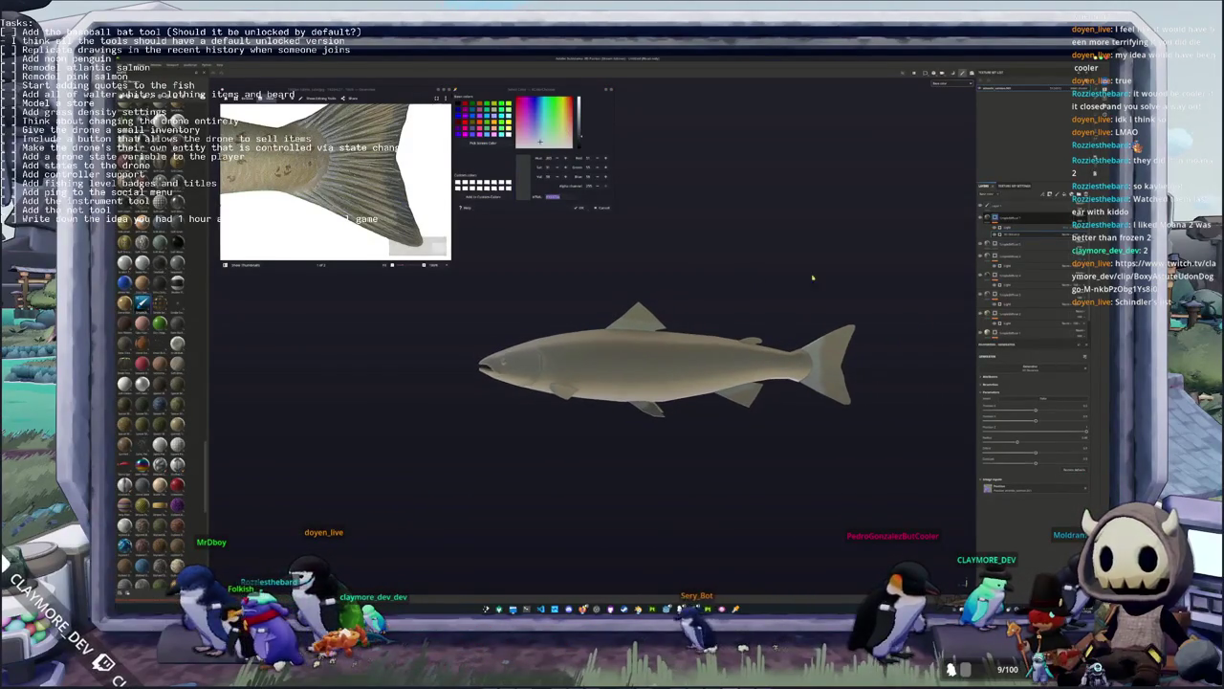
pyautogui.click(1014, 231)
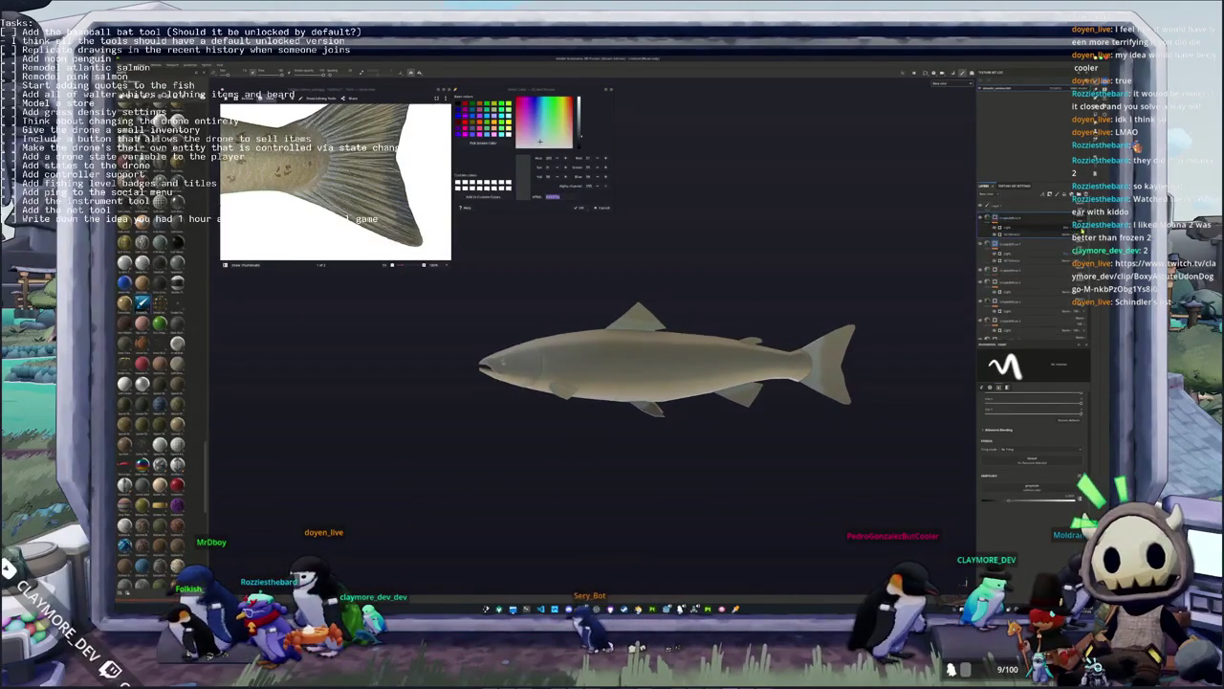
# Select the top layer in the stack and open its options menu
pyautogui.click(1009, 218)
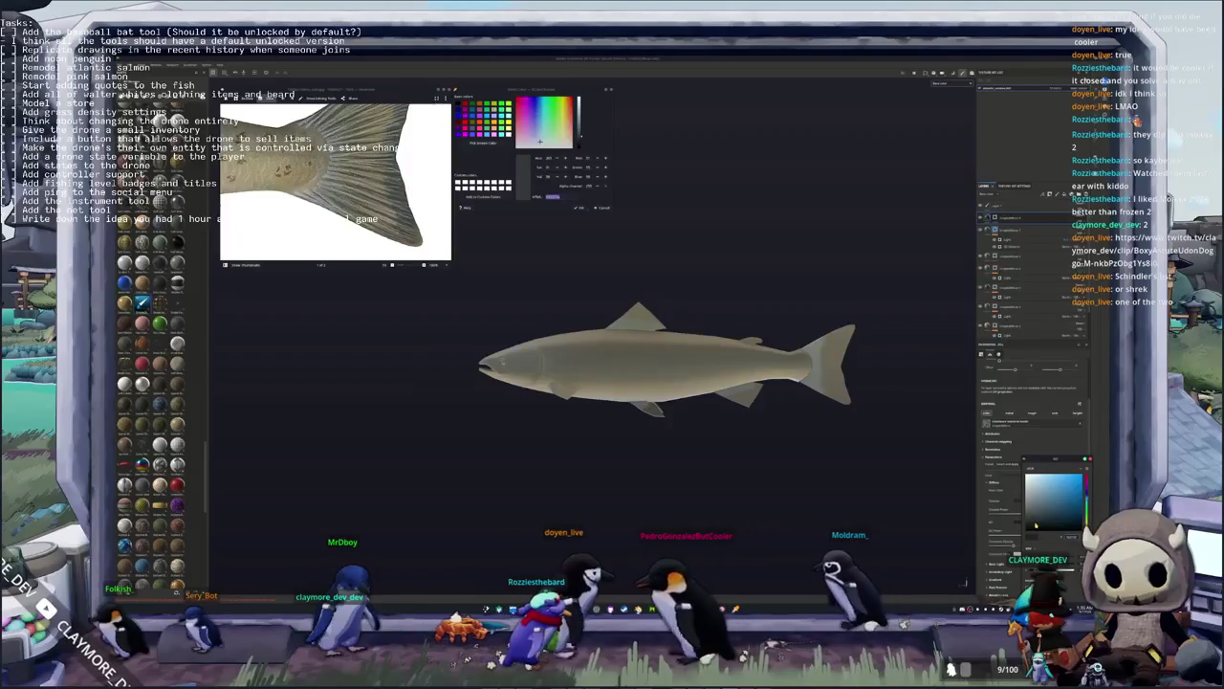
pyautogui.rightClick(1016, 365)
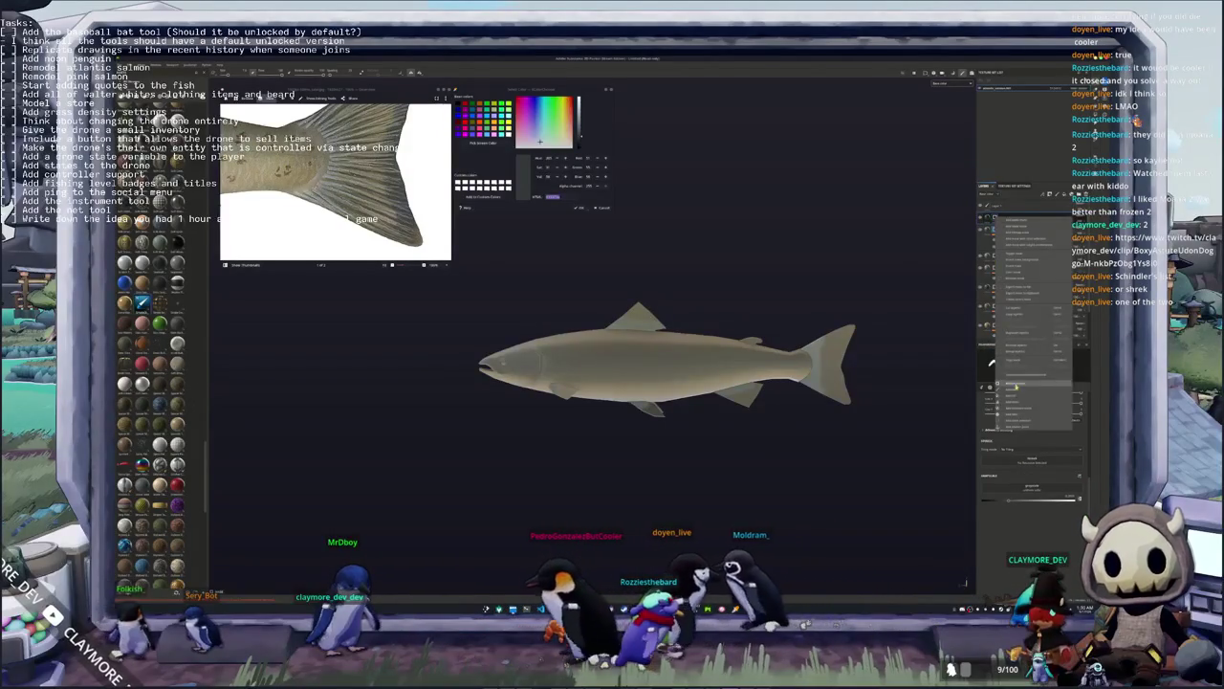
# Close the layer menu, move in on the tail, and zoom the reference back to the full salmon
pyautogui.moveTo(889, 419)
pyautogui.mouseDown(button='middle')
pyautogui.moveTo(729, 419)
pyautogui.moveTo(665, 462)
pyautogui.mouseUp(button='middle')
pyautogui.scroll(2, 729, 419)
pyautogui.scroll(2, 729, 419)
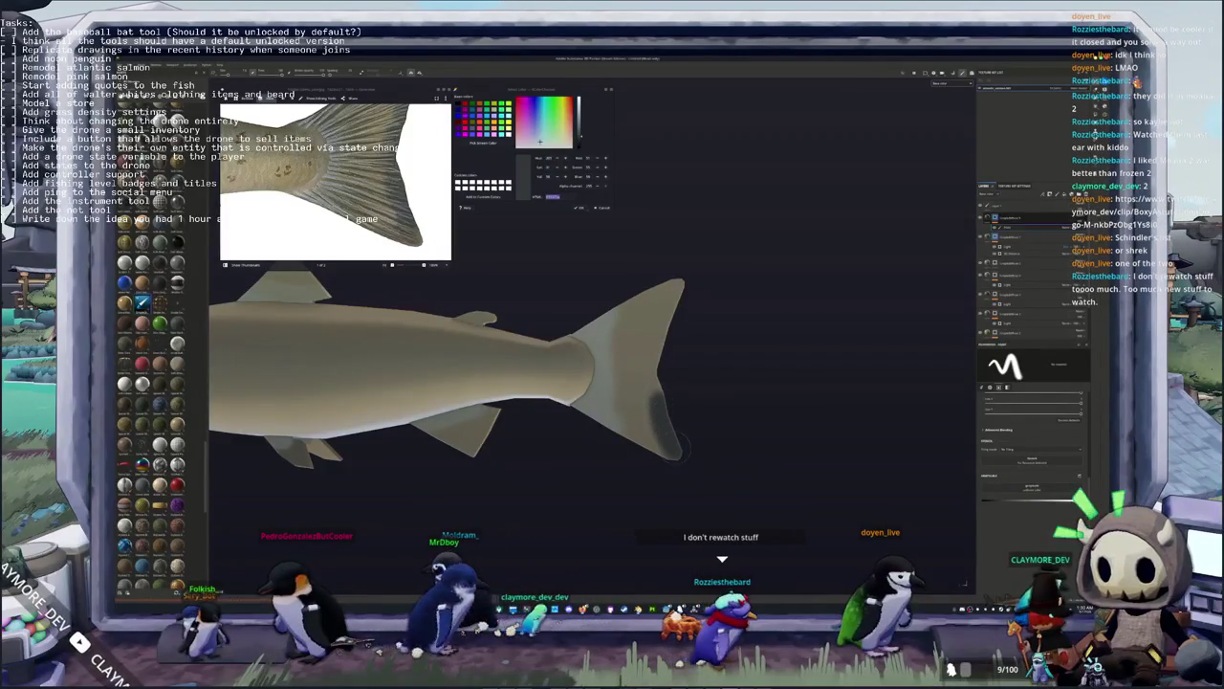
pyautogui.scroll(-3, 677, 446)
pyautogui.scroll(2, 675, 452)
pyautogui.scroll(1, 675, 459)
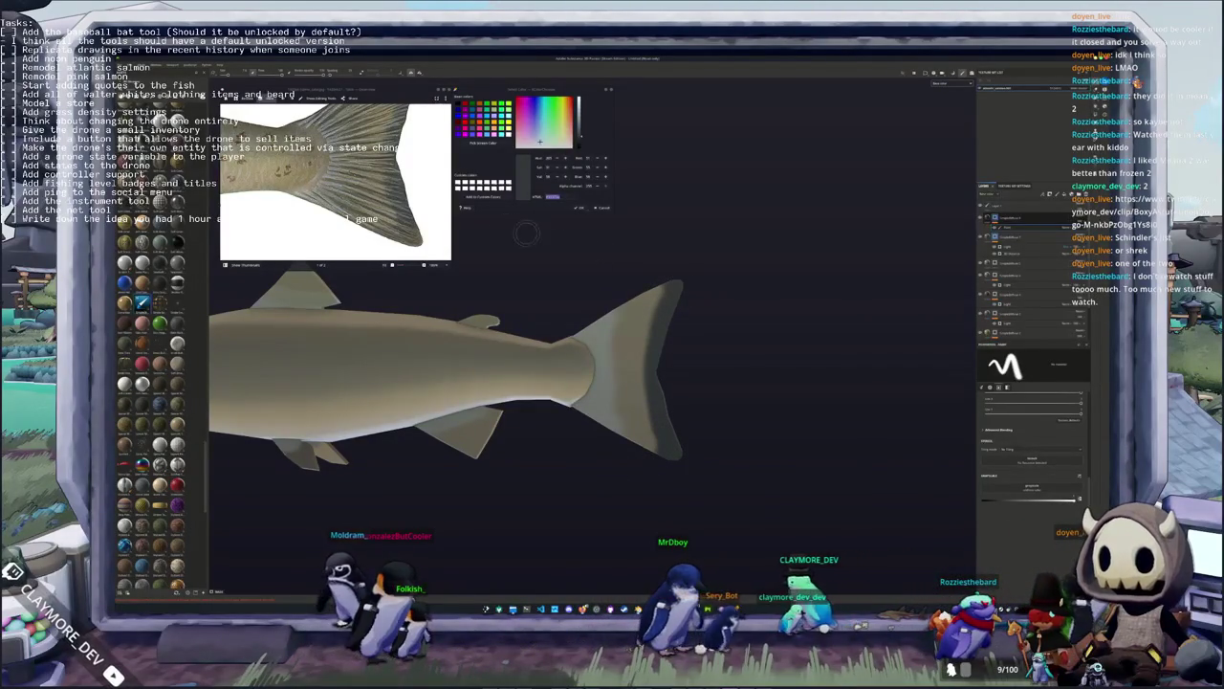
pyautogui.scroll(-3, 419, 204)
pyautogui.moveTo(551, 269)
pyautogui.keyDown('alt'); pyautogui.mouseDown()
pyautogui.moveTo(688, 287)
pyautogui.moveTo(566, 429)
pyautogui.moveTo(574, 421)
pyautogui.mouseUp(); pyautogui.keyUp('alt')
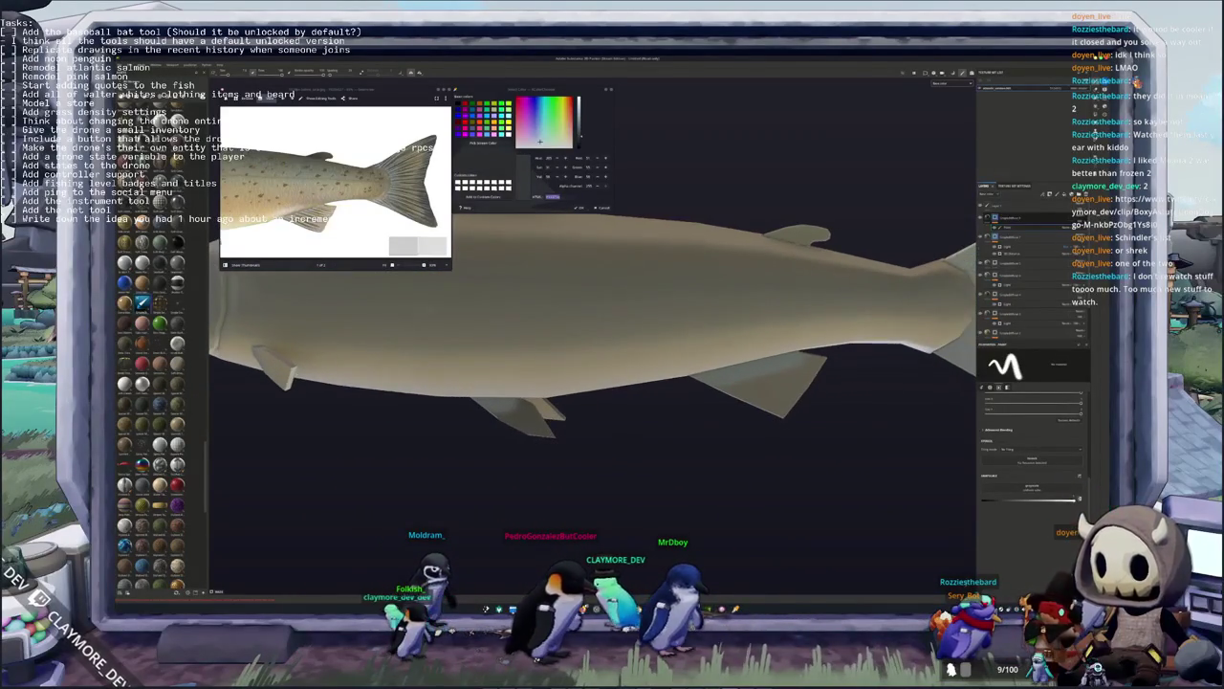
# Frame the whole fish and orbit around it from above, behind and the side
pyautogui.press('f')
pyautogui.moveTo(756, 289)
pyautogui.keyDown('alt'); pyautogui.mouseDown()
pyautogui.moveTo(691, 296)
pyautogui.moveTo(703, 316)
pyautogui.mouseUp(); pyautogui.keyUp('alt')
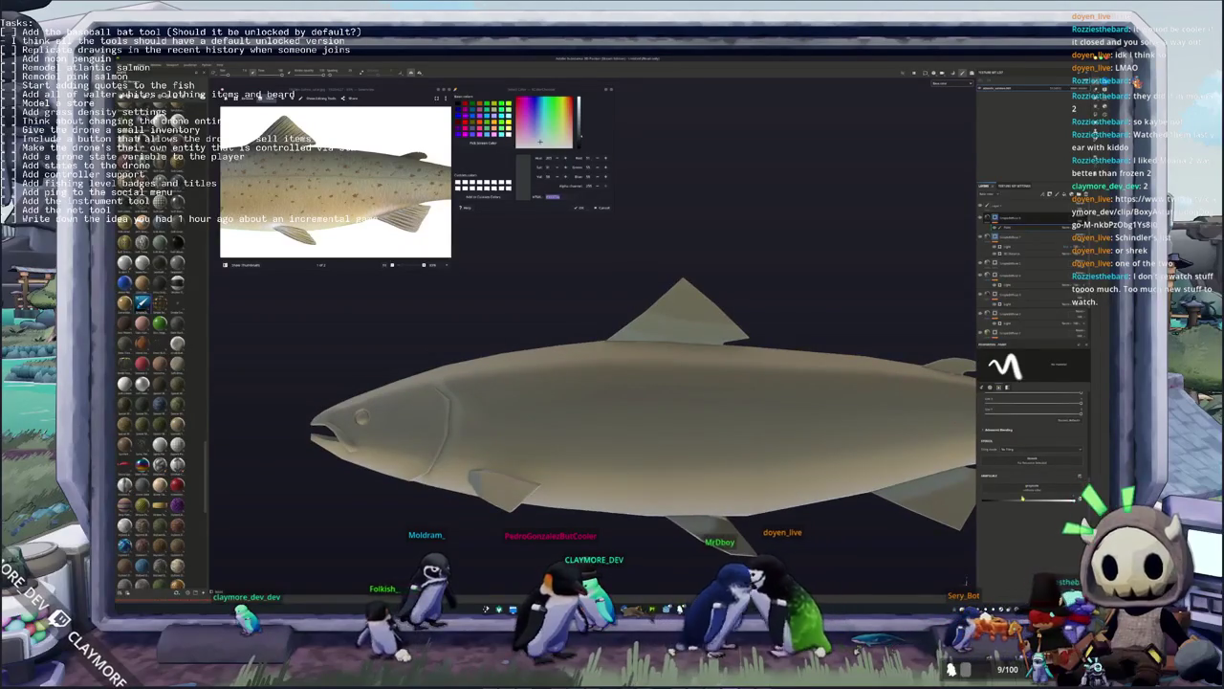
pyautogui.keyDown('alt'); pyautogui.moveTo(612, 296); pyautogui.dragTo(602, 285); pyautogui.keyUp('alt')
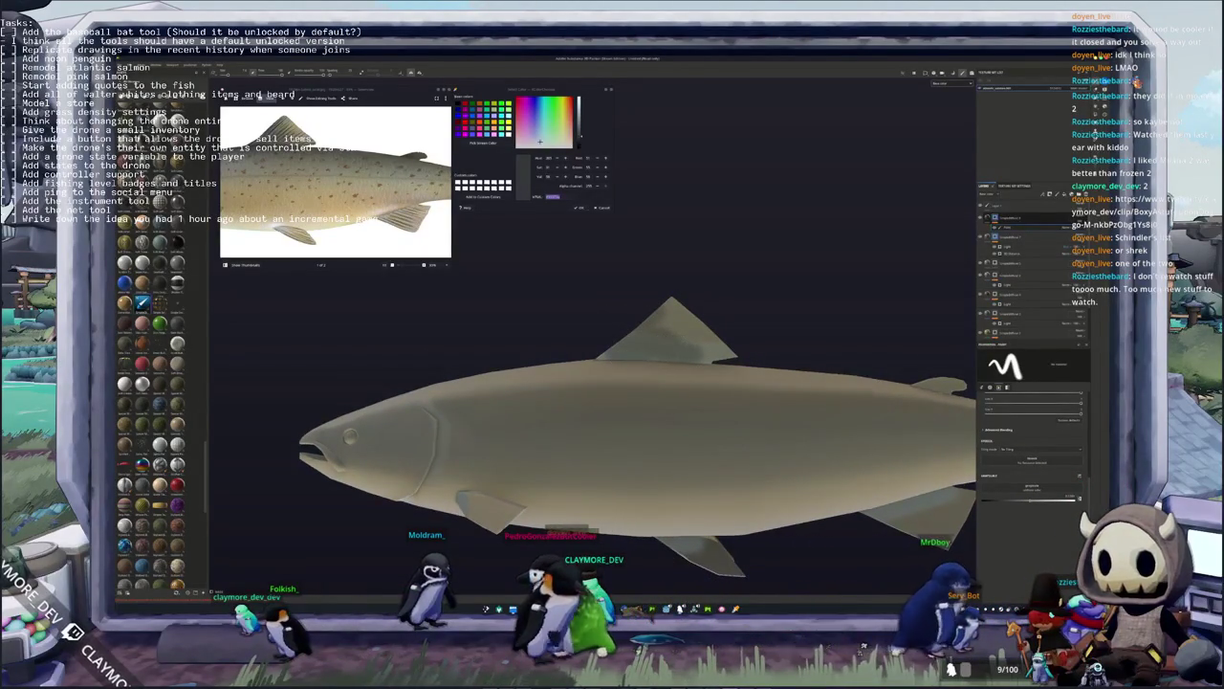
pyautogui.keyDown('alt'); pyautogui.moveTo(595, 349); pyautogui.dragTo(535, 354); pyautogui.keyUp('alt')
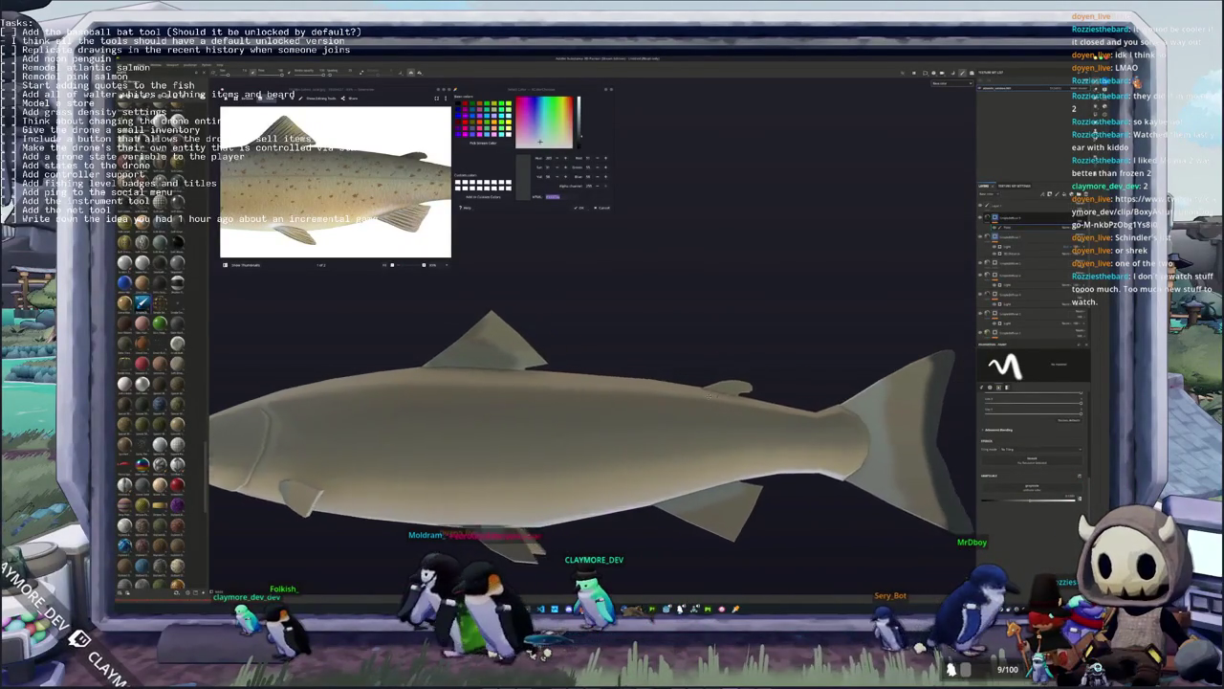
pyautogui.scroll(3, 684, 383)
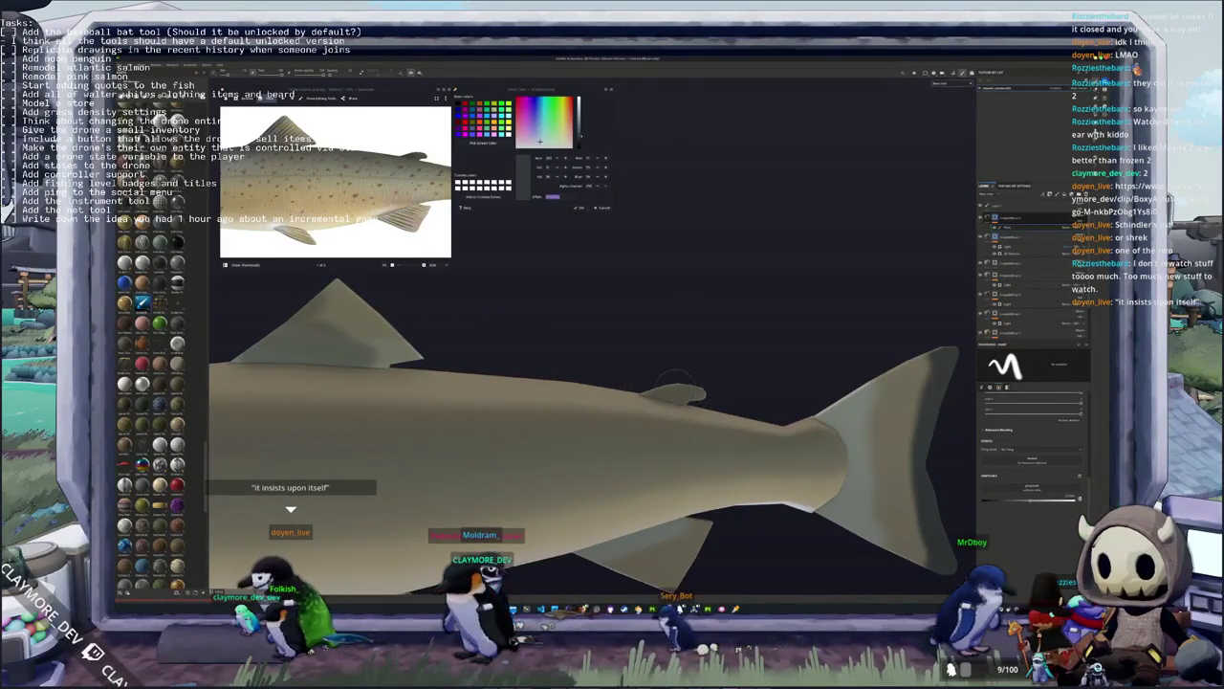
pyautogui.keyDown('alt'); pyautogui.moveTo(699, 382); pyautogui.dragTo(612, 383); pyautogui.keyUp('alt')
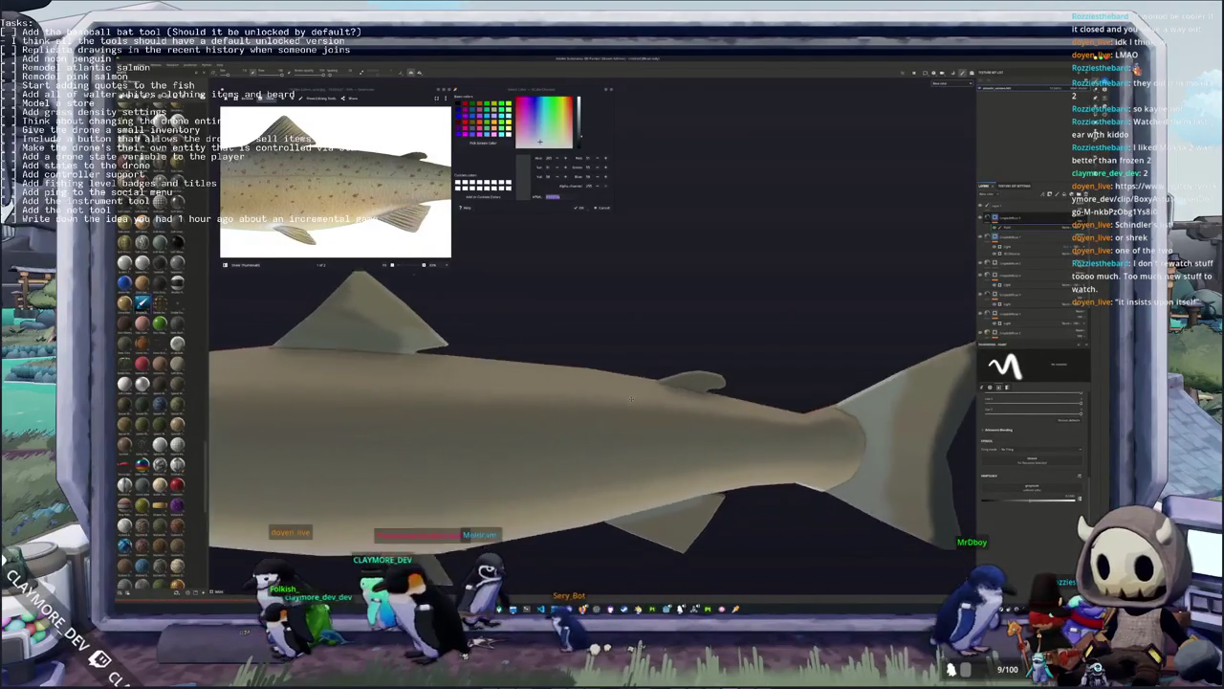
pyautogui.scroll(2, 612, 363)
pyautogui.scroll(2, 613, 364)
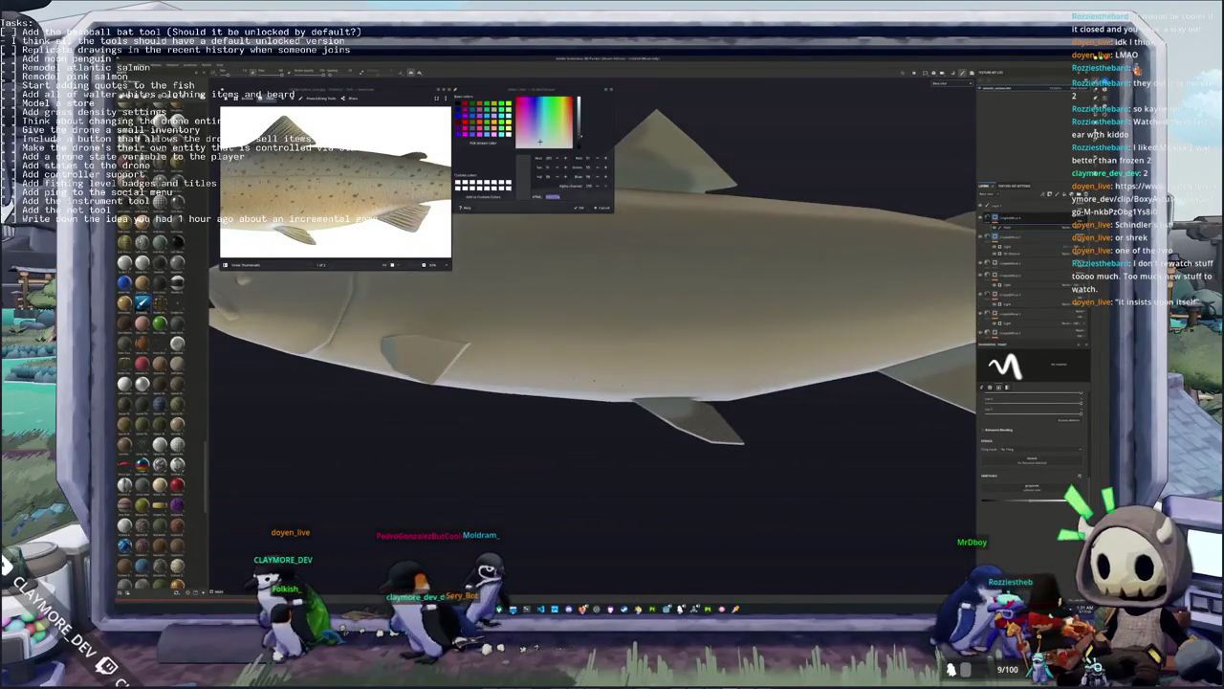
pyautogui.scroll(2, 612, 364)
# Step to the next reference photo and orbit the model to bring the head and fin into view
pyautogui.press('Right')
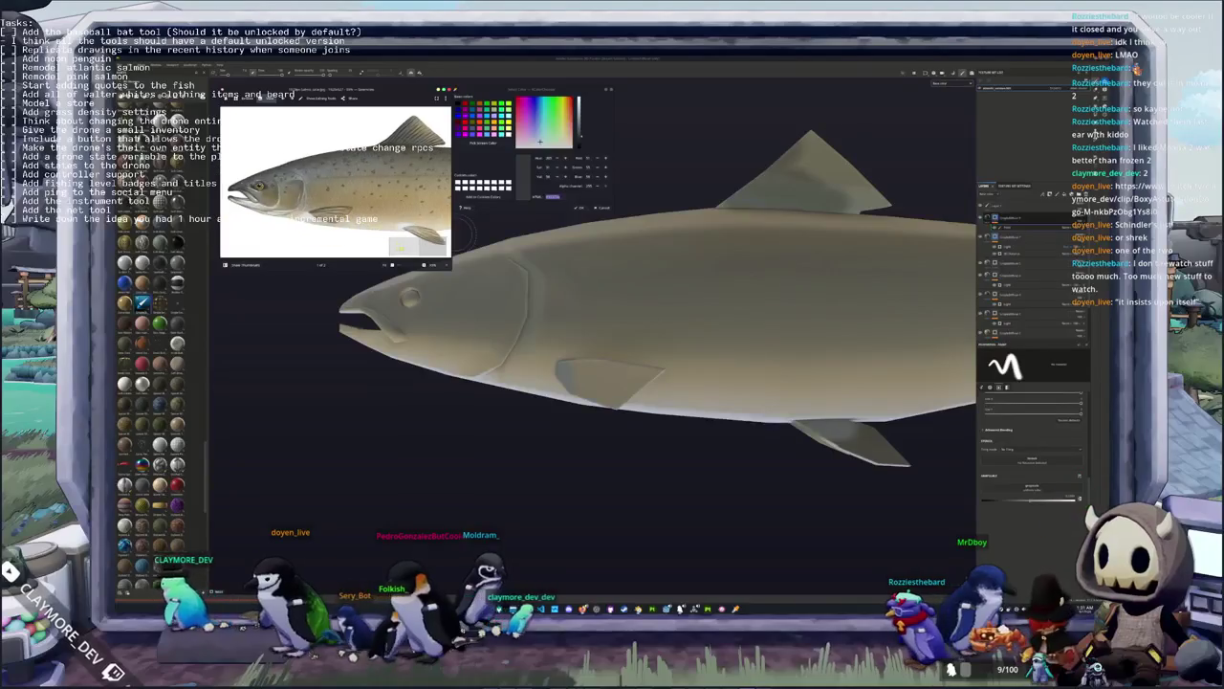
pyautogui.keyDown('alt'); pyautogui.moveTo(613, 363); pyautogui.dragTo(554, 392); pyautogui.keyUp('alt')
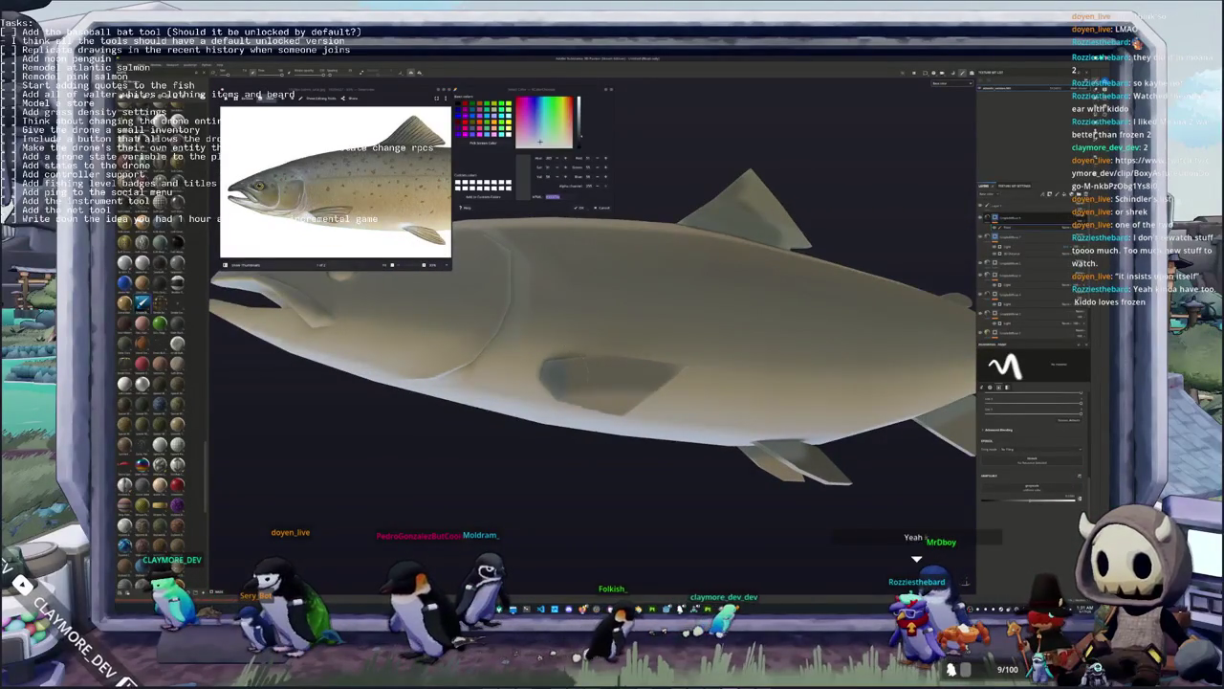
pyautogui.keyDown('alt'); pyautogui.moveTo(631, 373); pyautogui.dragTo(606, 384); pyautogui.keyUp('alt')
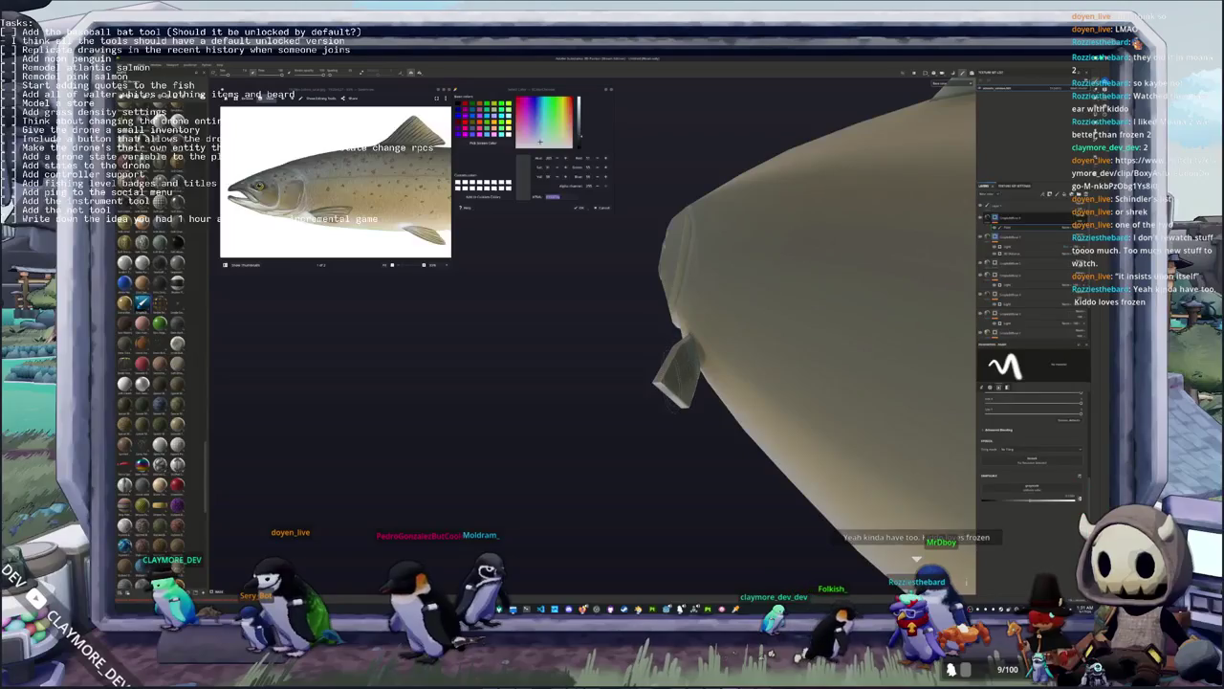
pyautogui.keyDown('alt'); pyautogui.moveTo(943, 501); pyautogui.dragTo(895, 495); pyautogui.keyUp('alt')
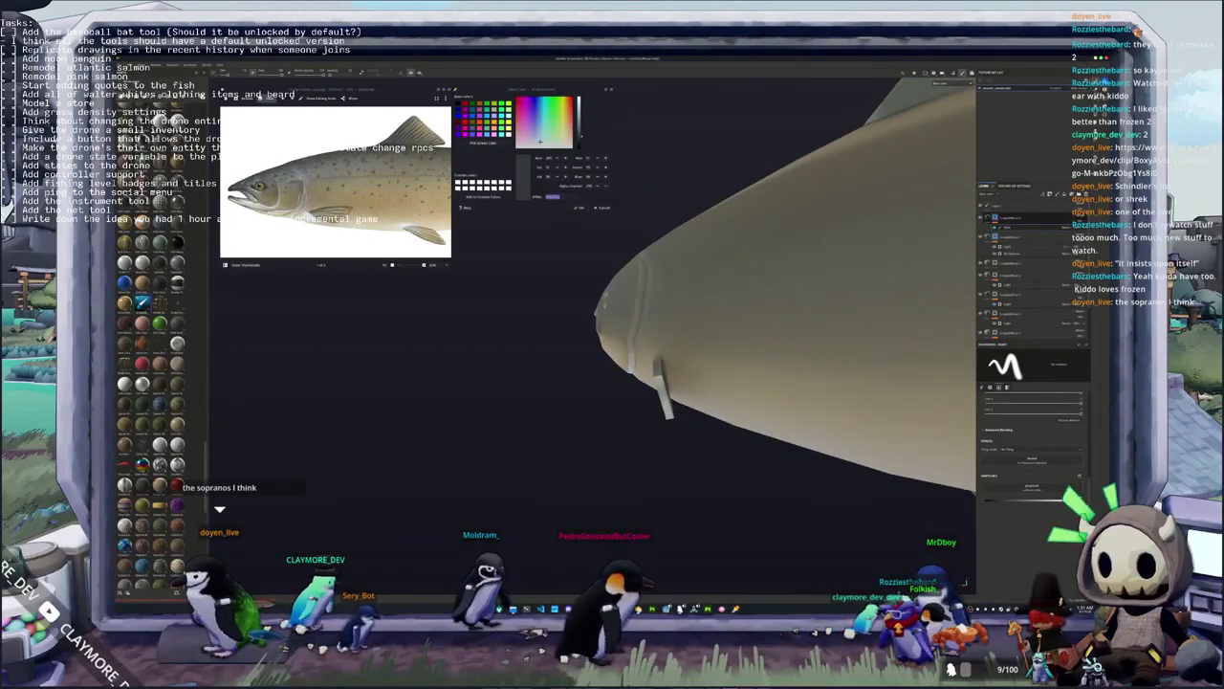
pyautogui.keyDown('alt'); pyautogui.moveTo(707, 383); pyautogui.dragTo(737, 391); pyautogui.keyUp('alt')
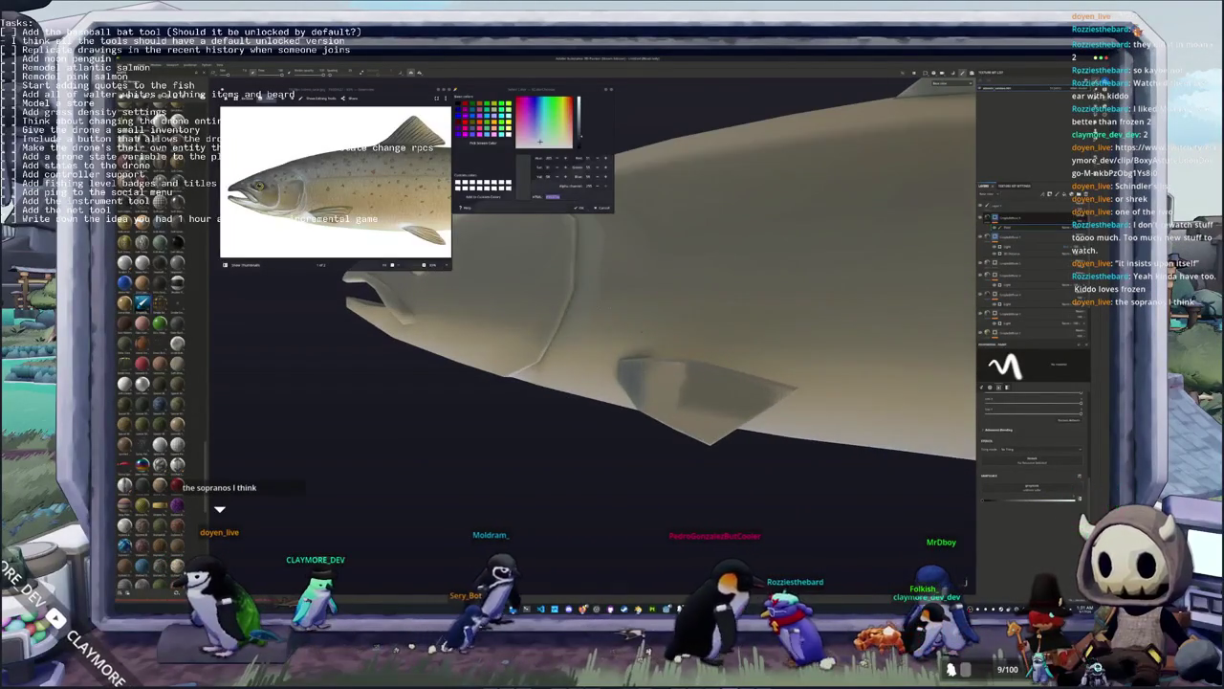
pyautogui.scroll(-3, 477, 215)
pyautogui.scroll(-2, 478, 215)
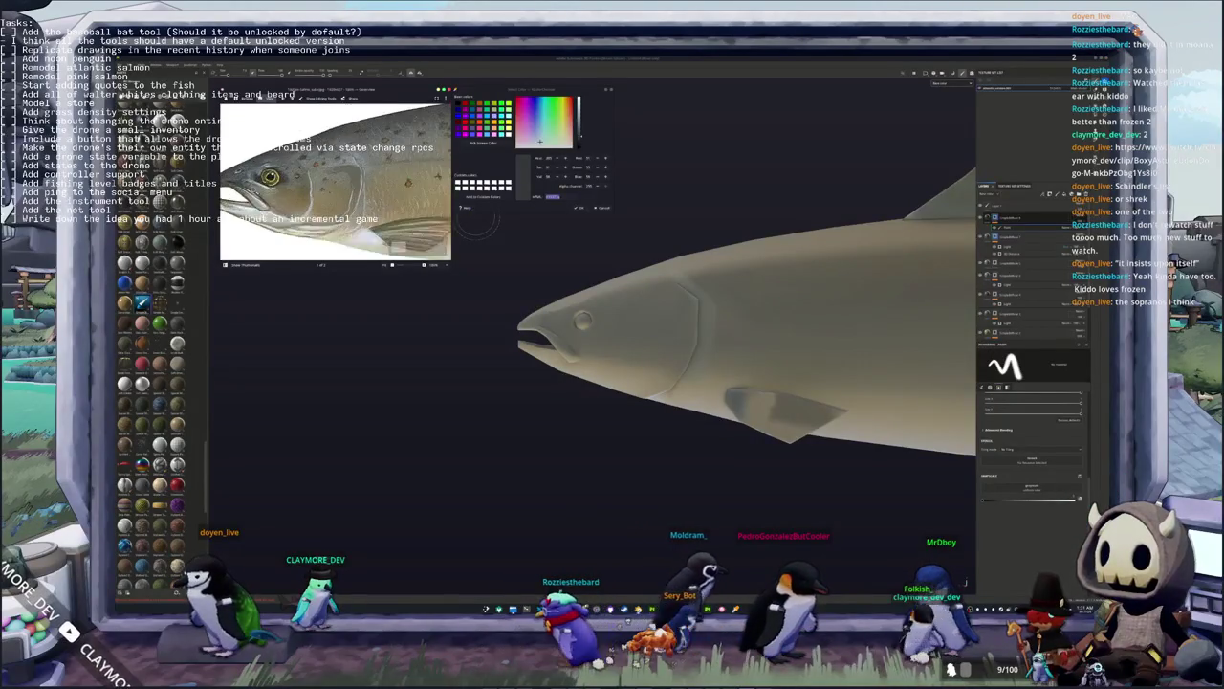
# Zoom in and orbit to a close side-on view of the salmon's head
pyautogui.keyDown('alt'); pyautogui.moveTo(727, 382); pyautogui.dragTo(785, 411); pyautogui.keyUp('alt')
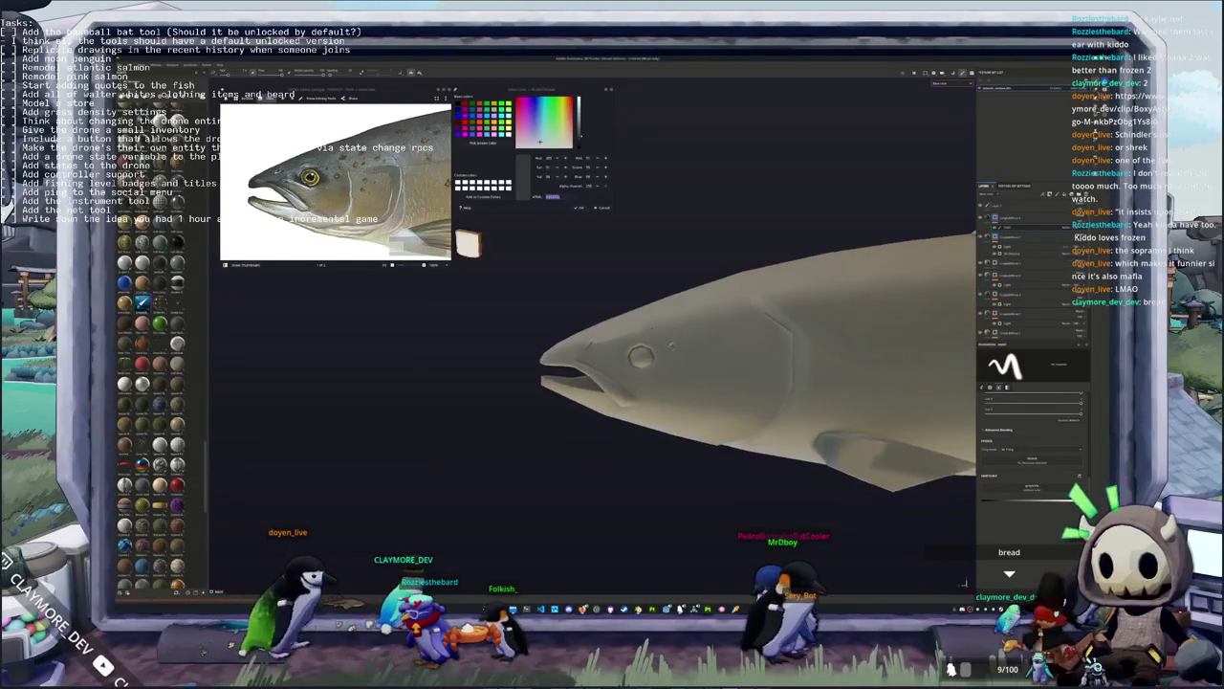
pyautogui.moveTo(727, 383)
pyautogui.keyDown('alt'); pyautogui.mouseDown()
pyautogui.moveTo(670, 363)
pyautogui.moveTo(653, 378)
pyautogui.mouseUp(); pyautogui.keyUp('alt')
pyautogui.scroll(2, 631, 358)
pyautogui.scroll(2, 632, 359)
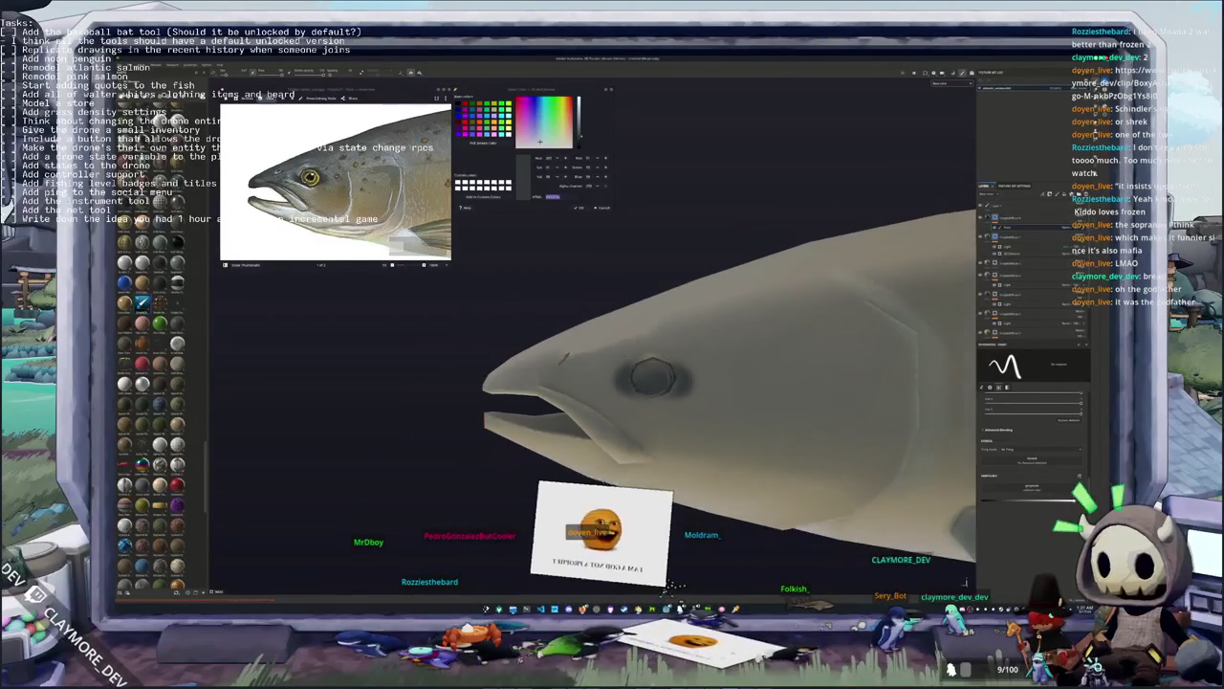
pyautogui.keyDown('alt'); pyautogui.moveTo(653, 377); pyautogui.dragTo(684, 388); pyautogui.keyUp('alt')
pyautogui.scroll(-1, 651, 378)
pyautogui.scroll(-2, 650, 378)
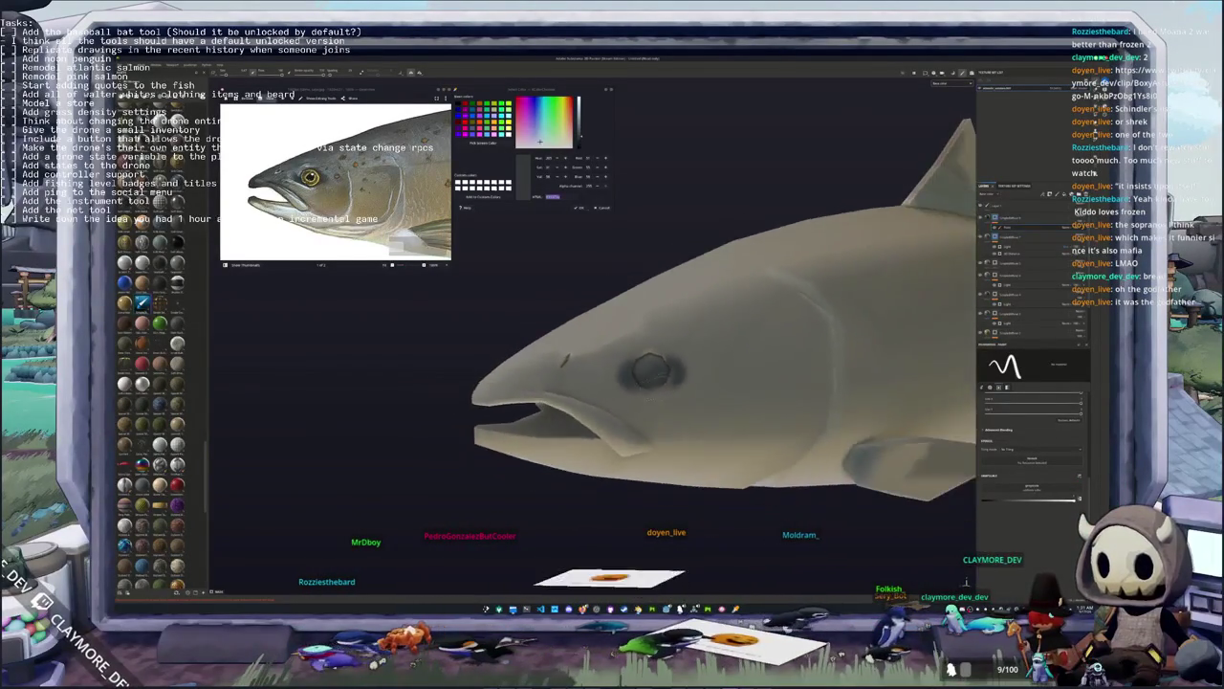
pyautogui.scroll(-2, 650, 378)
# Paint a soft dark-grey shadow ring around the salmon's eye
pyautogui.scroll(2, 650, 378)
pyautogui.scroll(2, 651, 377)
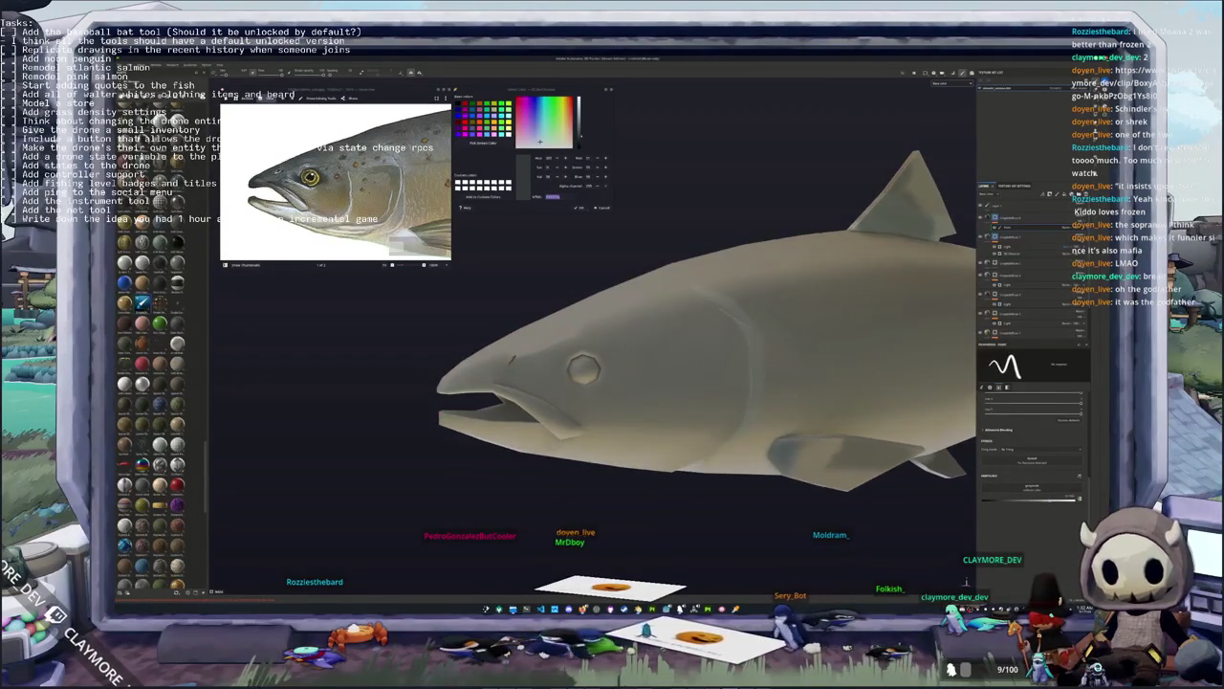
pyautogui.scroll(1, 650, 378)
pyautogui.scroll(2, 650, 378)
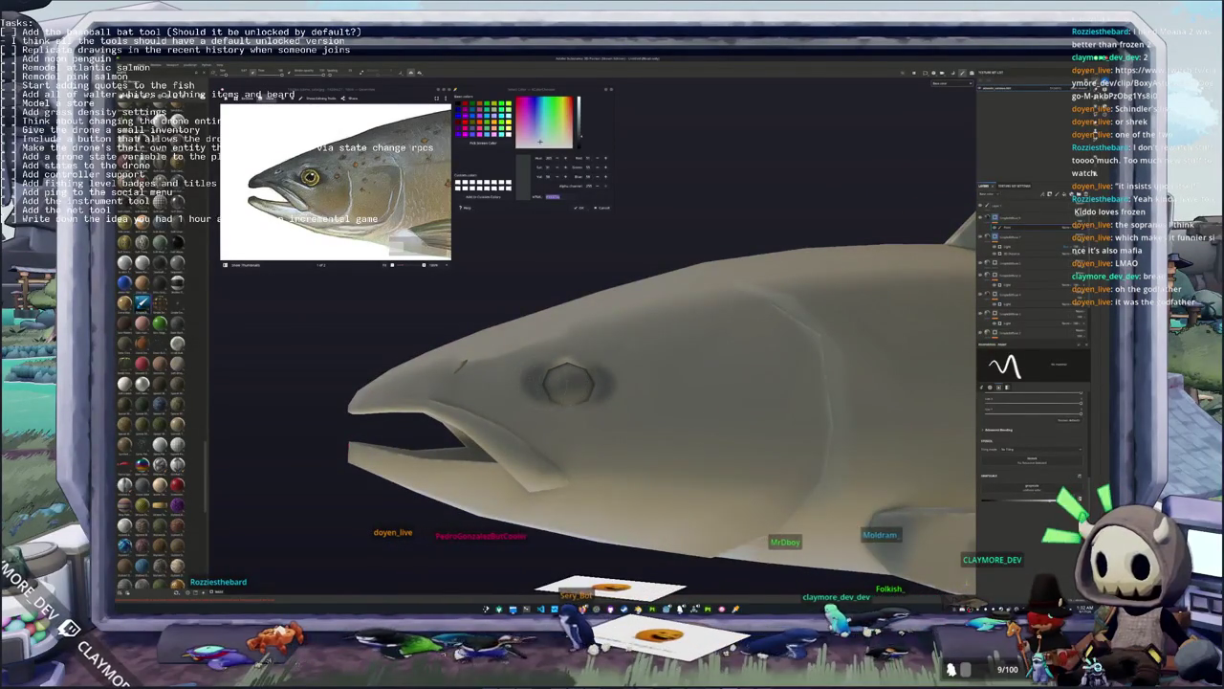
pyautogui.scroll(1, 651, 378)
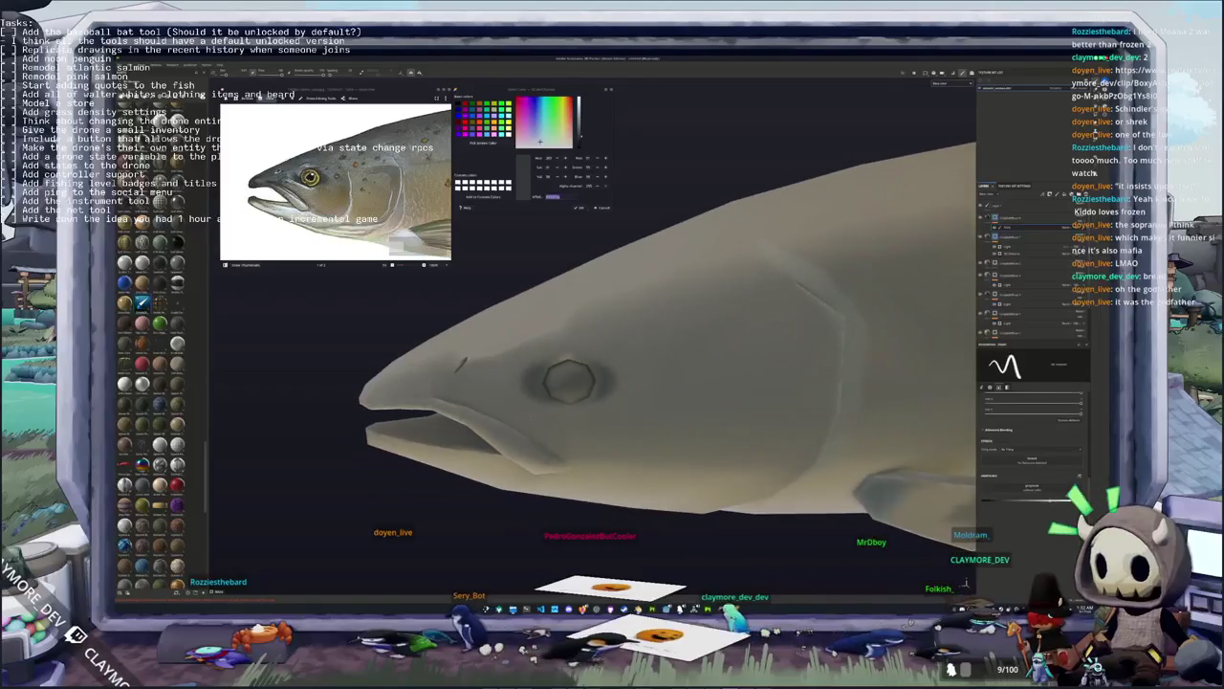
pyautogui.scroll(1, 651, 378)
pyautogui.scroll(1, 584, 354)
pyautogui.scroll(1, 584, 354)
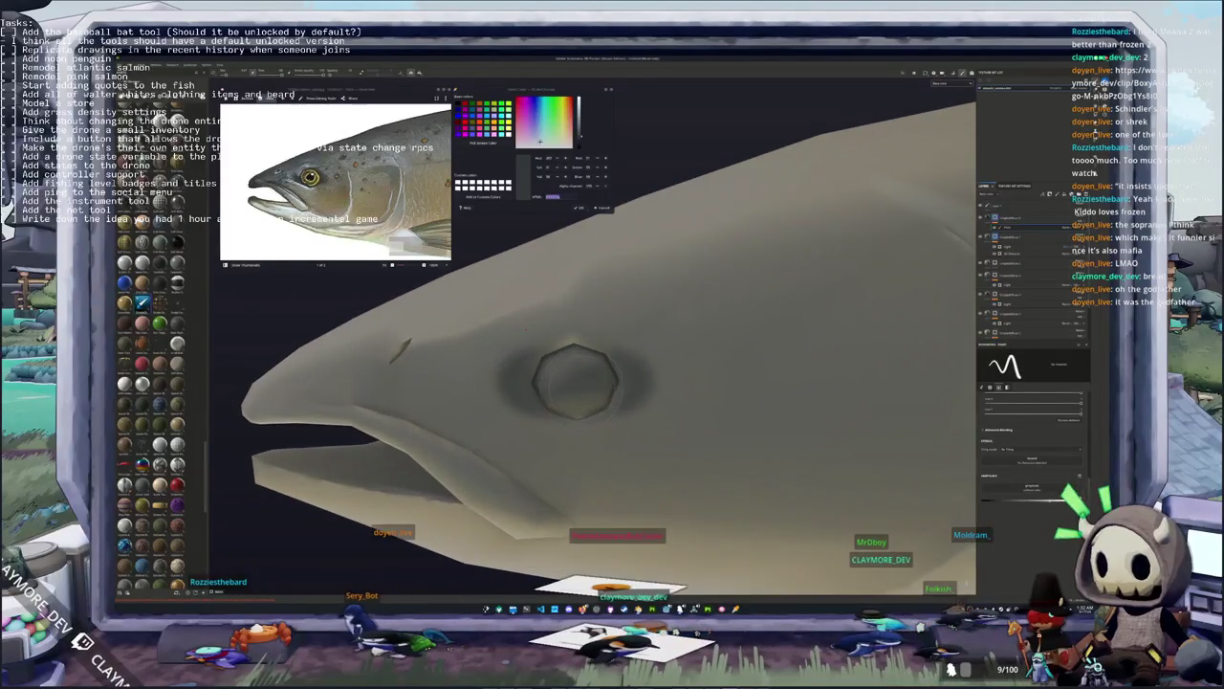
pyautogui.scroll(1, 585, 354)
pyautogui.scroll(1, 585, 354)
pyautogui.scroll(1, 584, 354)
pyautogui.scroll(1, 585, 354)
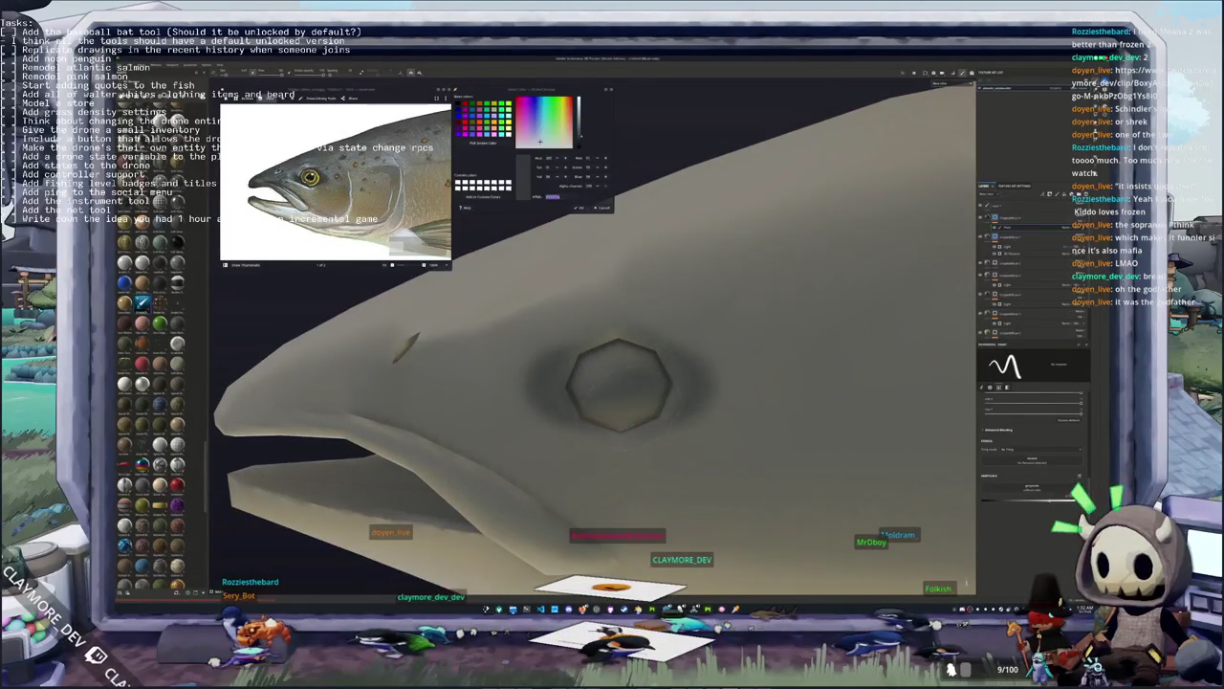
pyautogui.scroll(-3, 593, 382)
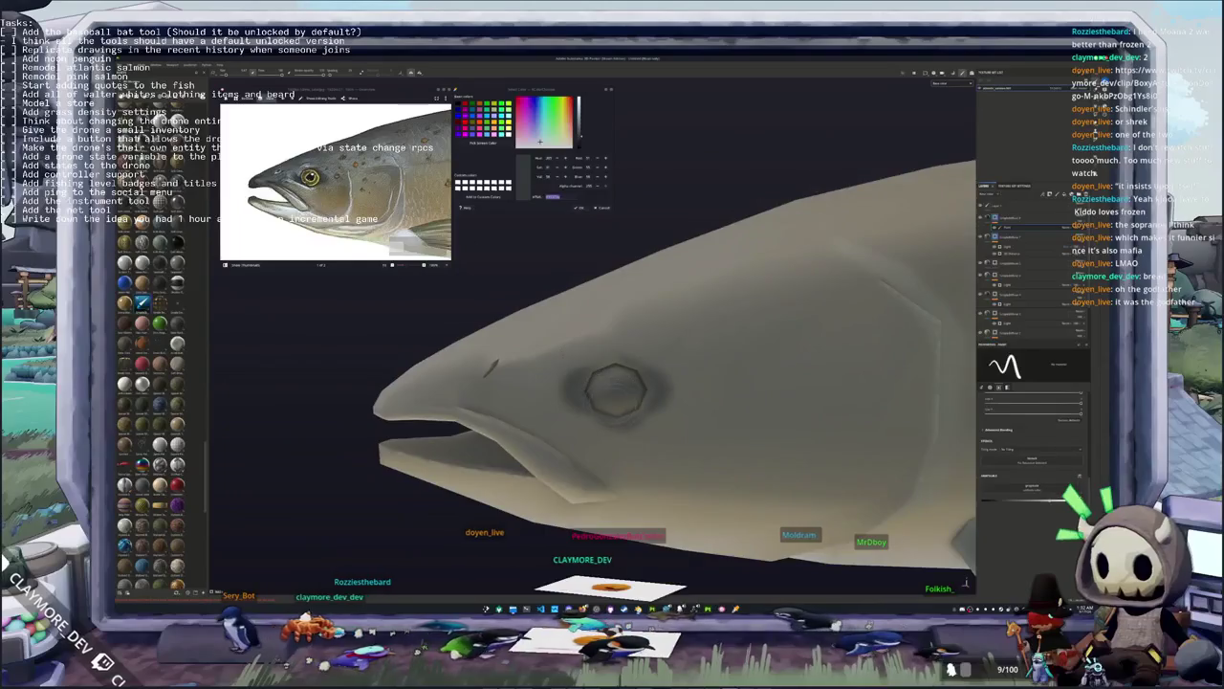
pyautogui.moveTo(593, 383); pyautogui.dragTo(631, 363, button='middle')
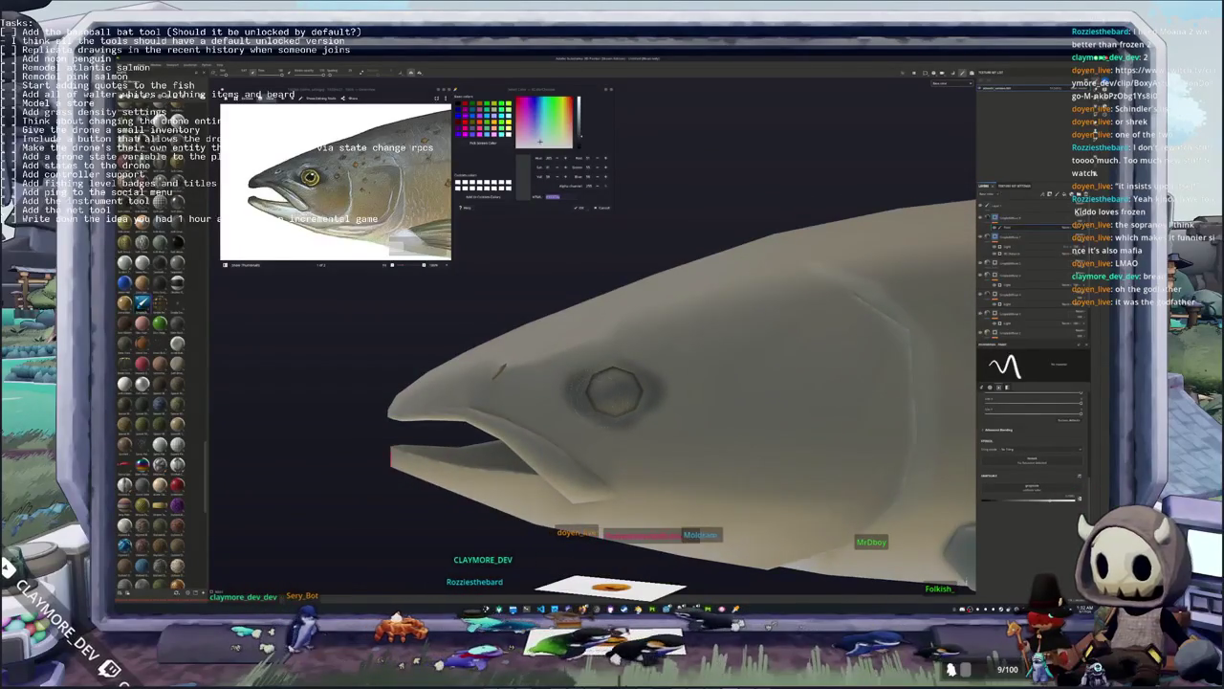
pyautogui.moveTo(615, 400)
pyautogui.mouseDown(button='middle')
pyautogui.moveTo(787, 387)
pyautogui.moveTo(717, 370)
pyautogui.moveTo(816, 381)
pyautogui.moveTo(803, 373)
pyautogui.mouseUp(button='middle')
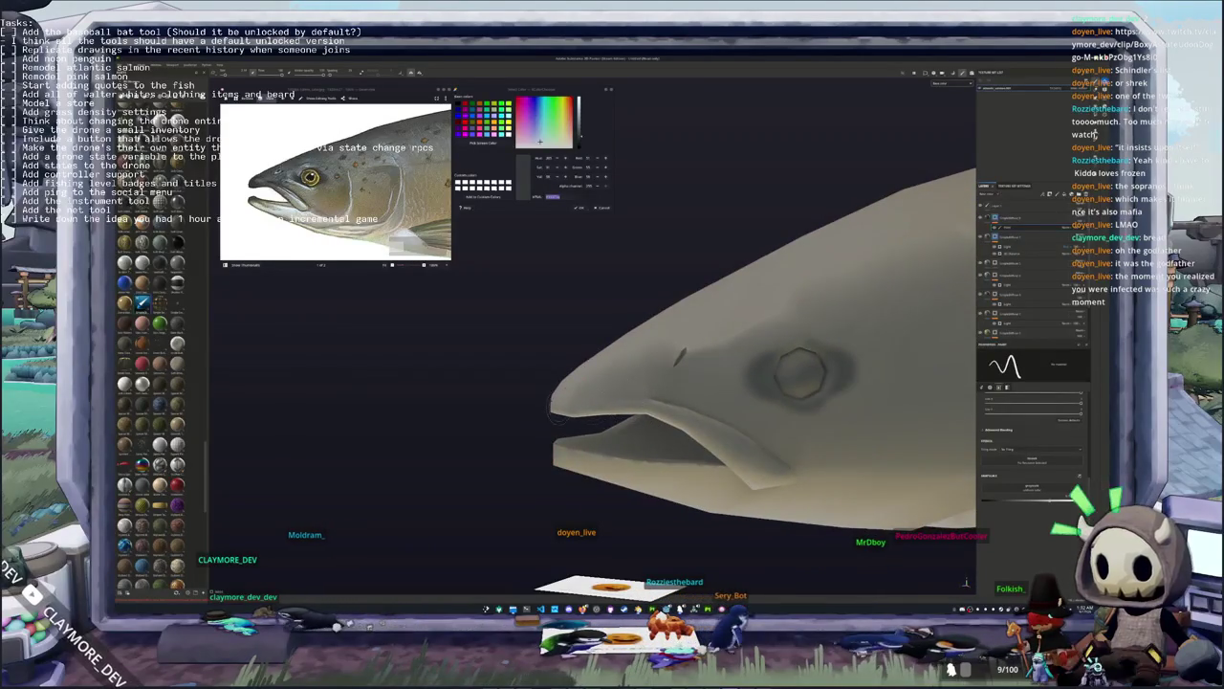
# Shade the top of the head and gill cover darker grey, checking from several angles
pyautogui.moveTo(800, 373)
pyautogui.mouseDown(button='middle')
pyautogui.moveTo(732, 364)
pyautogui.moveTo(812, 338)
pyautogui.moveTo(793, 334)
pyautogui.moveTo(787, 410)
pyautogui.moveTo(765, 397)
pyautogui.mouseUp(button='middle')
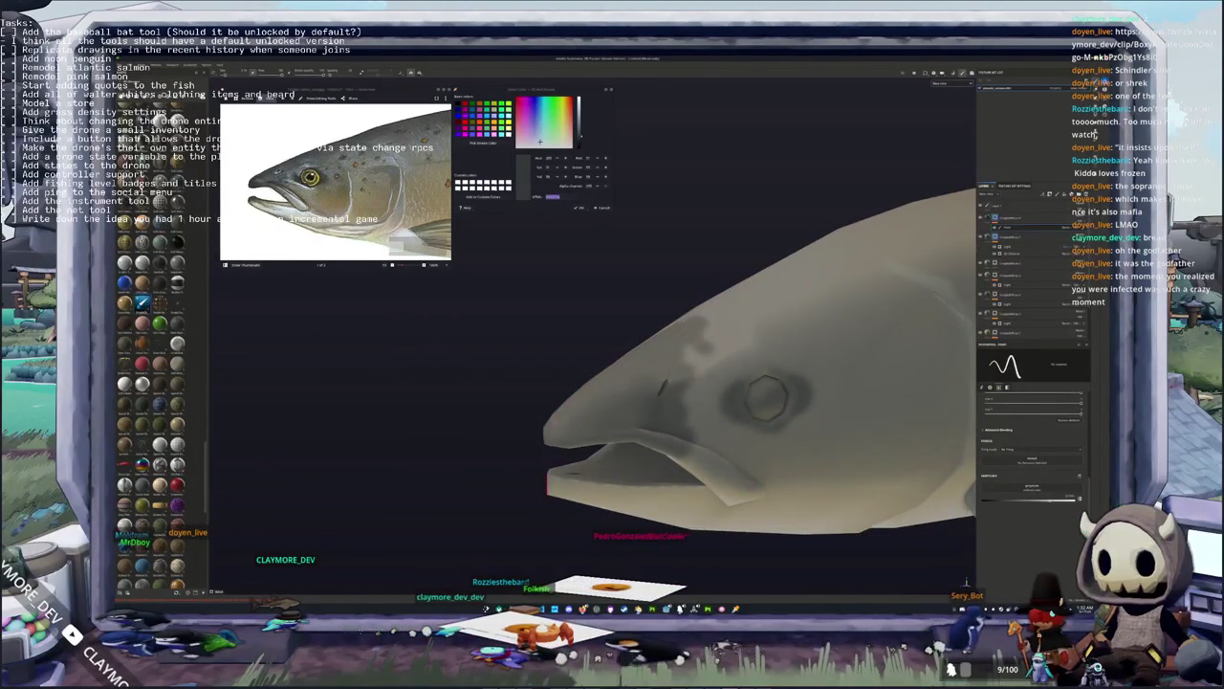
pyautogui.keyDown('alt'); pyautogui.moveTo(765, 397); pyautogui.dragTo(765, 418); pyautogui.keyUp('alt')
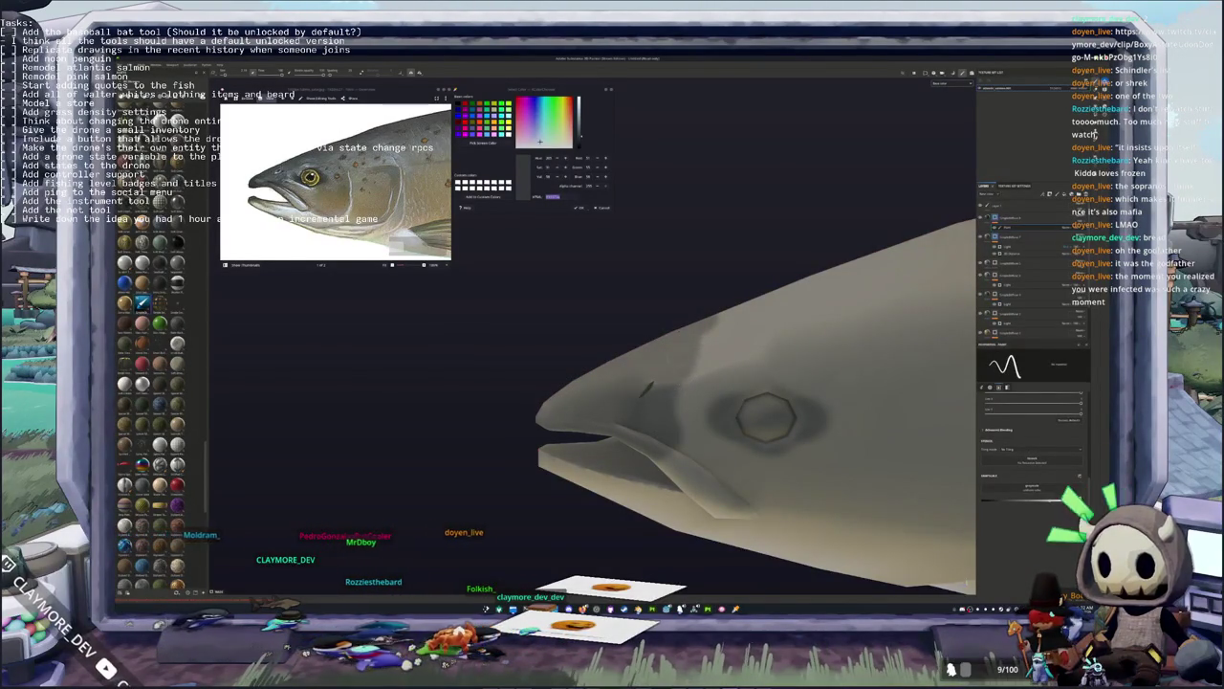
pyautogui.keyDown('alt'); pyautogui.moveTo(765, 418); pyautogui.dragTo(757, 403); pyautogui.keyUp('alt')
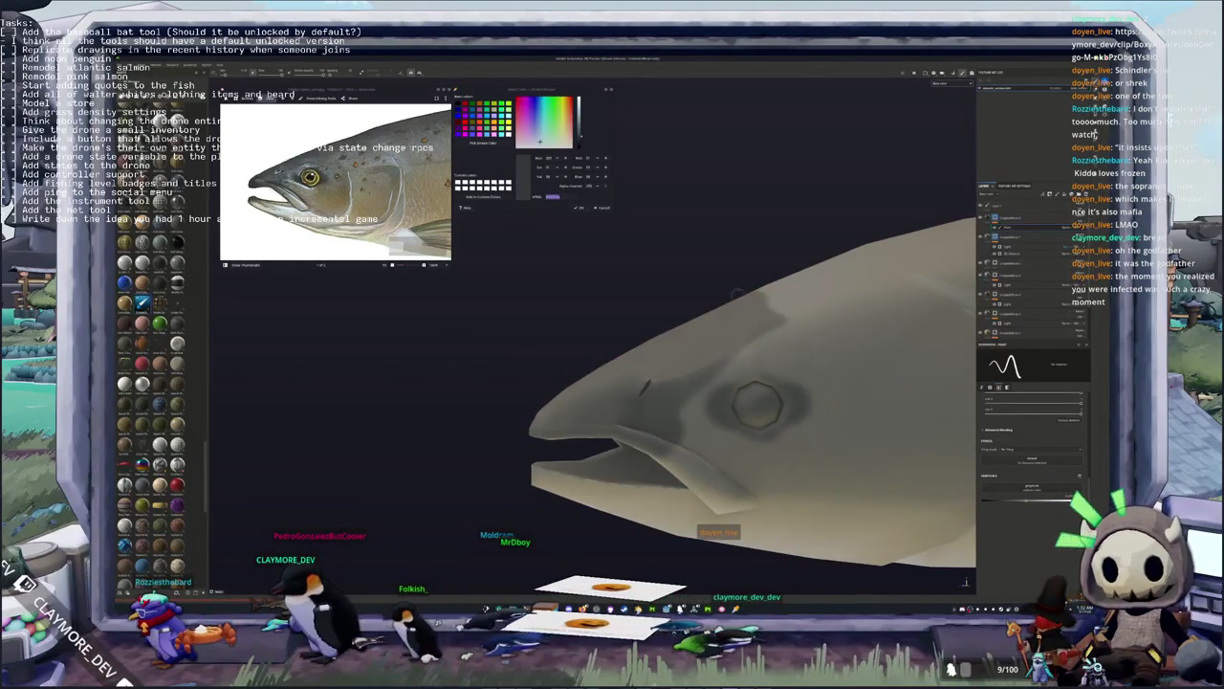
pyautogui.keyDown('alt'); pyautogui.moveTo(757, 404); pyautogui.dragTo(757, 400); pyautogui.keyUp('alt')
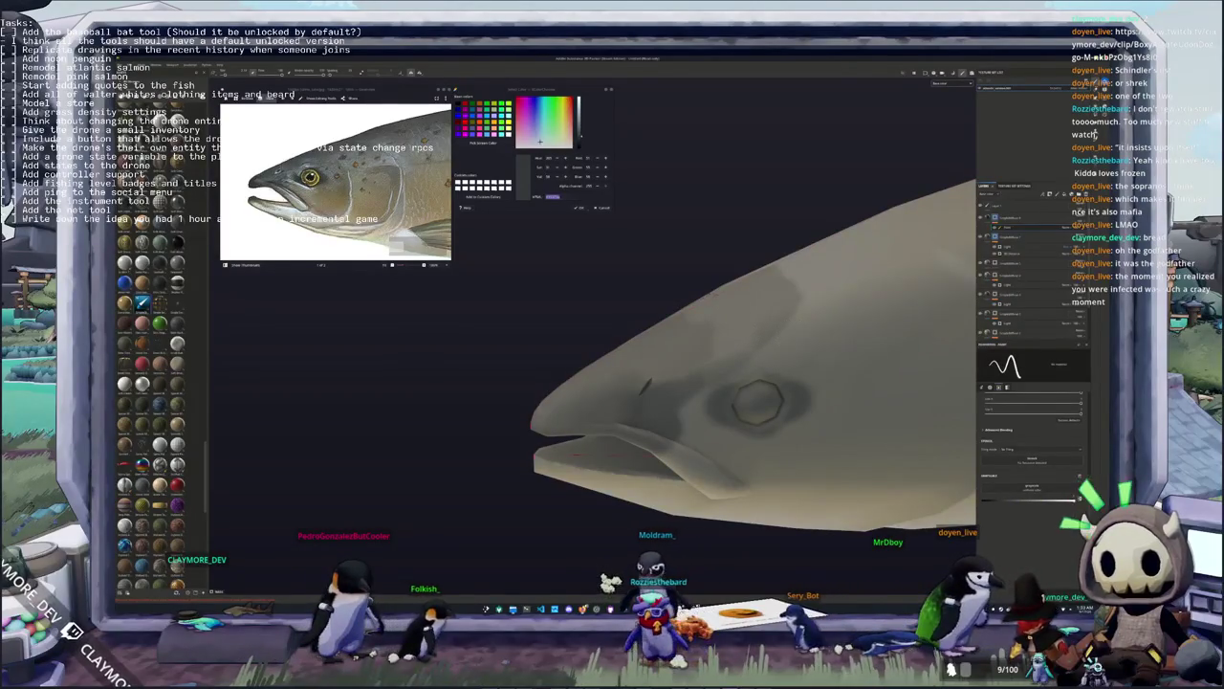
pyautogui.moveTo(746, 383)
pyautogui.keyDown('alt'); pyautogui.mouseDown()
pyautogui.moveTo(669, 430)
pyautogui.moveTo(631, 411)
pyautogui.moveTo(727, 368)
pyautogui.moveTo(628, 387)
pyautogui.moveTo(720, 359)
pyautogui.mouseUp(); pyautogui.keyUp('alt')
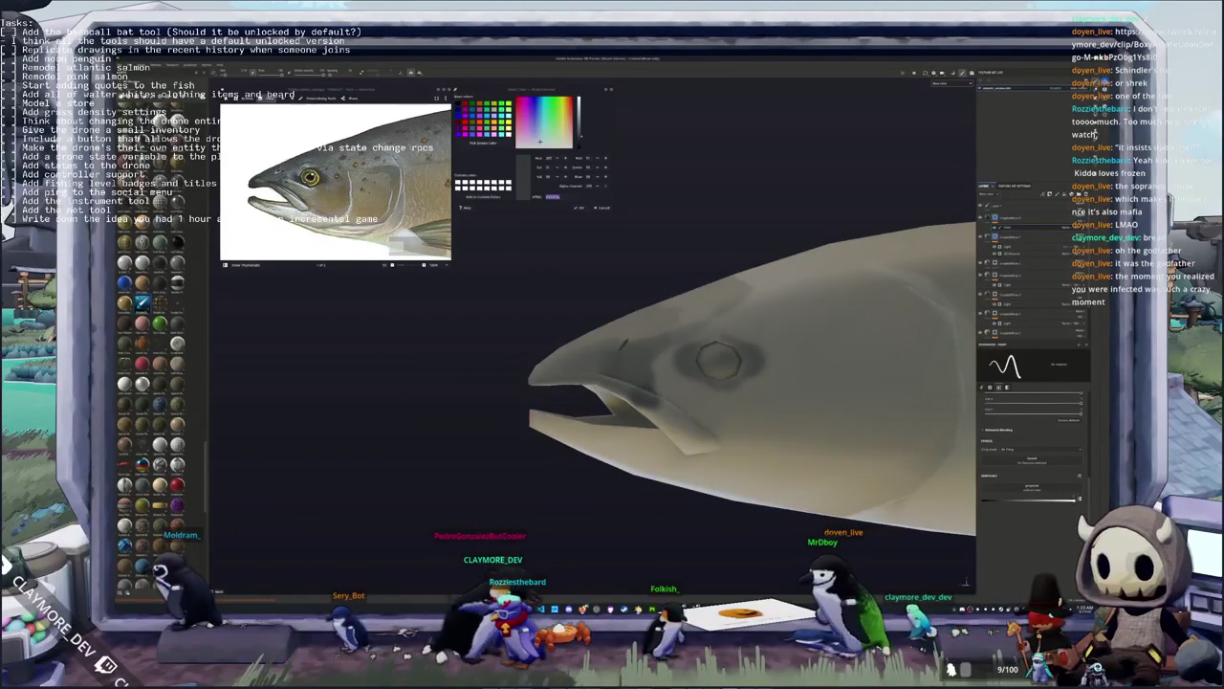
pyautogui.keyDown('alt'); pyautogui.moveTo(720, 359); pyautogui.dragTo(735, 354); pyautogui.keyUp('alt')
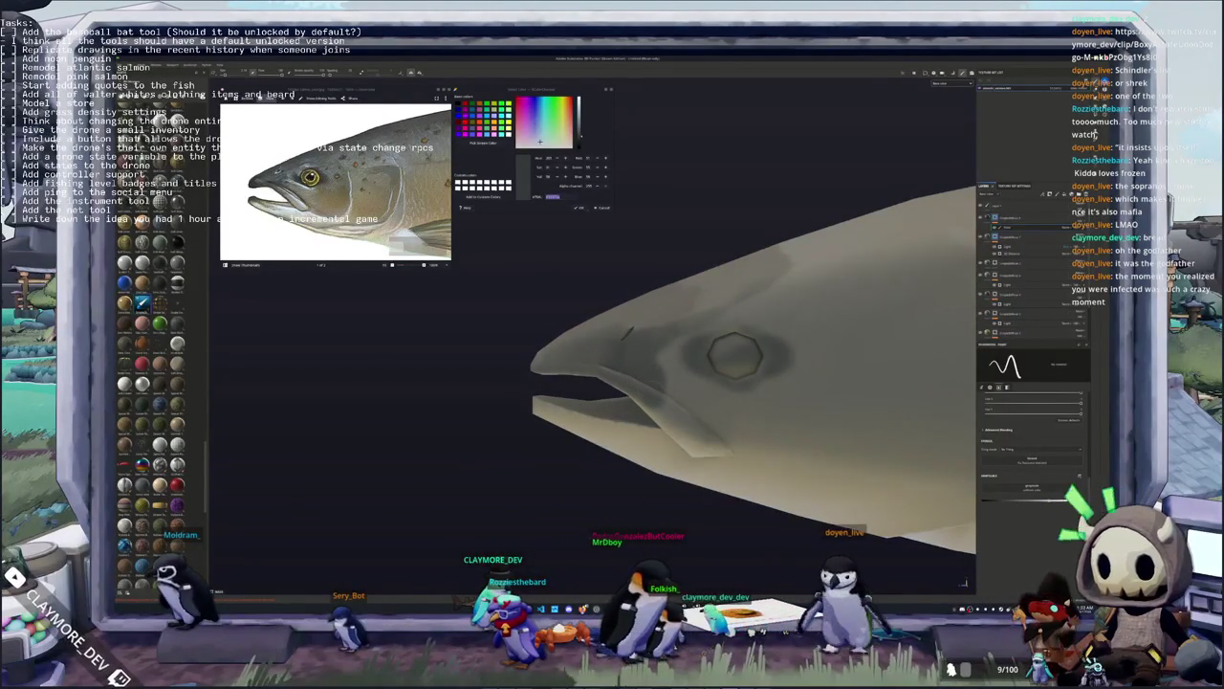
pyautogui.keyDown('alt'); pyautogui.moveTo(735, 356); pyautogui.dragTo(765, 330); pyautogui.keyUp('alt')
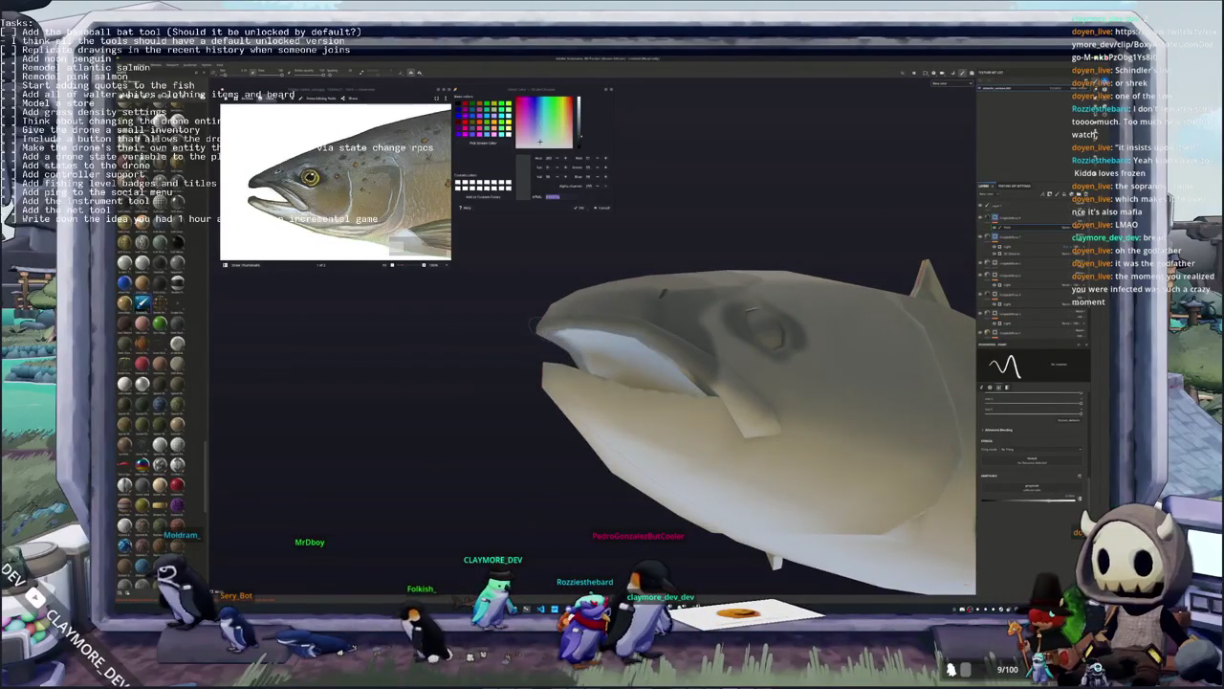
pyautogui.moveTo(534, 326)
pyautogui.keyDown('alt'); pyautogui.mouseDown()
pyautogui.moveTo(699, 319)
pyautogui.moveTo(668, 421)
pyautogui.moveTo(727, 411)
pyautogui.moveTo(607, 413)
pyautogui.moveTo(634, 389)
pyautogui.moveTo(829, 326)
pyautogui.moveTo(901, 393)
pyautogui.moveTo(861, 373)
pyautogui.moveTo(701, 379)
pyautogui.mouseUp(); pyautogui.keyUp('alt')
# Sample an orange-brown from the reference photo, then a lighter tan from the salmon model, and select another layer
pyautogui.scroll(1, 700, 379)
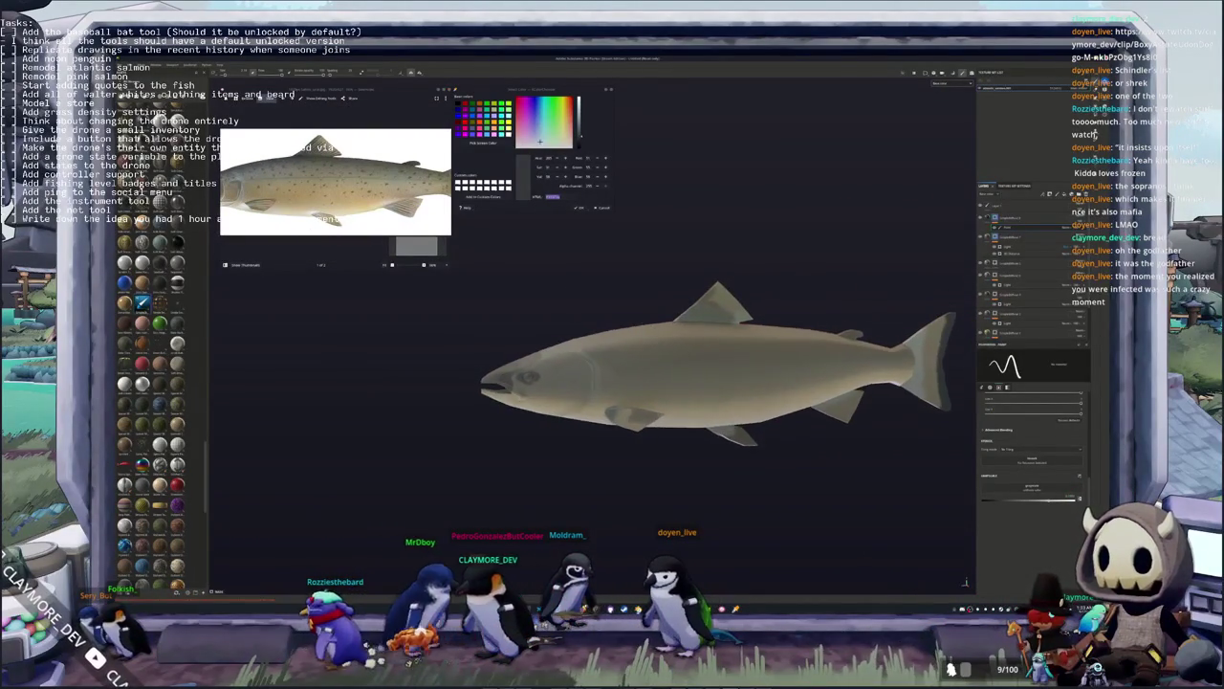
pyautogui.scroll(-2, 547, 270)
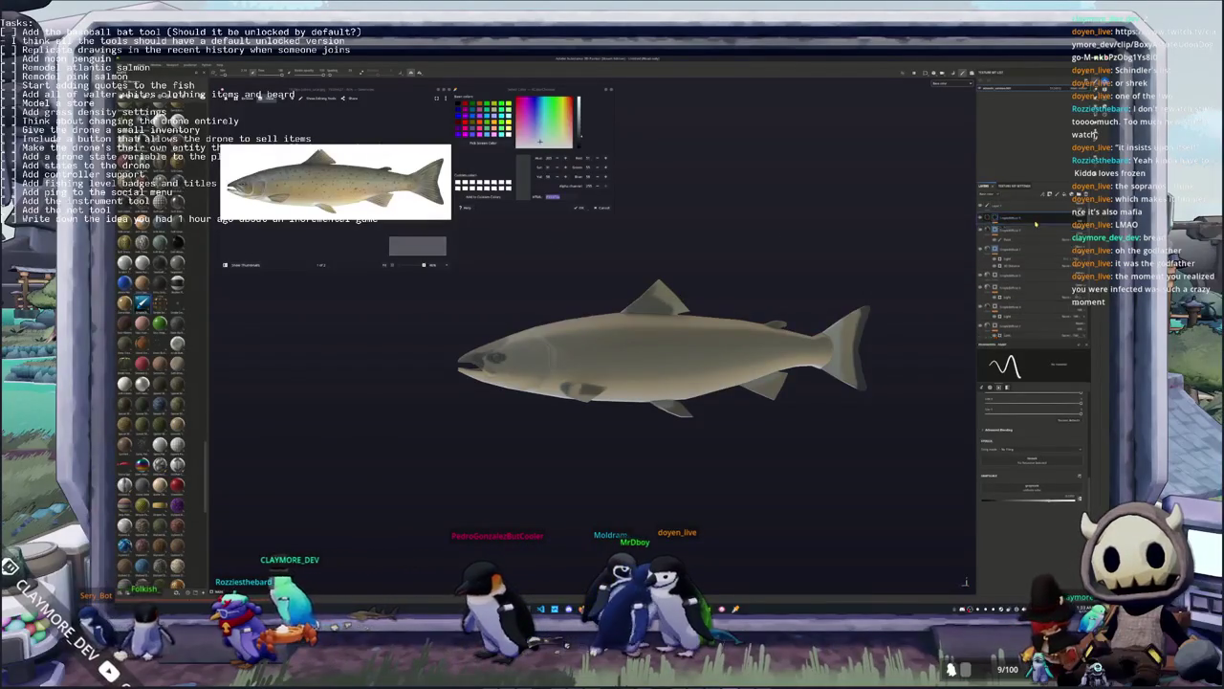
pyautogui.click(605, 178)
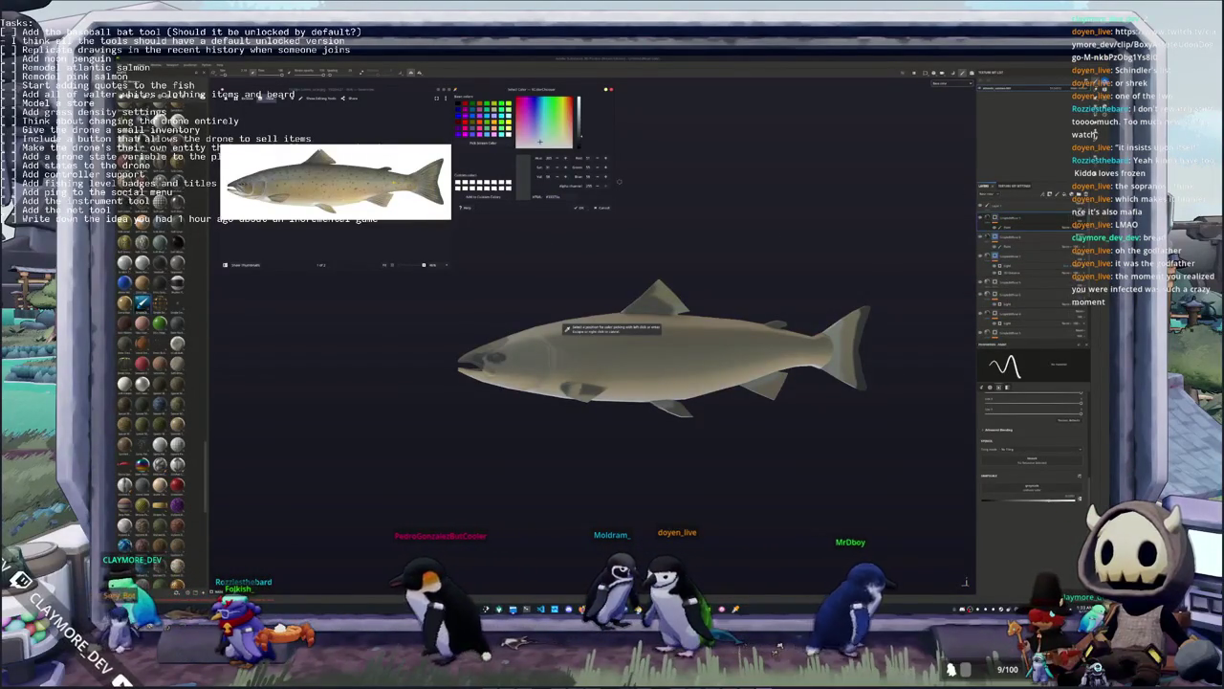
pyautogui.click(335, 181)
pyautogui.scroll(3, 335, 182)
pyautogui.scroll(2, 393, 182)
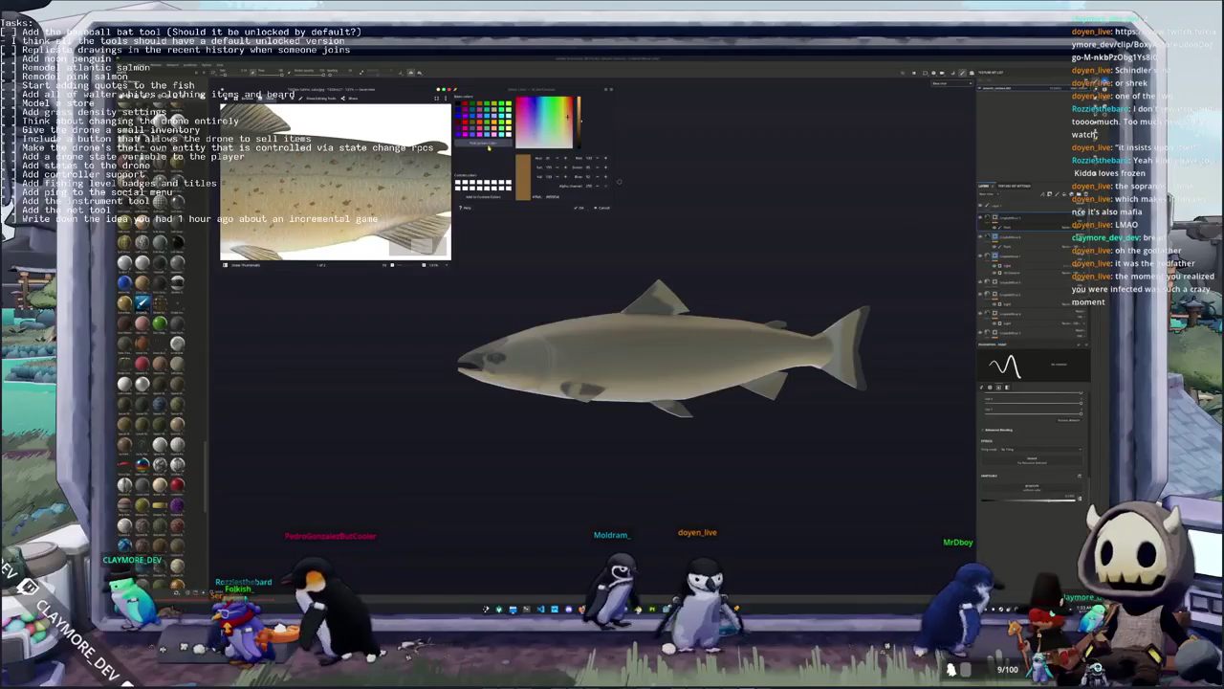
pyautogui.click(605, 178)
pyautogui.click(565, 328)
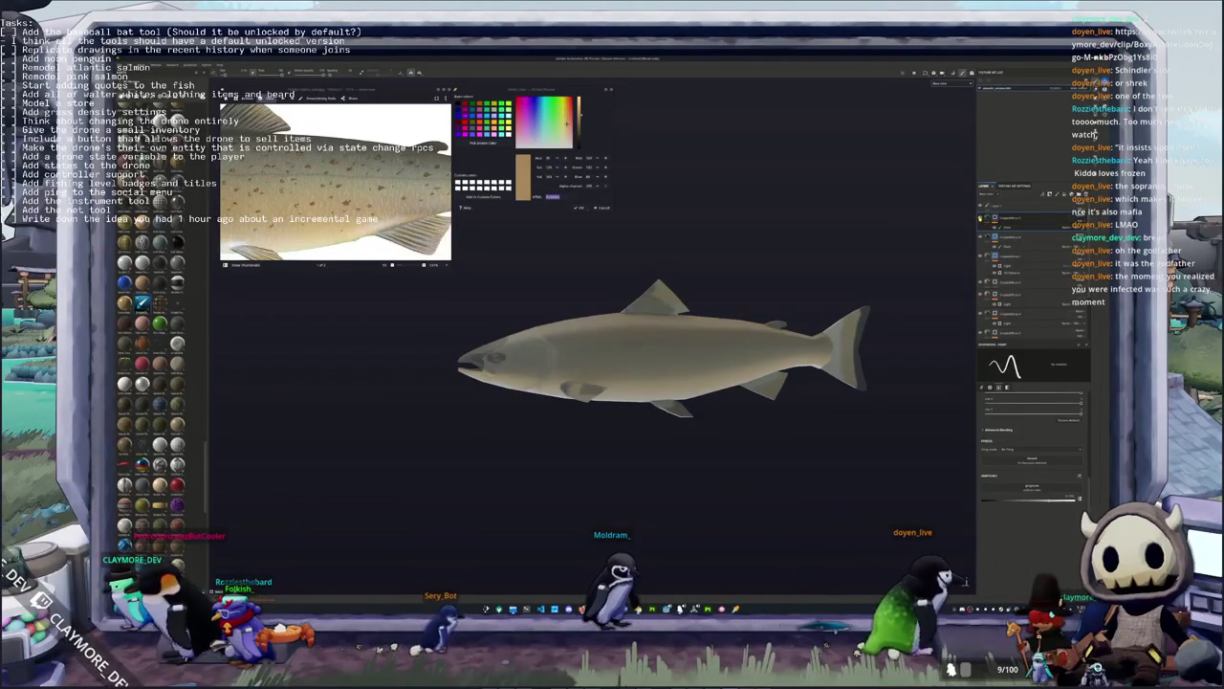
pyautogui.click(992, 218)
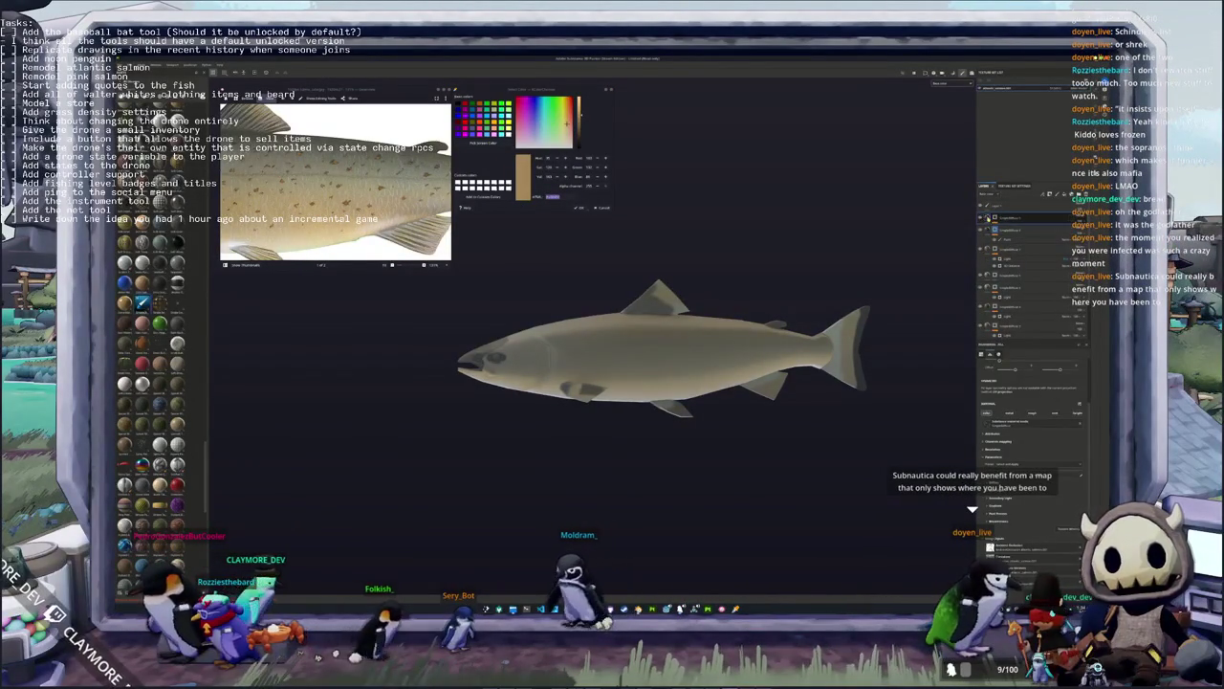
# Add a new layer and set its base colour to orange, briefly trying blue-cyan
pyautogui.rightClick(994, 219)
pyautogui.click(1020, 277)
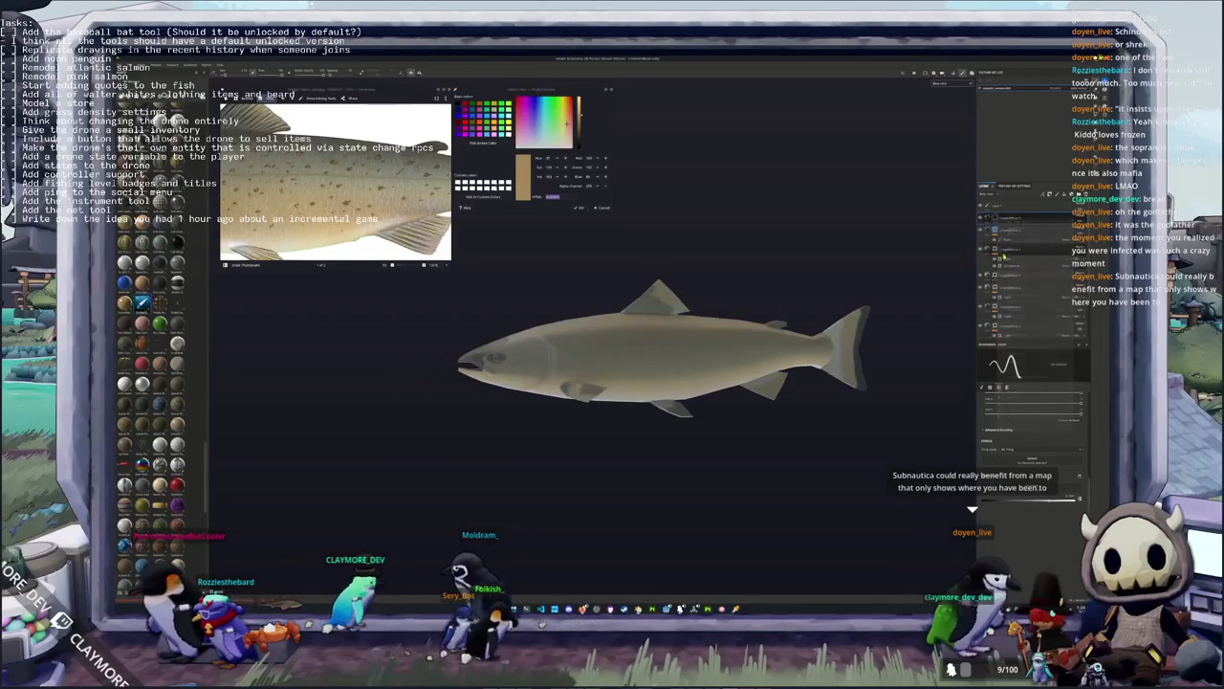
pyautogui.click(994, 485)
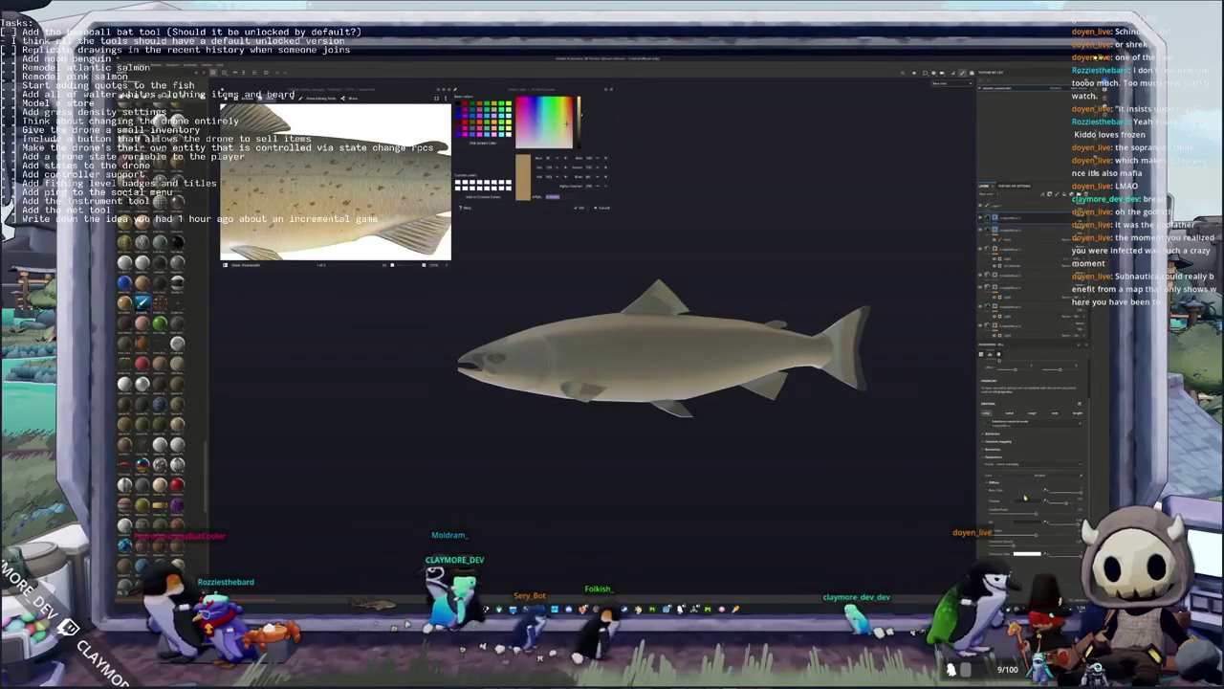
pyautogui.click(1012, 501)
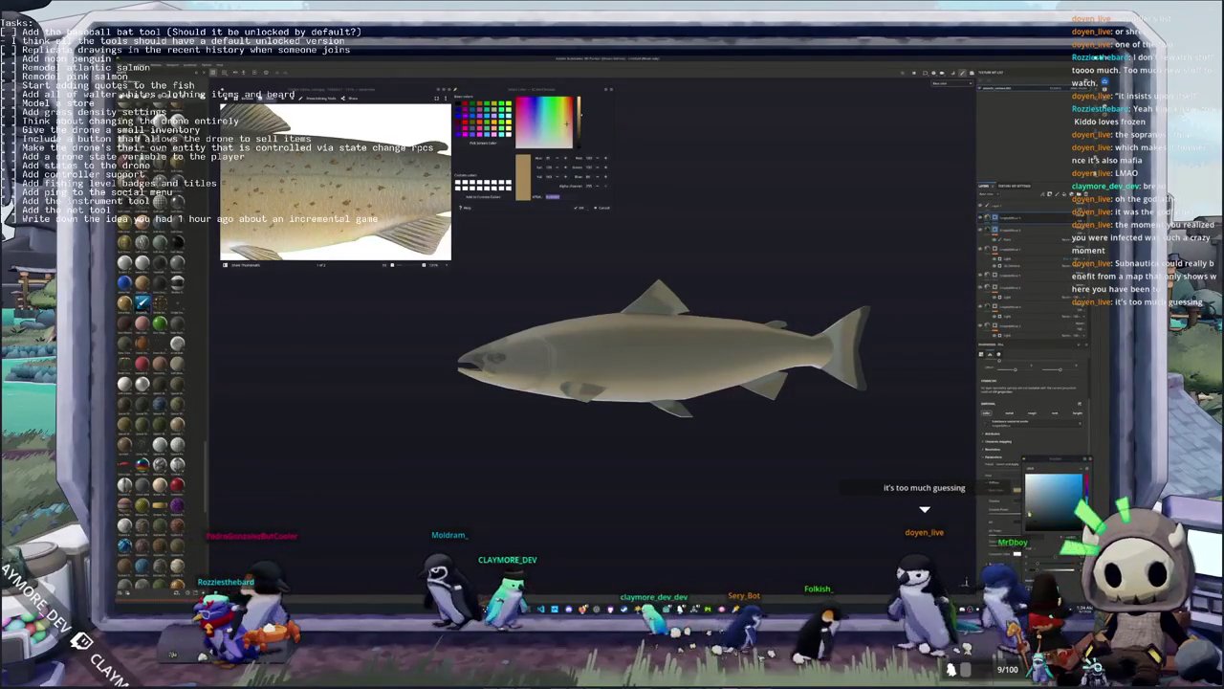
pyautogui.click(1055, 503)
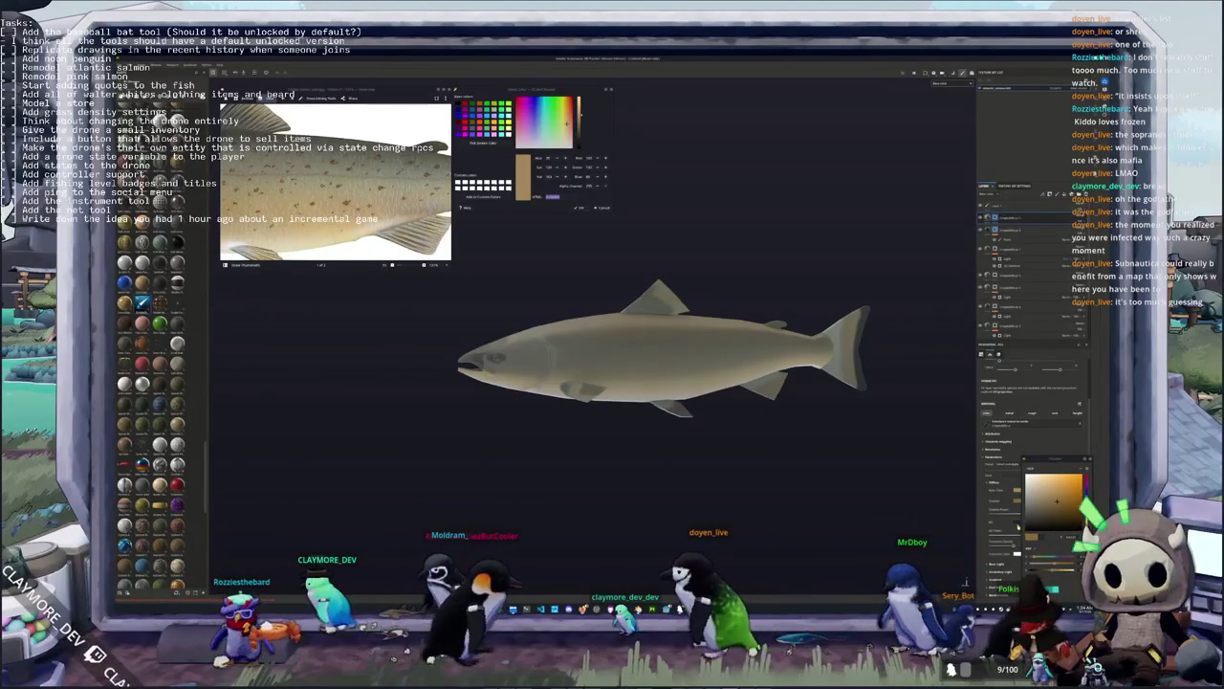
pyautogui.click(1056, 538)
pyautogui.click(1052, 537)
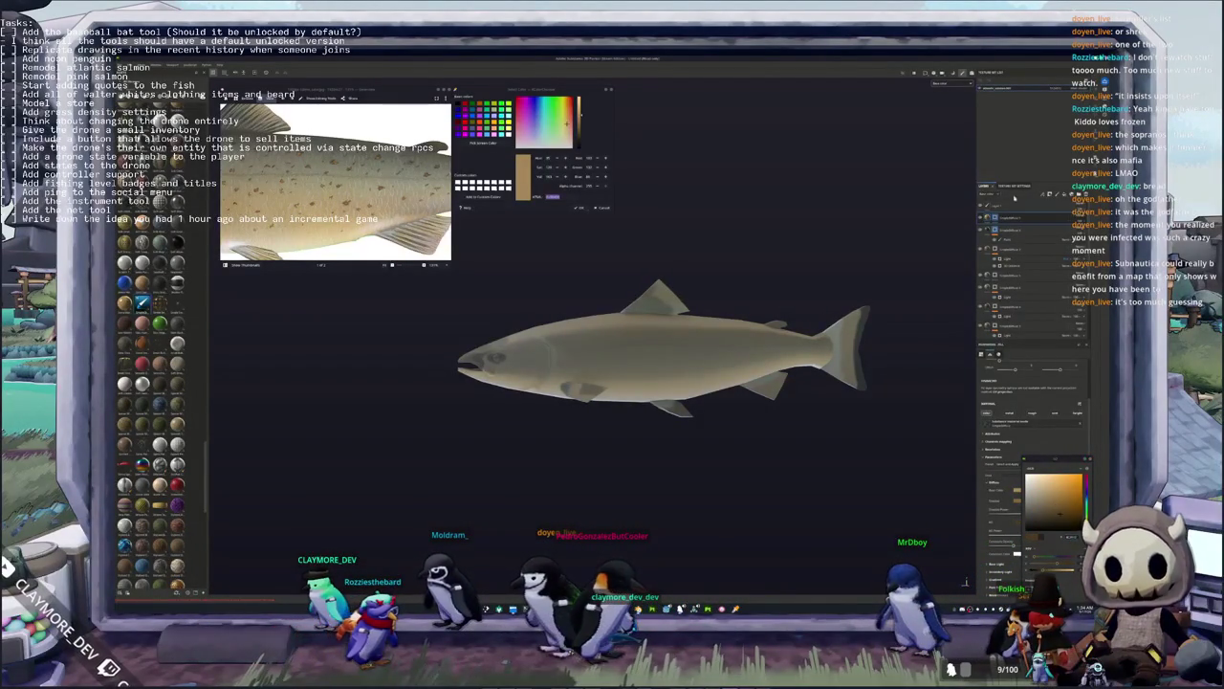
pyautogui.press('Escape')
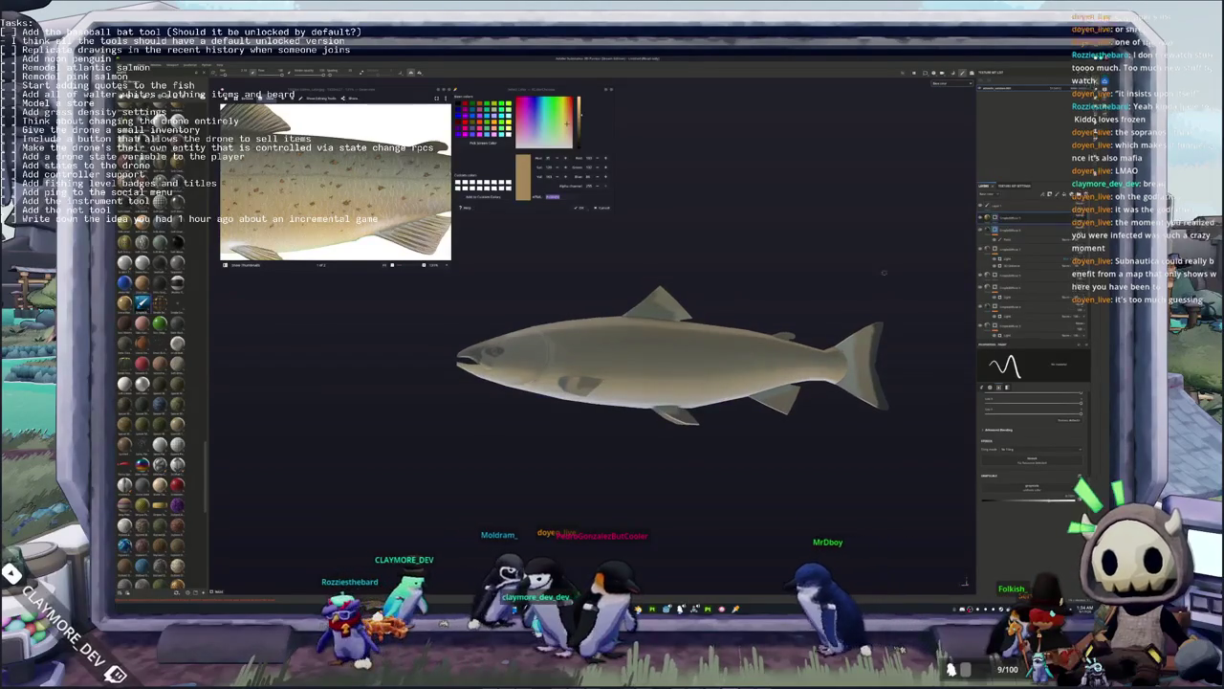
# Add a tan fill layer over the salmon and drag its sliders to darken and shade it
pyautogui.rightClick(996, 219)
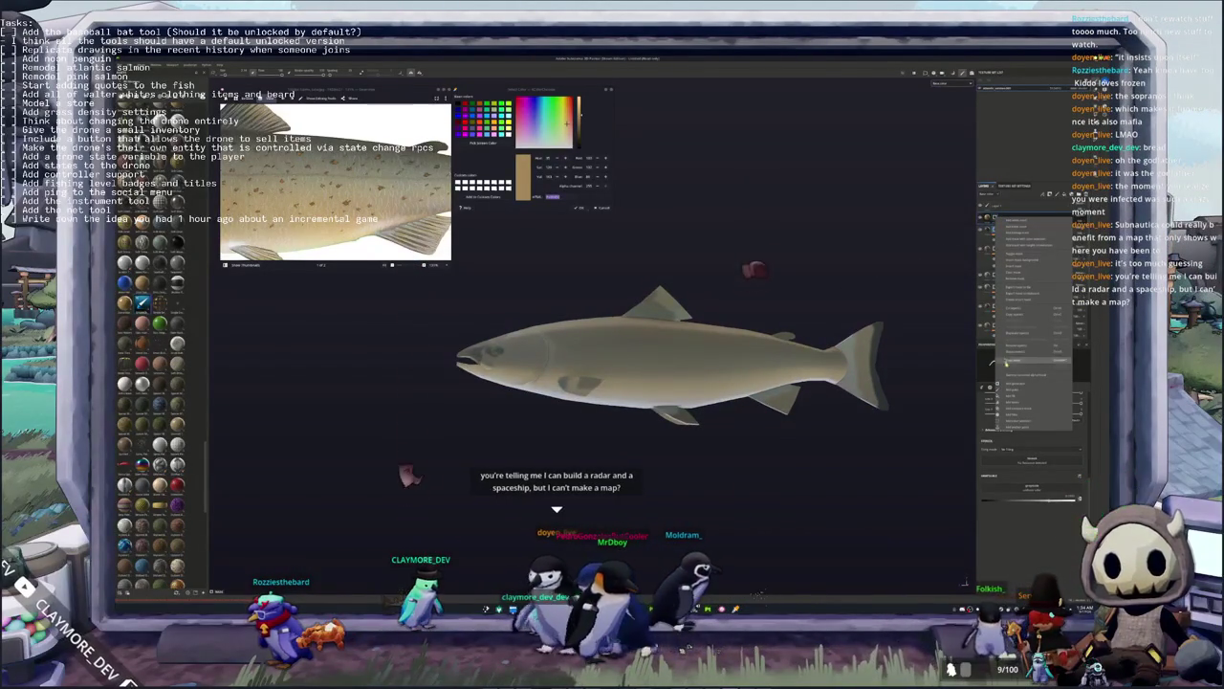
pyautogui.click(1014, 385)
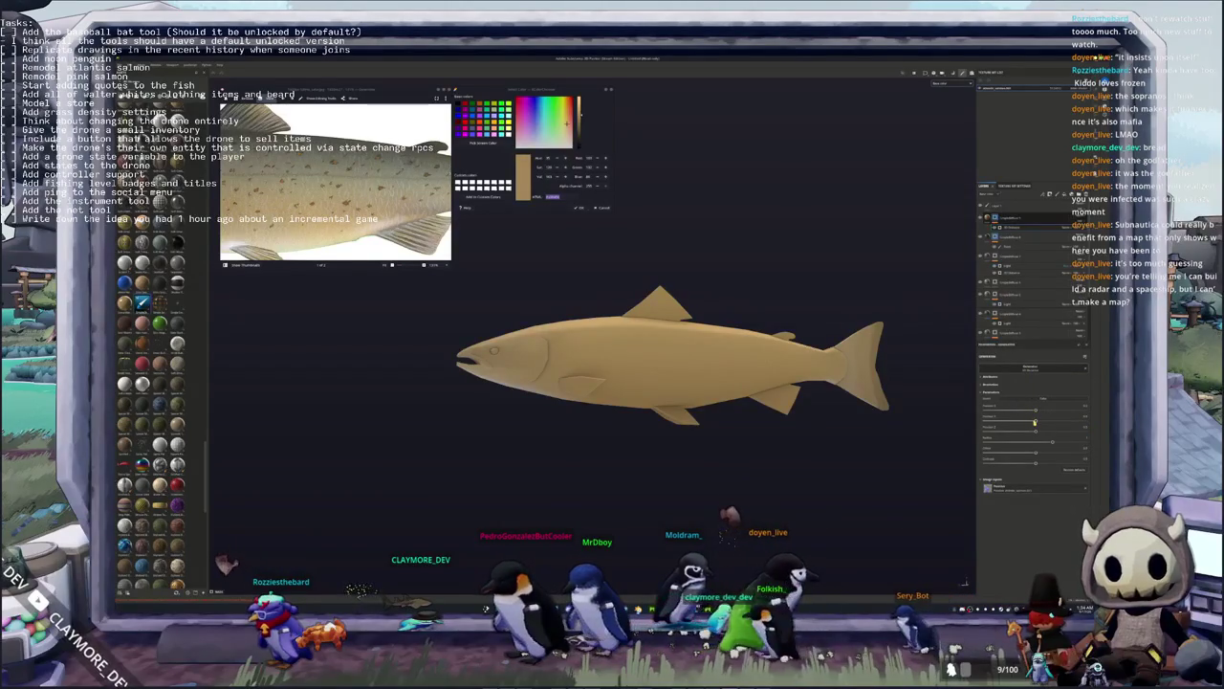
pyautogui.moveTo(1034, 424); pyautogui.dragTo(963, 421)
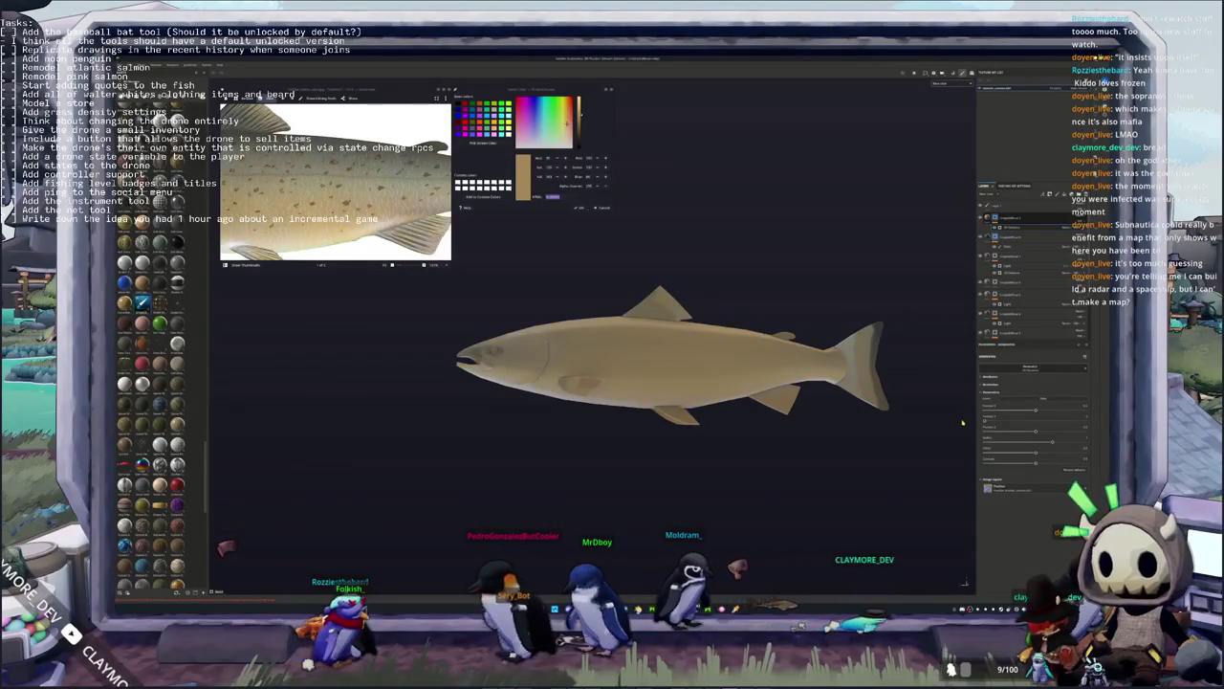
pyautogui.scroll(-2, 964, 422)
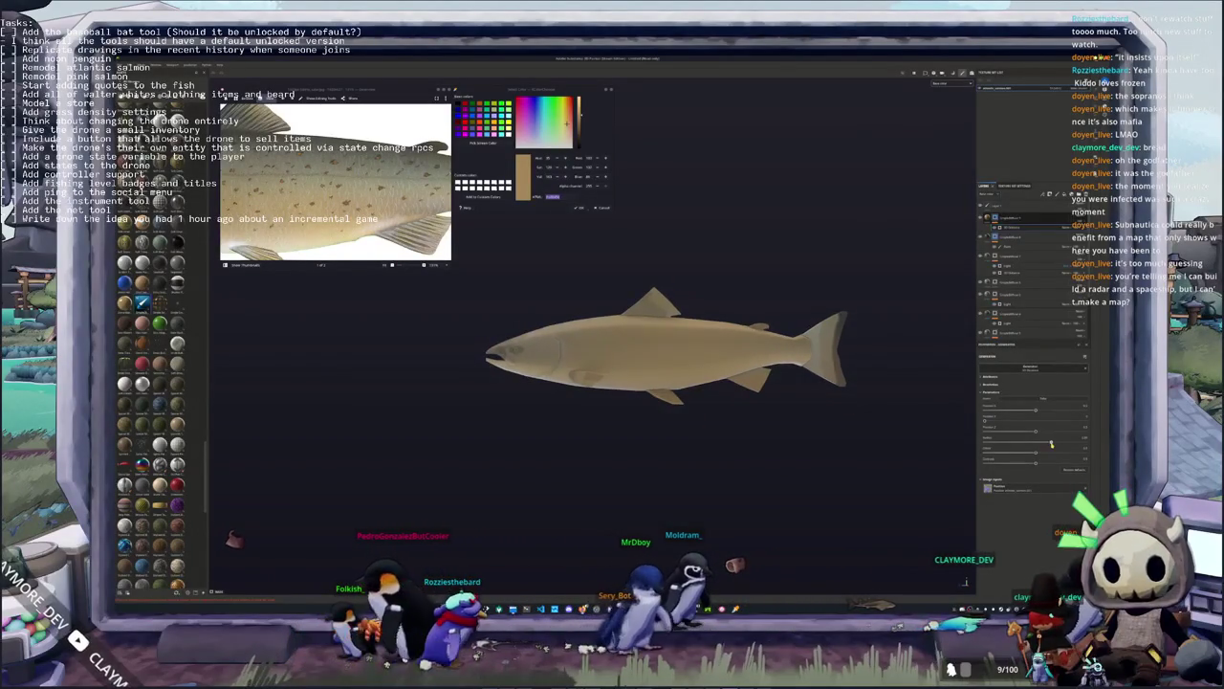
pyautogui.moveTo(1051, 443); pyautogui.dragTo(1033, 447)
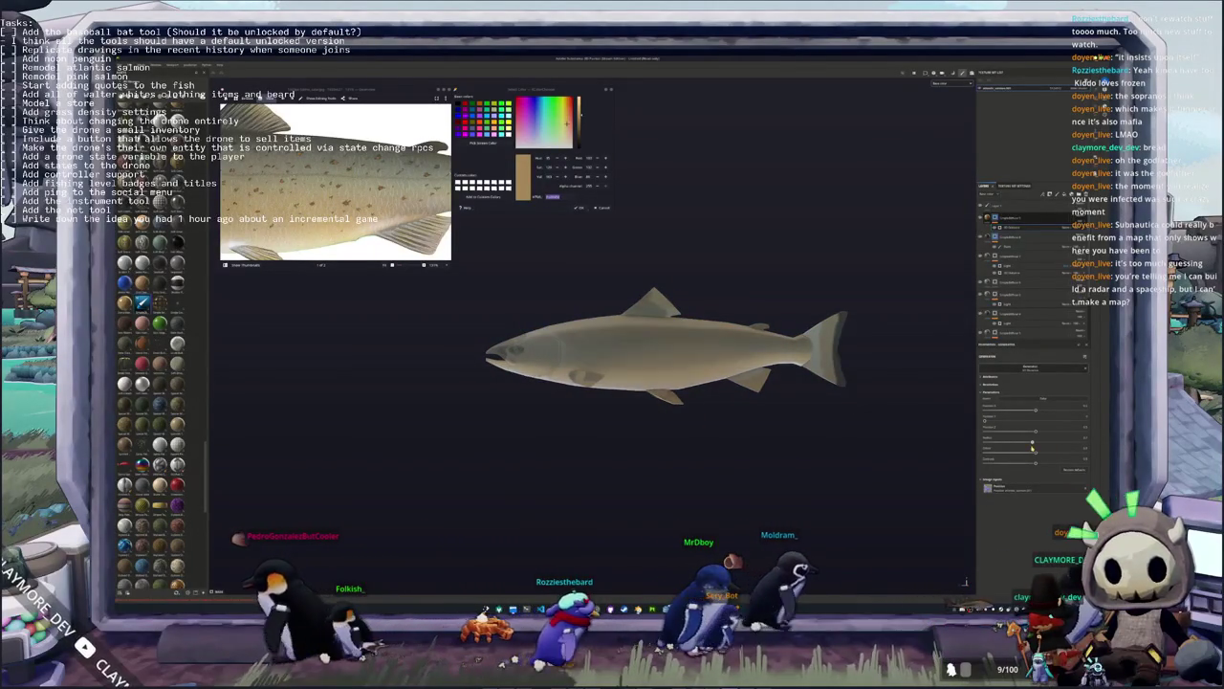
# Show the next salmon reference photo and orbit the model so the tail faces the viewer
pyautogui.click(391, 264)
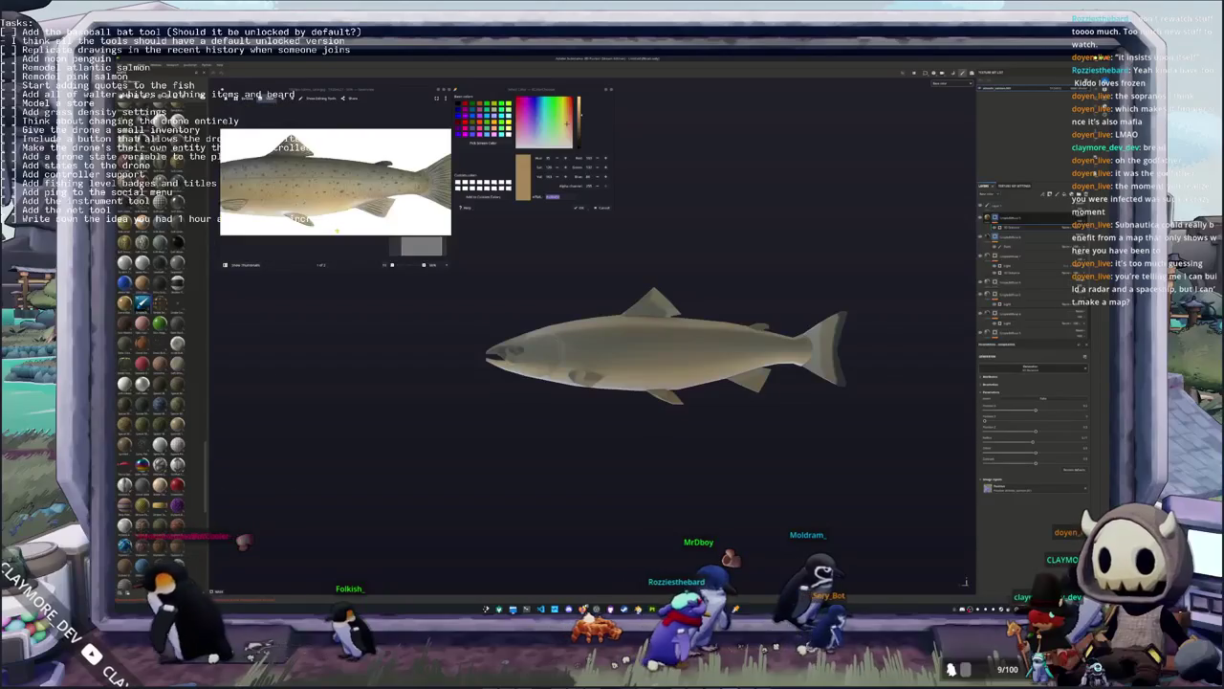
pyautogui.scroll(-1, 337, 230)
pyautogui.moveTo(828, 338); pyautogui.dragTo(1016, 430)
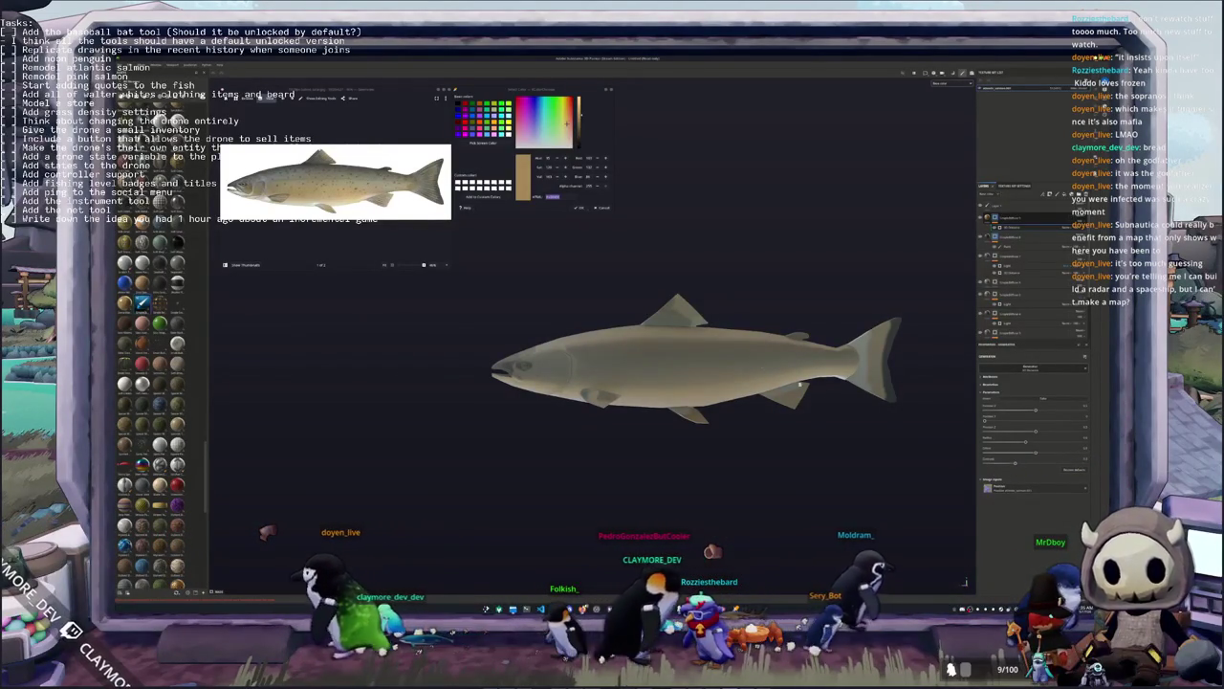
pyautogui.keyDown('alt'); pyautogui.moveTo(737, 316); pyautogui.dragTo(758, 314); pyautogui.keyUp('alt')
pyautogui.scroll(1, 758, 314)
pyautogui.scroll(2, 757, 313)
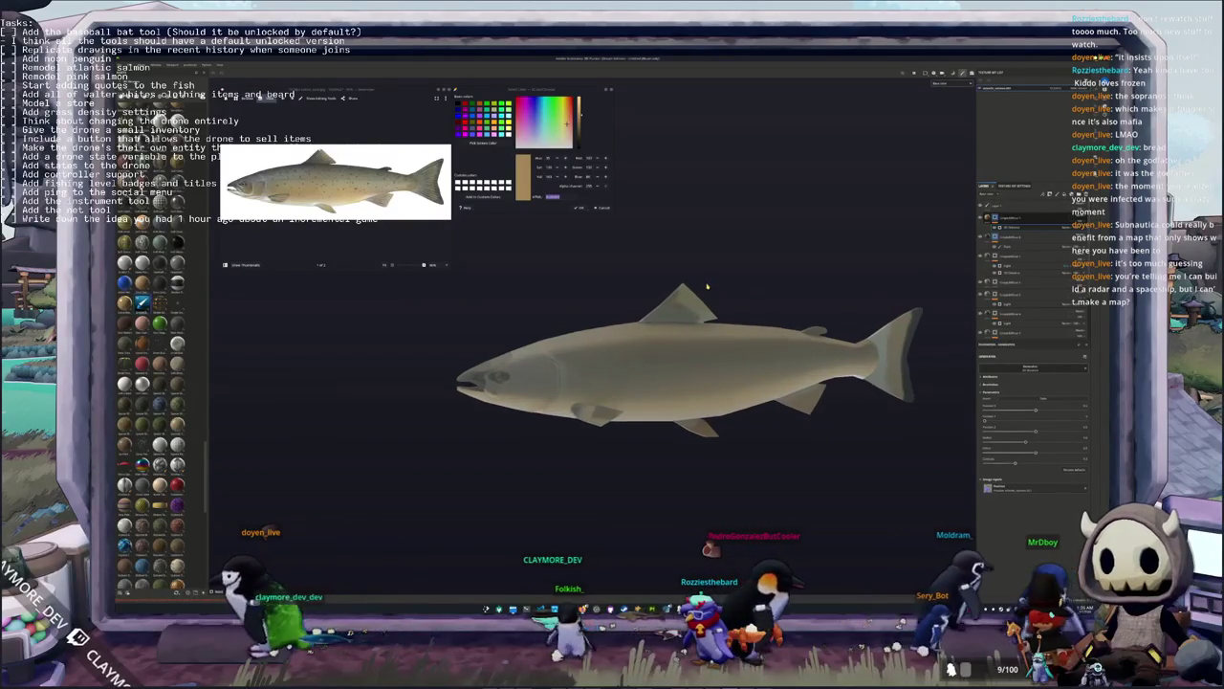
# Move a layer higher in the layer stack, then select the top fill layer
pyautogui.click(1021, 218)
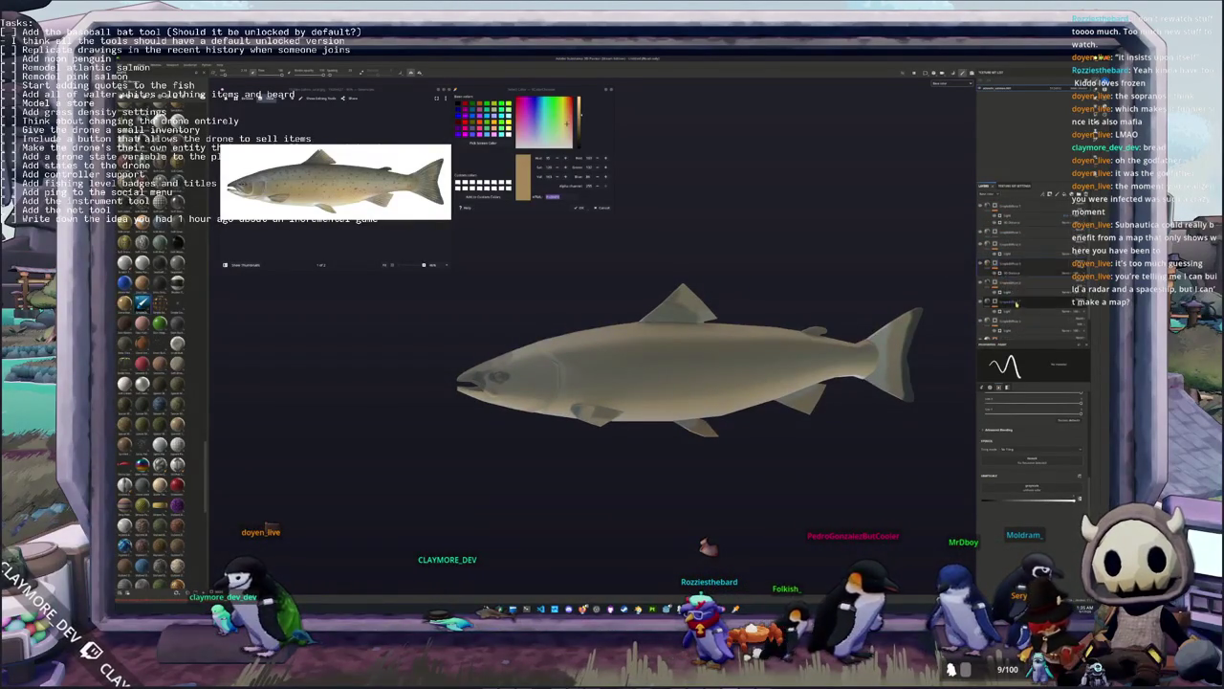
pyautogui.moveTo(1019, 312); pyautogui.dragTo(1000, 274)
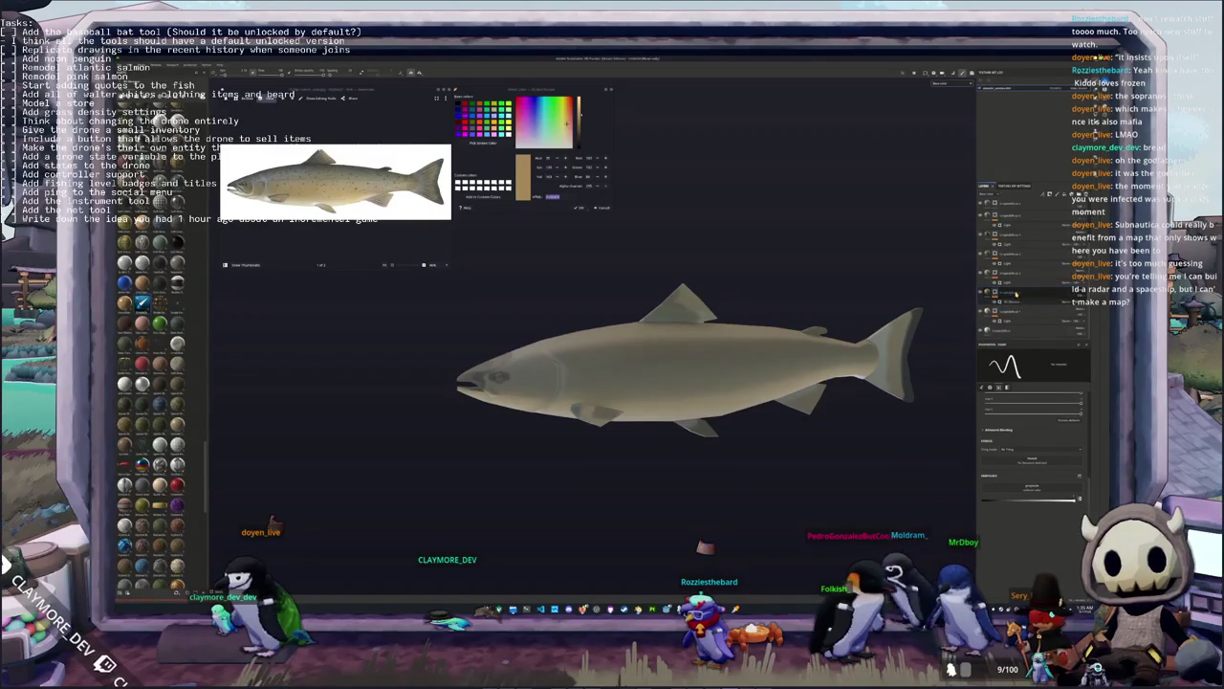
pyautogui.moveTo(1019, 270); pyautogui.dragTo(1024, 282)
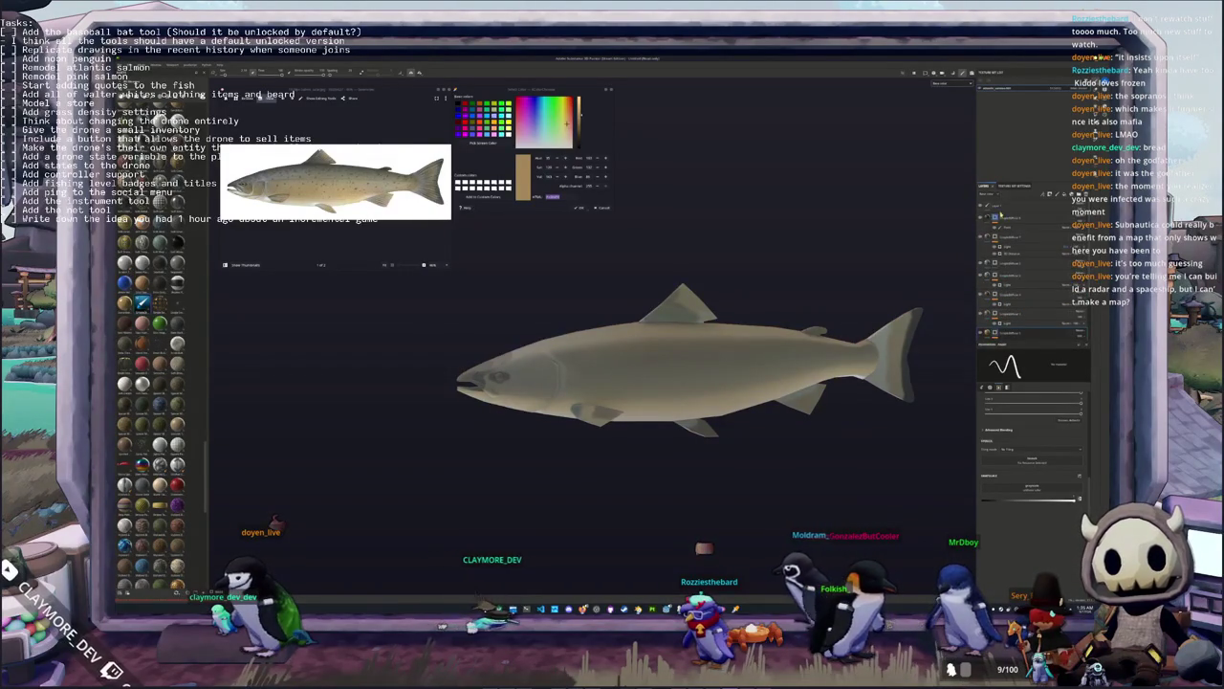
pyautogui.click(1019, 218)
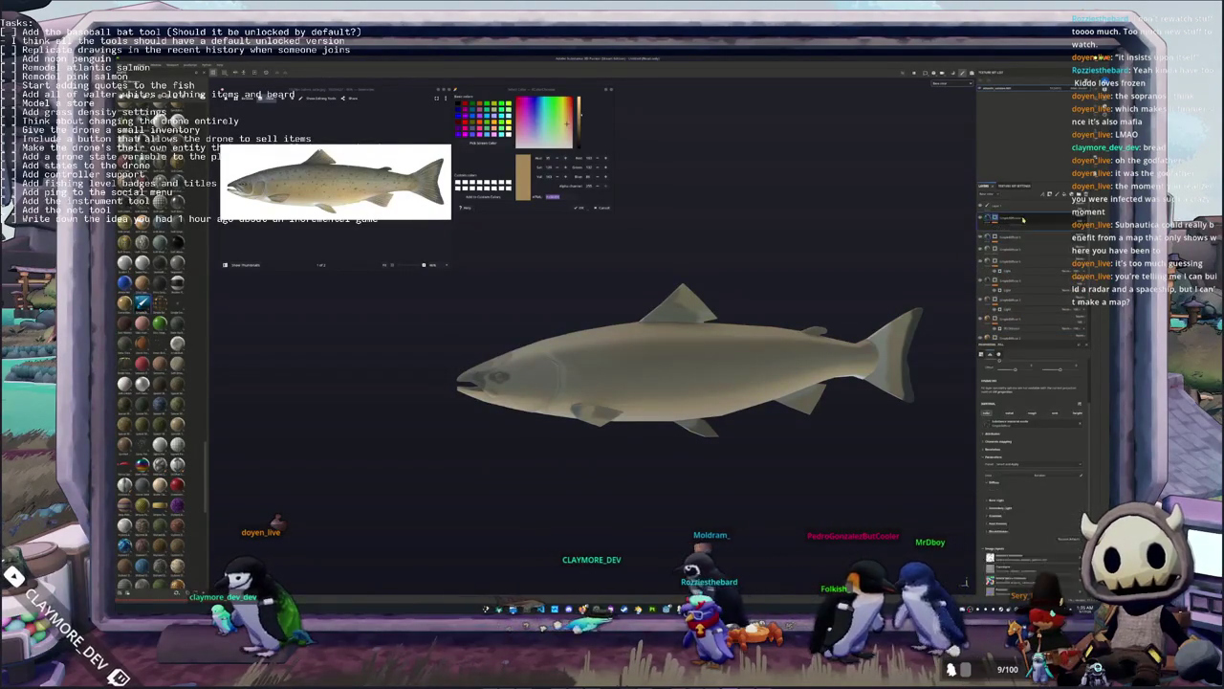
# Add a curve effect to the layer and darken the salmon's mid-body shading
pyautogui.rightClick(994, 219)
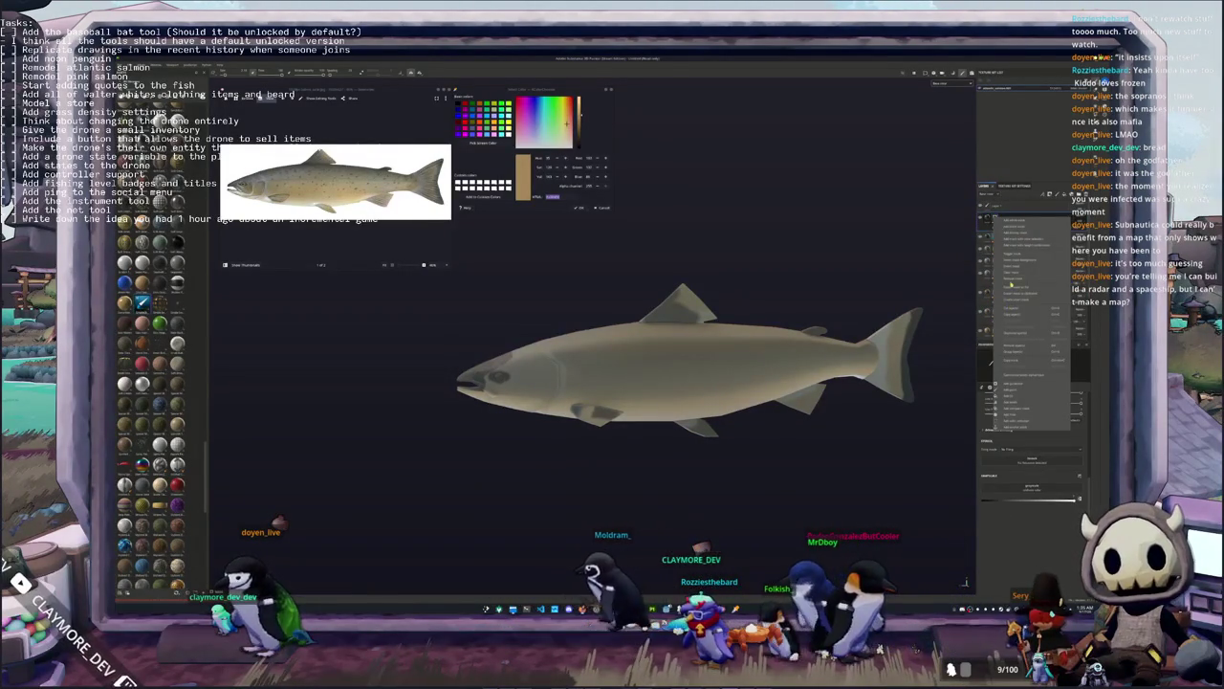
pyautogui.click(1012, 283)
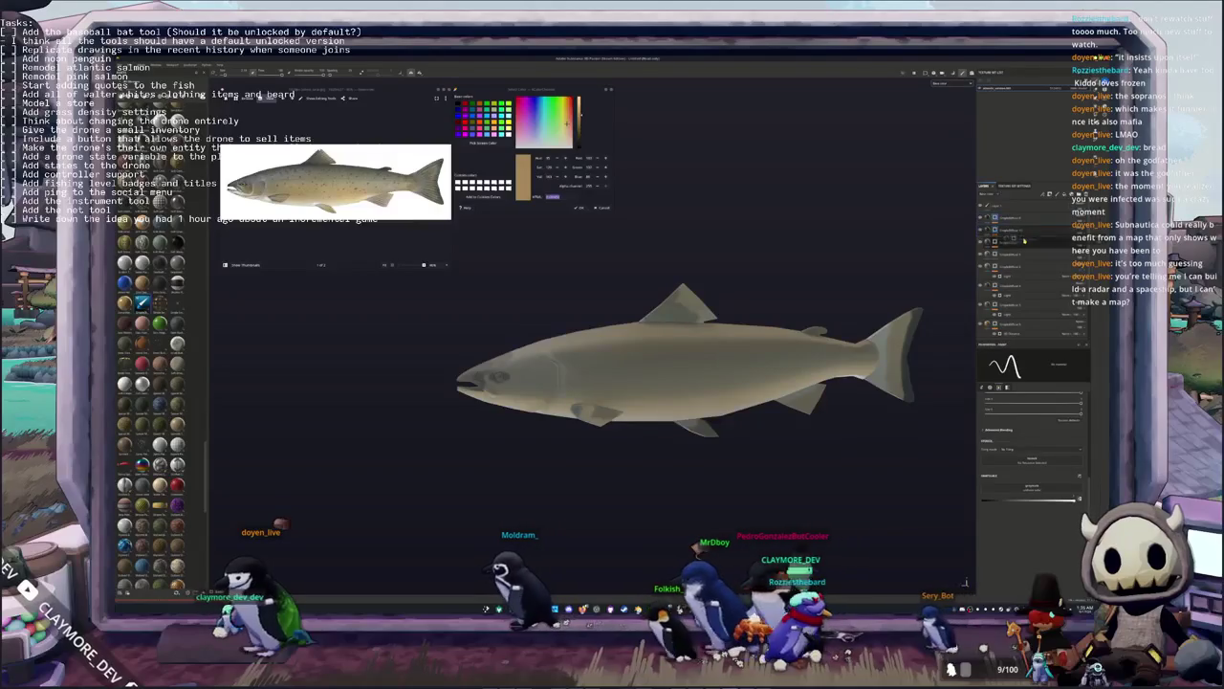
pyautogui.click(1025, 240)
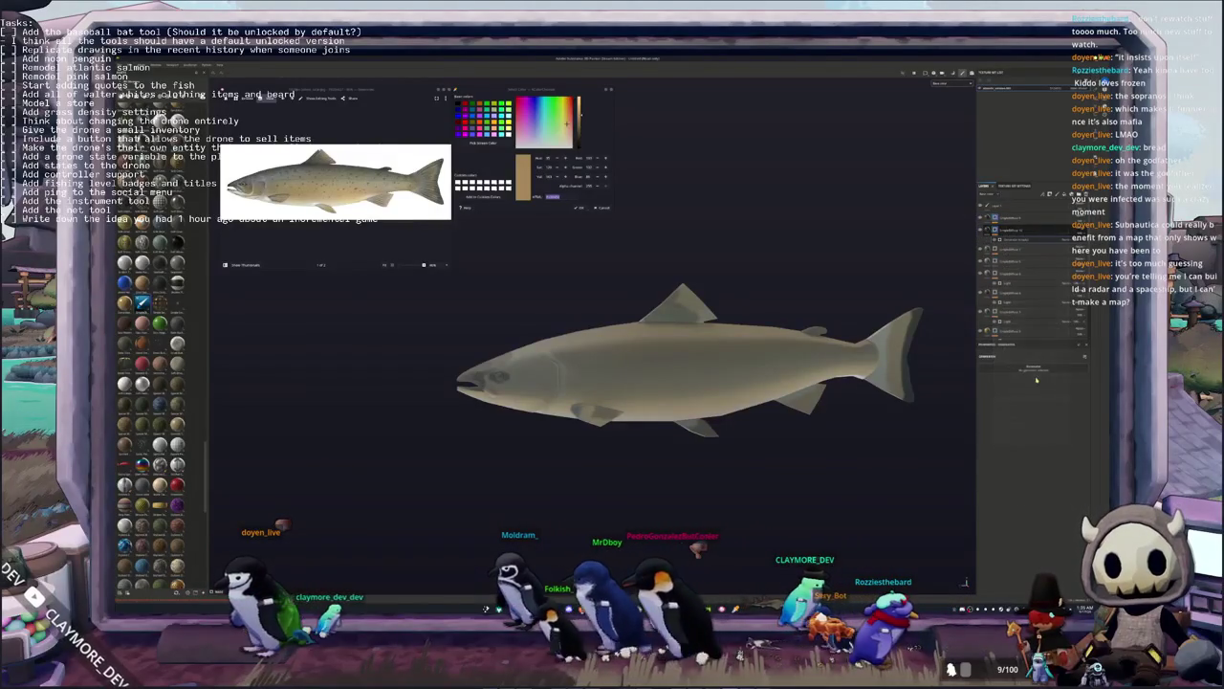
pyautogui.click(1036, 380)
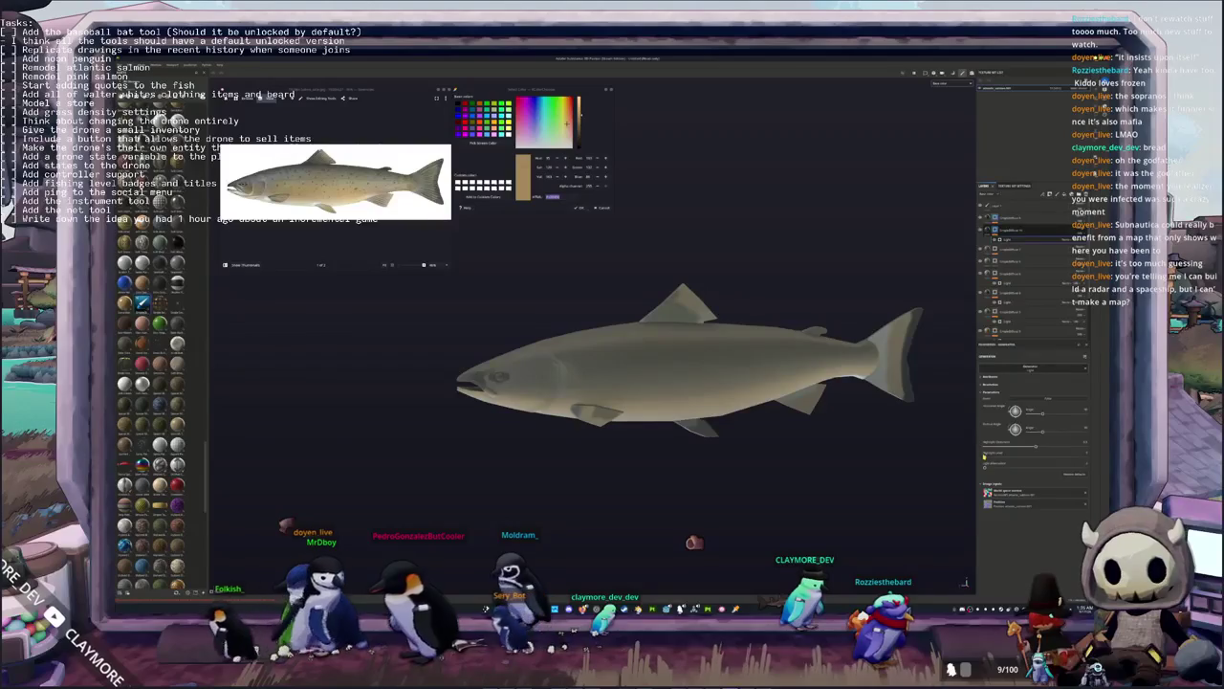
pyautogui.moveTo(985, 456); pyautogui.dragTo(1043, 453)
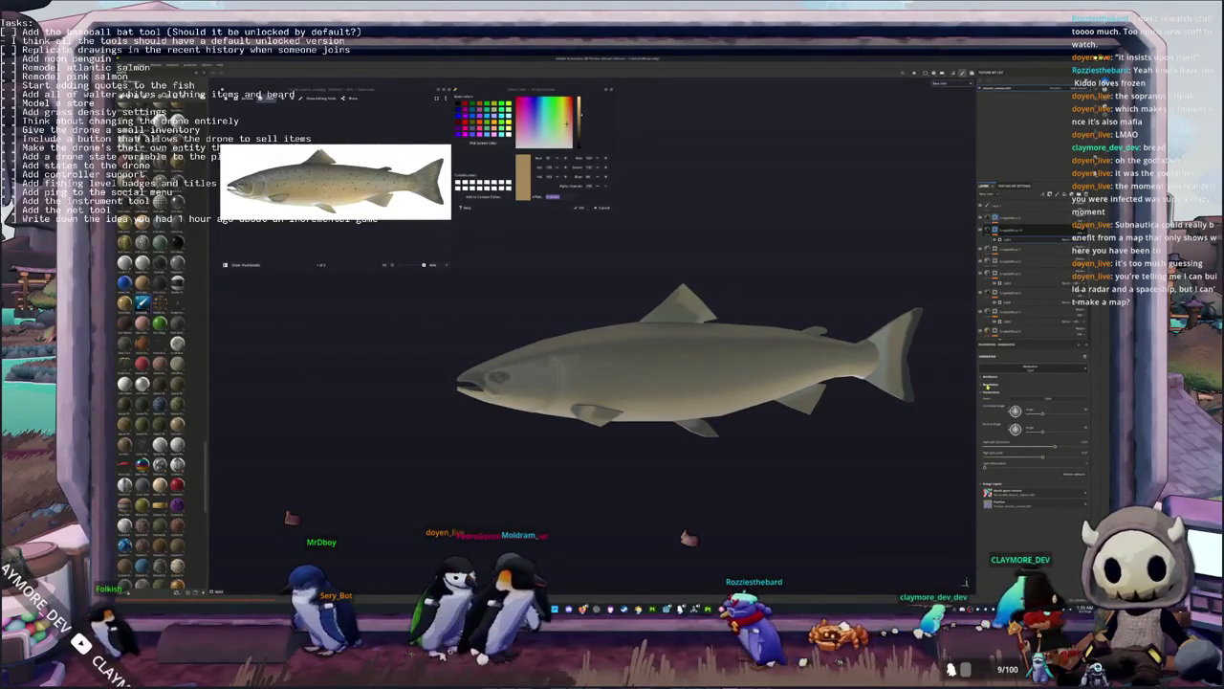
pyautogui.click(990, 379)
pyautogui.click(991, 303)
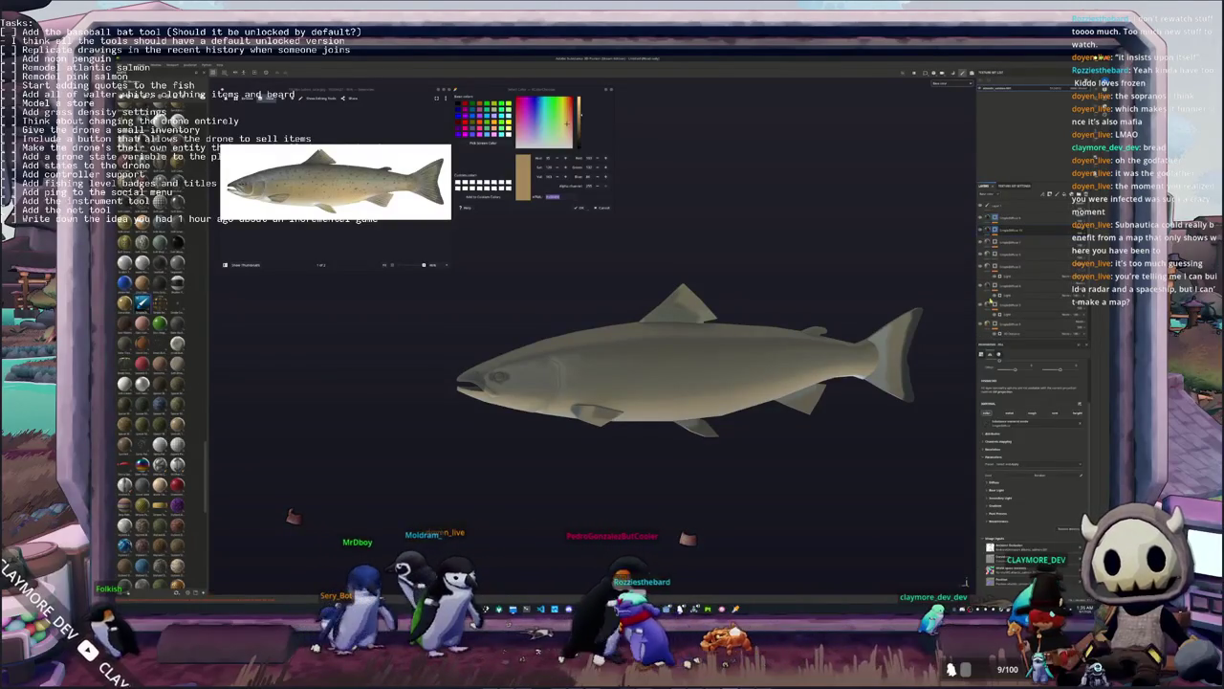
pyautogui.click(996, 499)
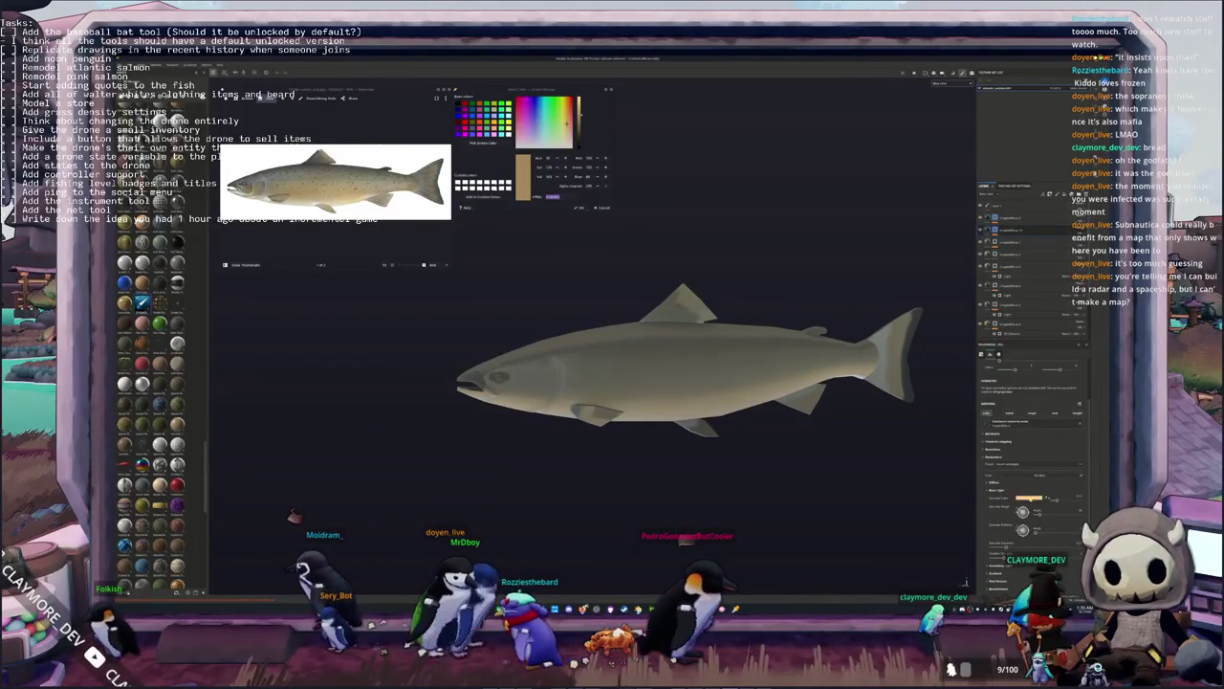
pyautogui.moveTo(574, 330)
pyautogui.keyDown('alt'); pyautogui.mouseDown()
pyautogui.moveTo(609, 325)
pyautogui.moveTo(608, 286)
pyautogui.mouseUp(); pyautogui.keyUp('alt')
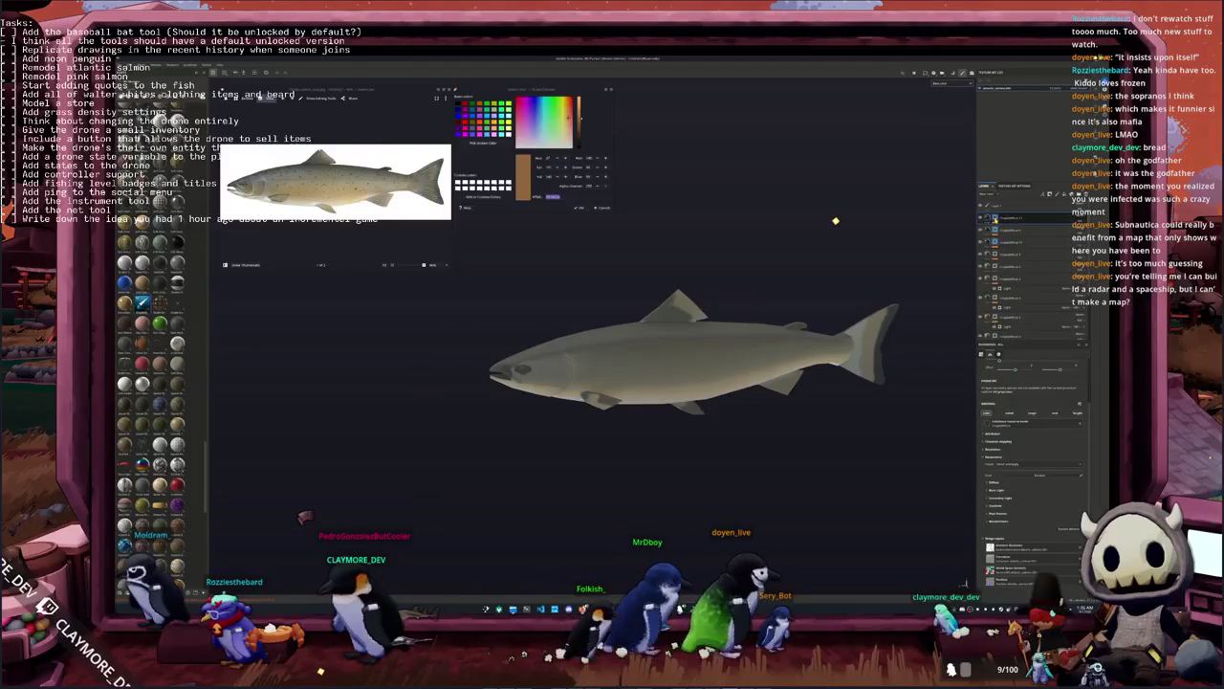
# Add a new layer to the stack and give it a warmer tan fill colour
pyautogui.rightClick(995, 217)
pyautogui.click(1015, 274)
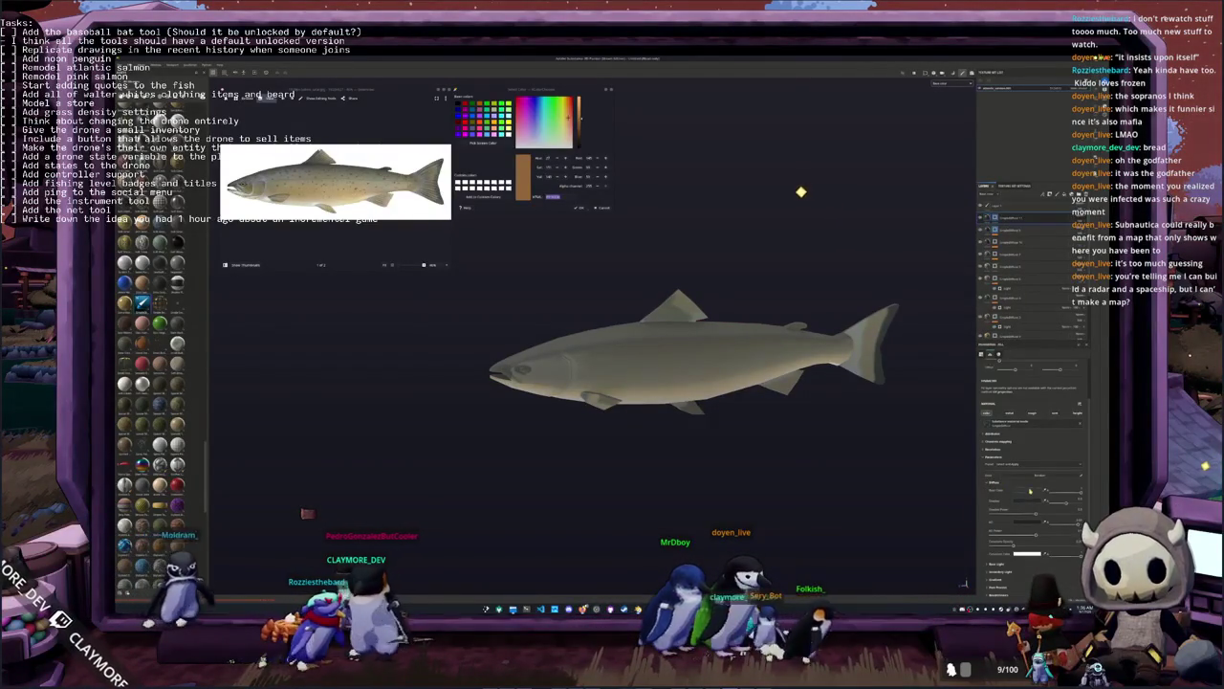
pyautogui.click(1024, 490)
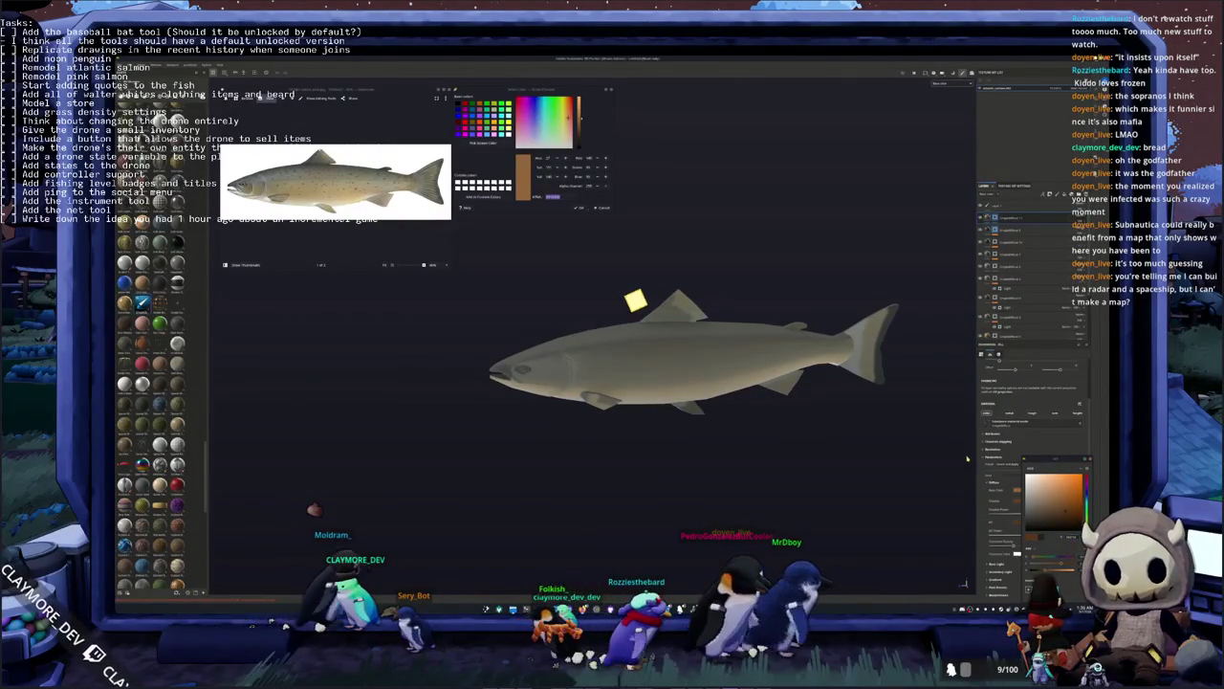
pyautogui.scroll(-1, 985, 478)
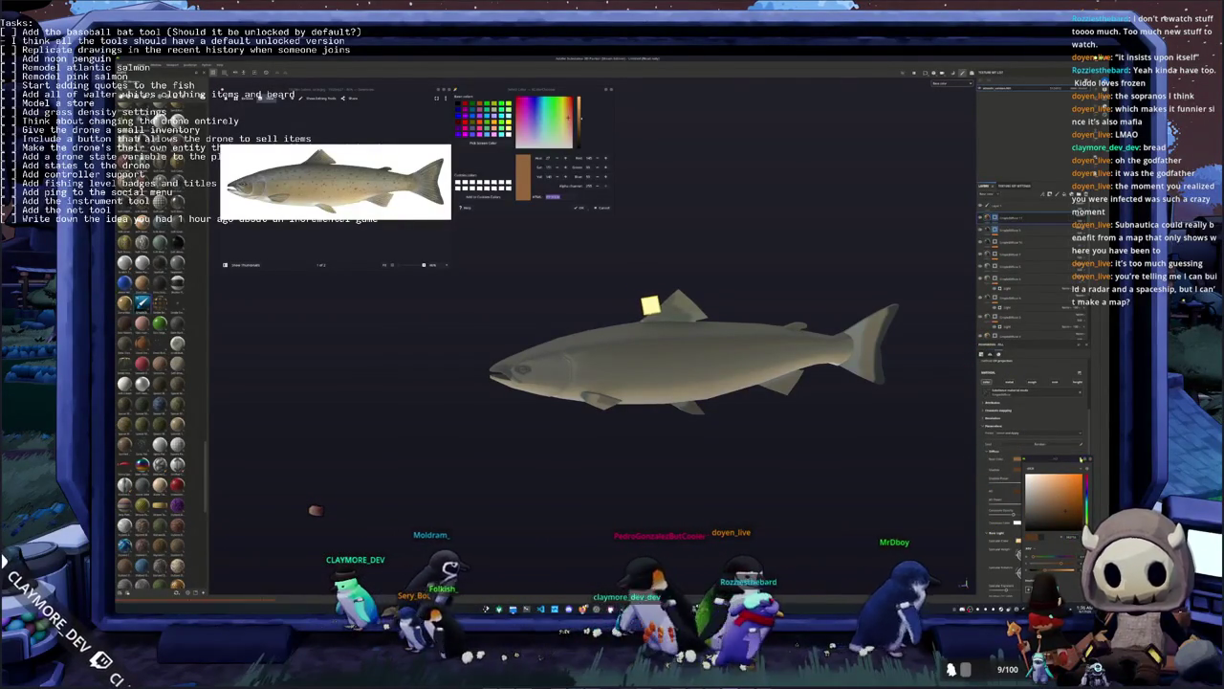
pyautogui.press('Escape')
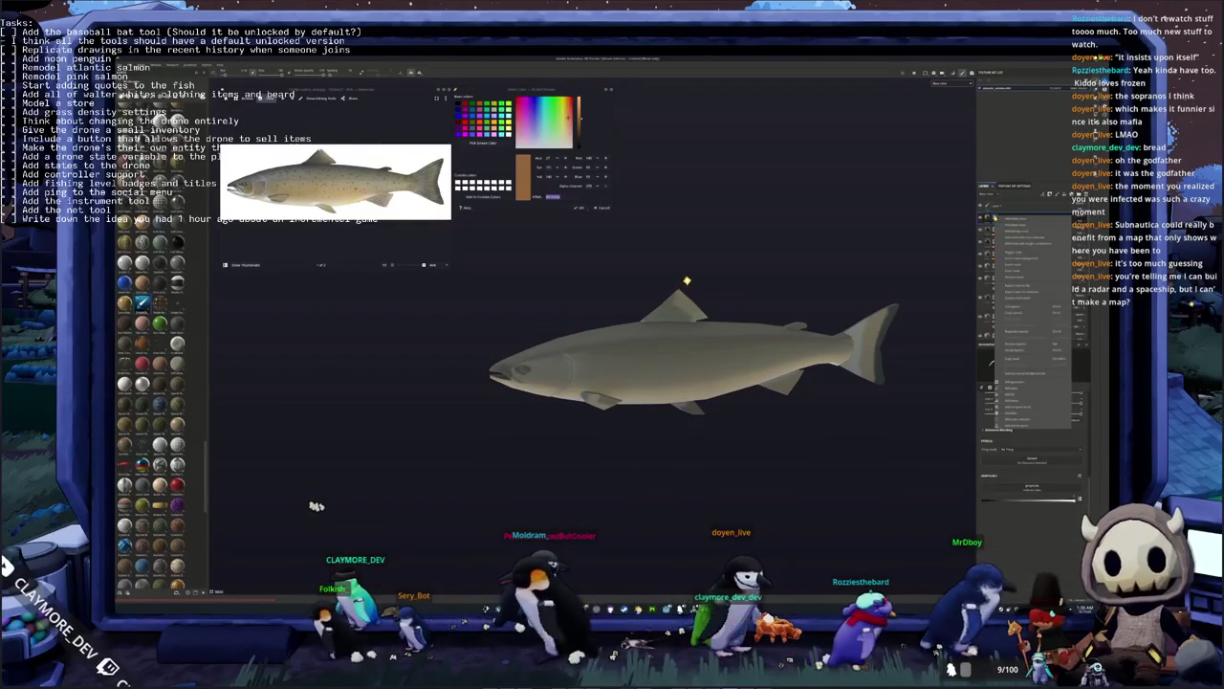
# Add an orange-tan fill layer with a spotted pattern using planar side projection
pyautogui.click(1021, 394)
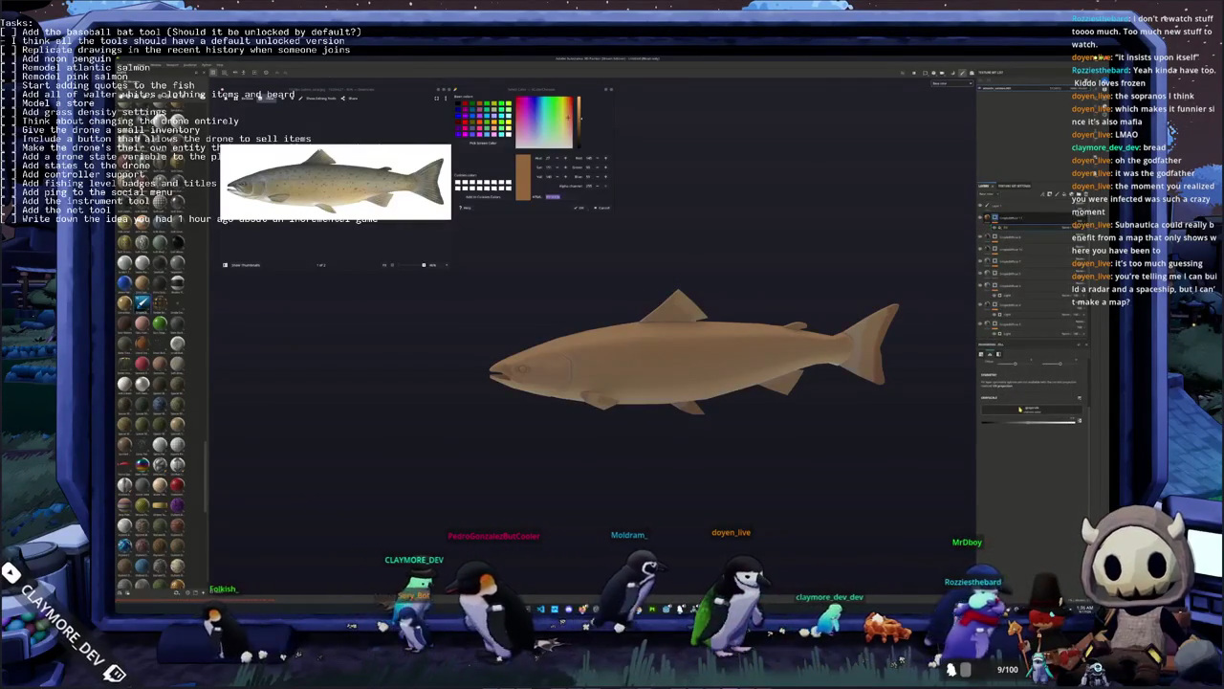
pyautogui.click(1029, 410)
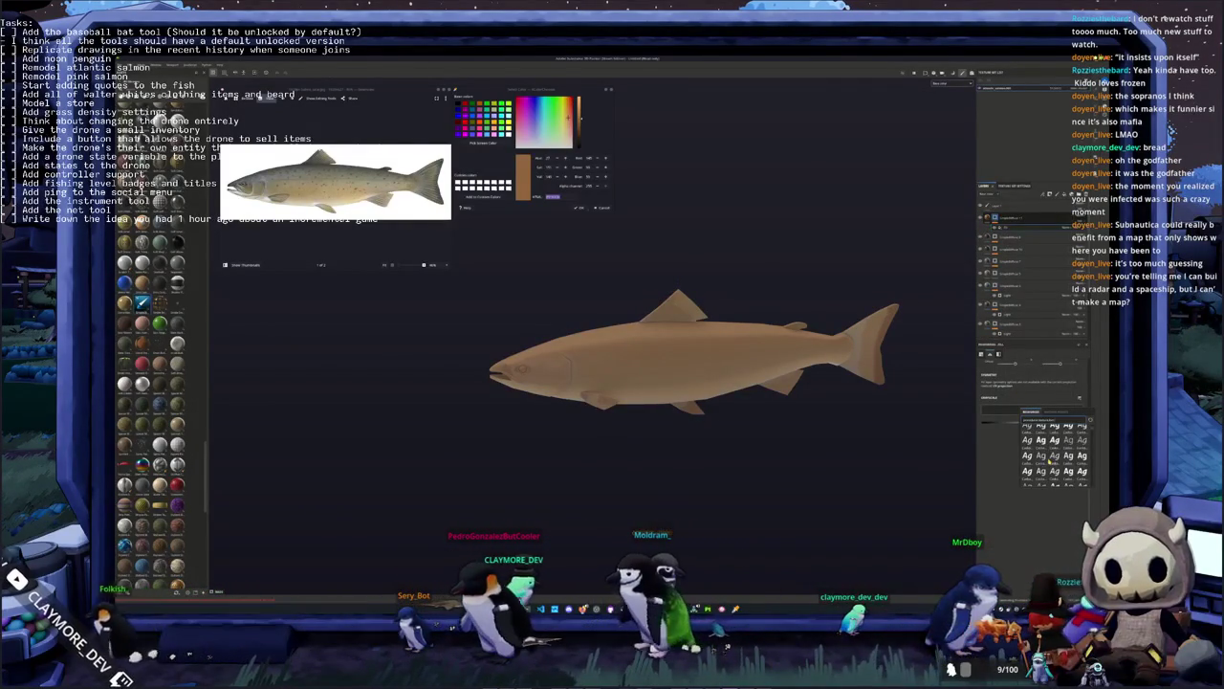
pyautogui.scroll(-5, 1051, 462)
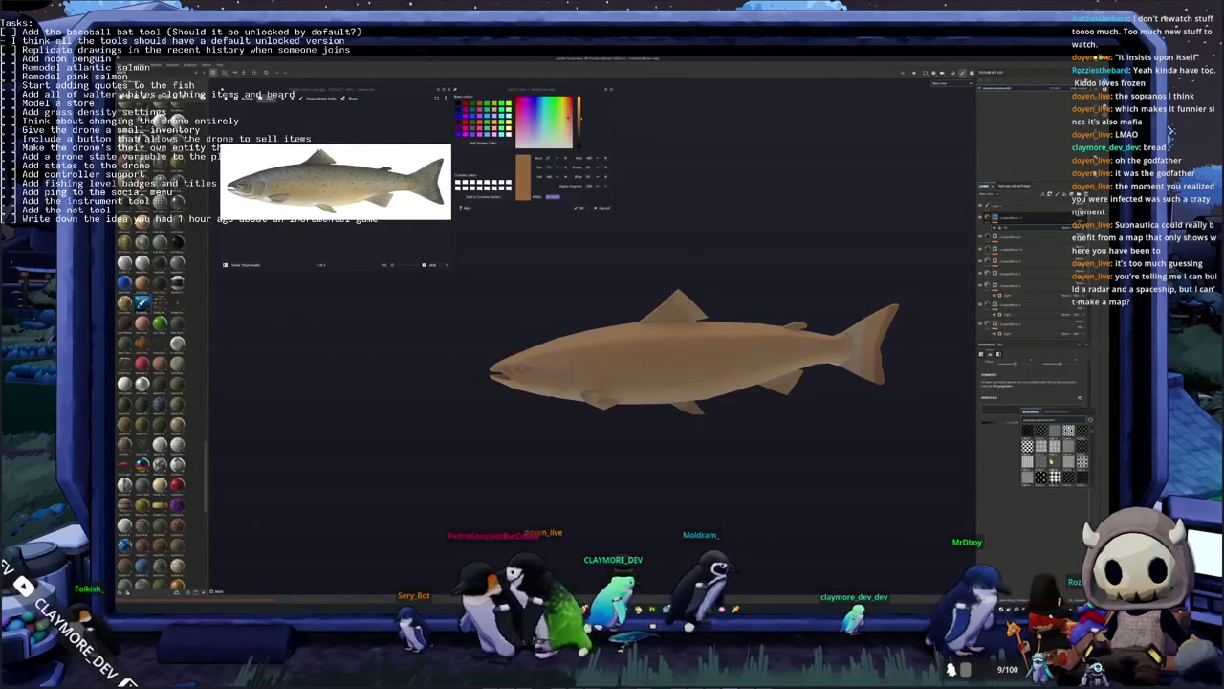
pyautogui.scroll(-3, 1051, 462)
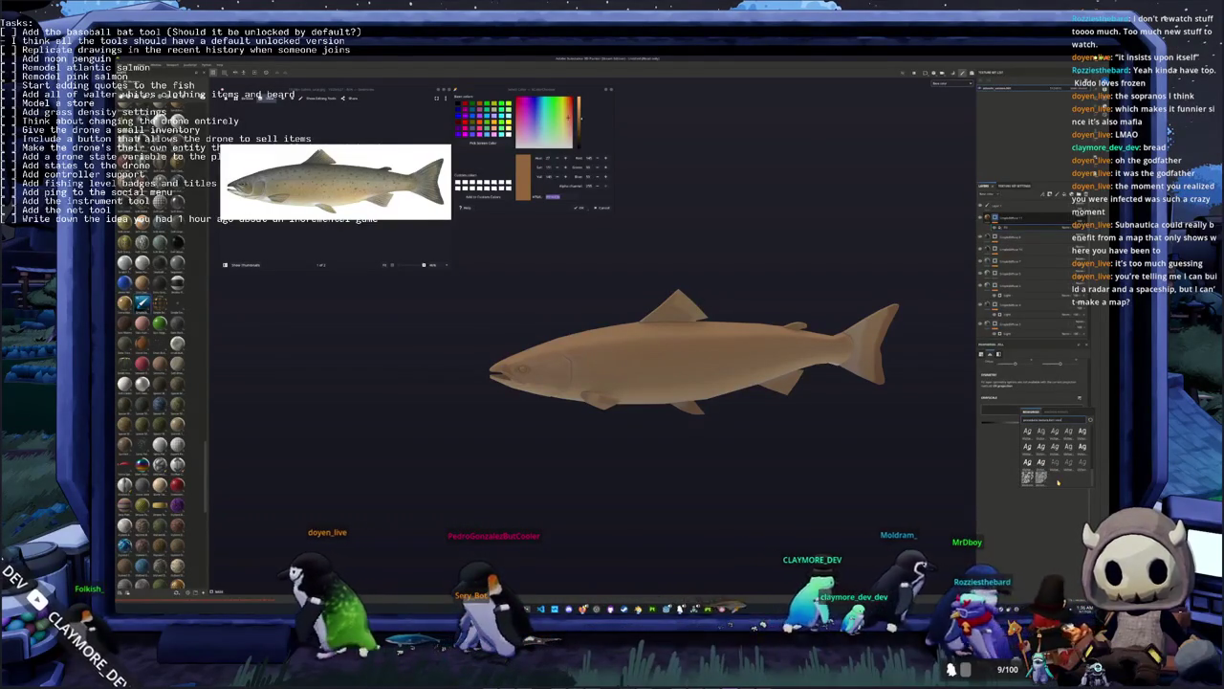
pyautogui.click(1041, 476)
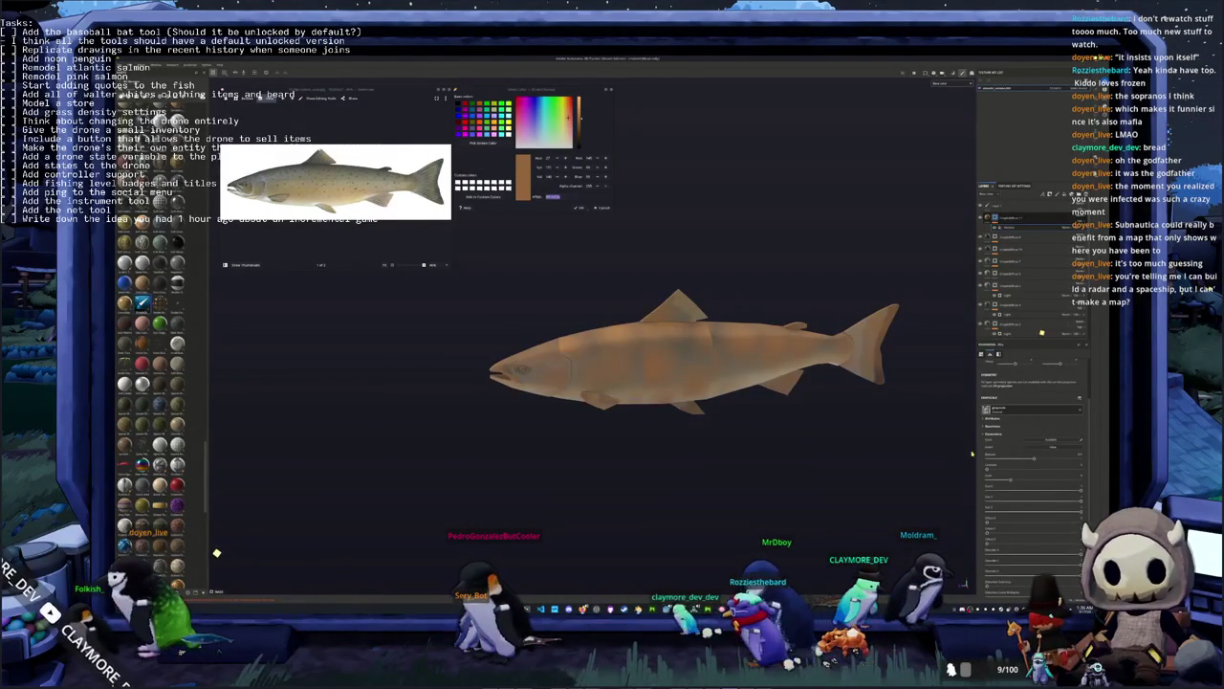
pyautogui.click(1056, 333)
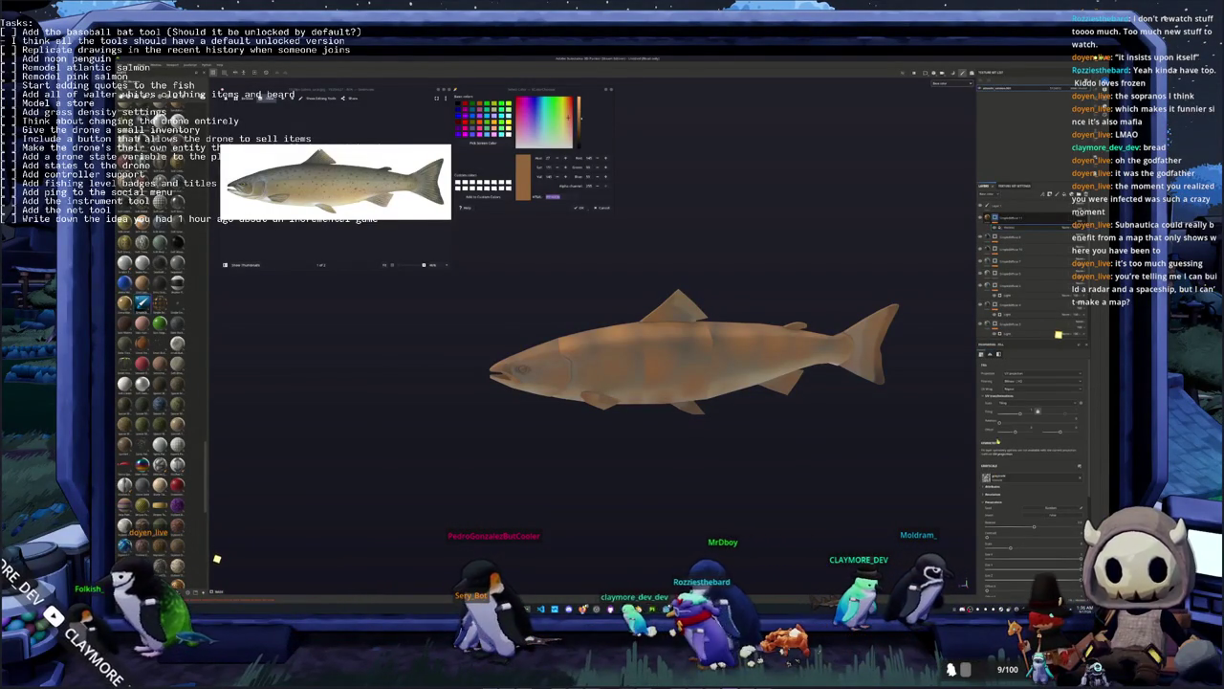
pyautogui.click(1014, 378)
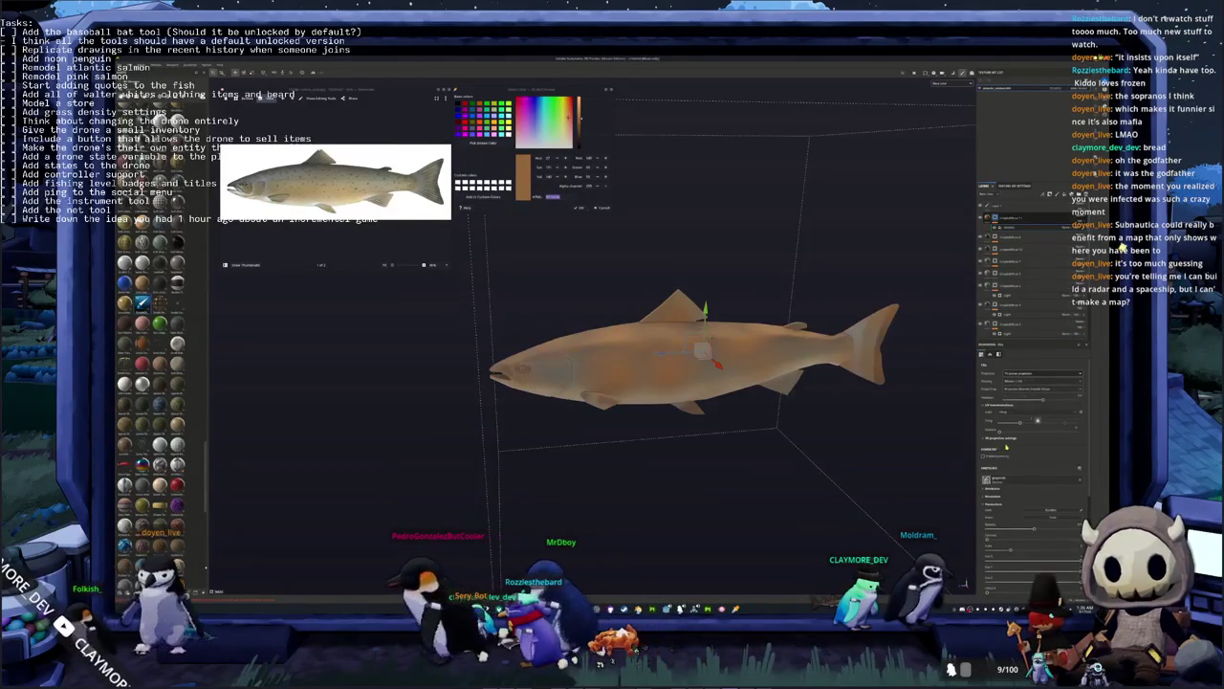
pyautogui.click(1004, 445)
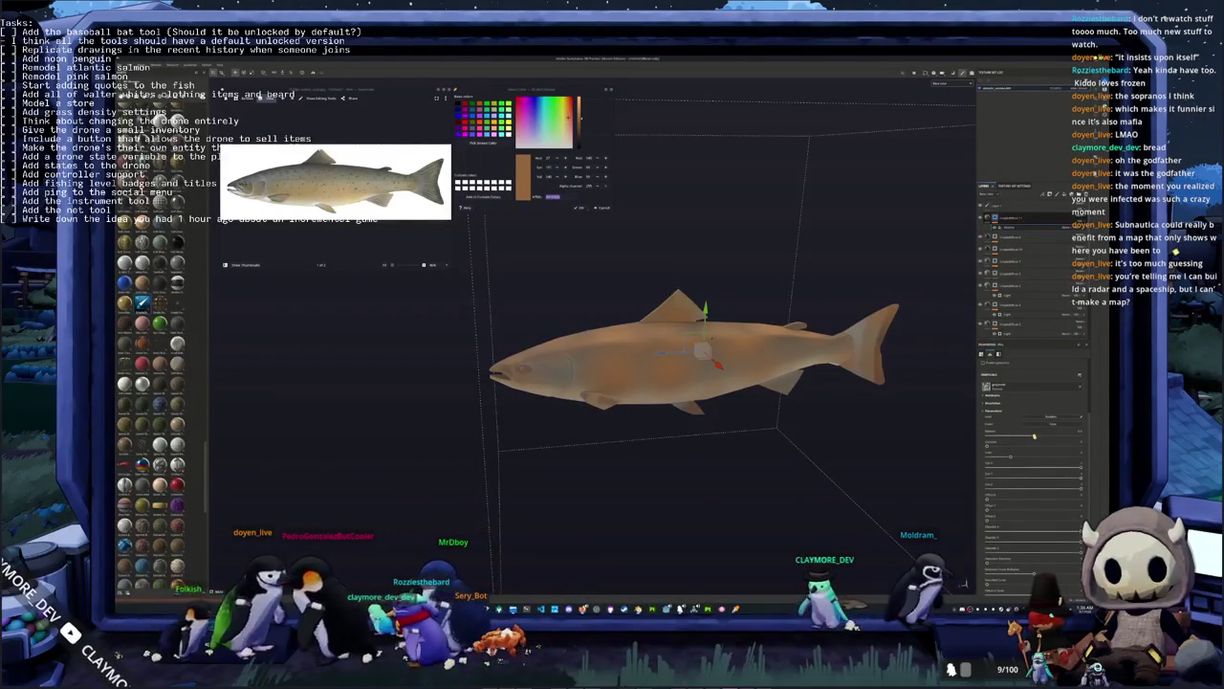
# Adjust the pattern's balance and scale sliders so the spots become many small flecks
pyautogui.moveTo(1034, 436); pyautogui.dragTo(1004, 437)
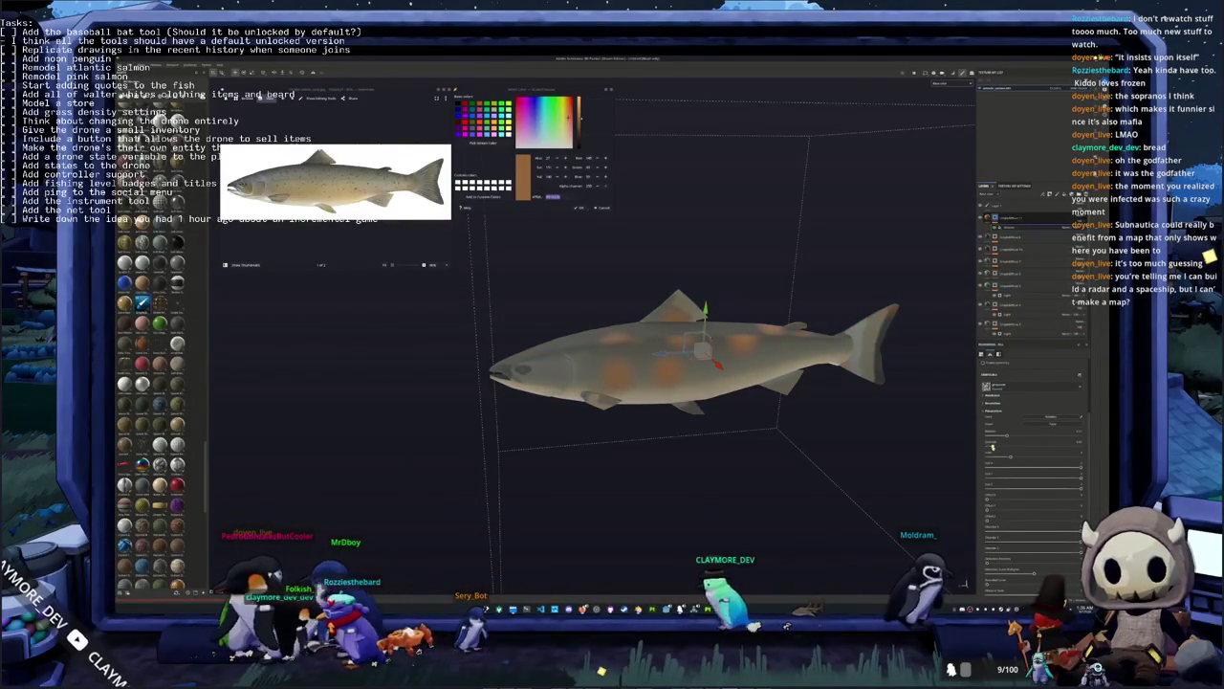
pyautogui.scroll(-3, 1057, 480)
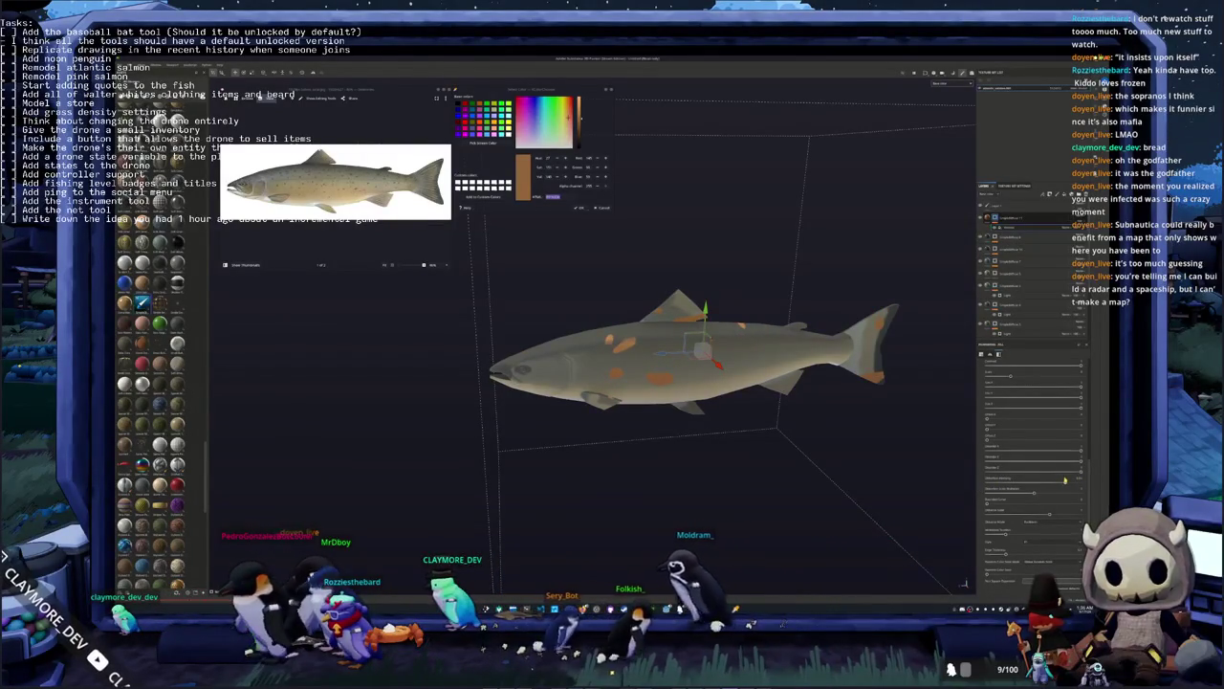
pyautogui.scroll(2, 1018, 490)
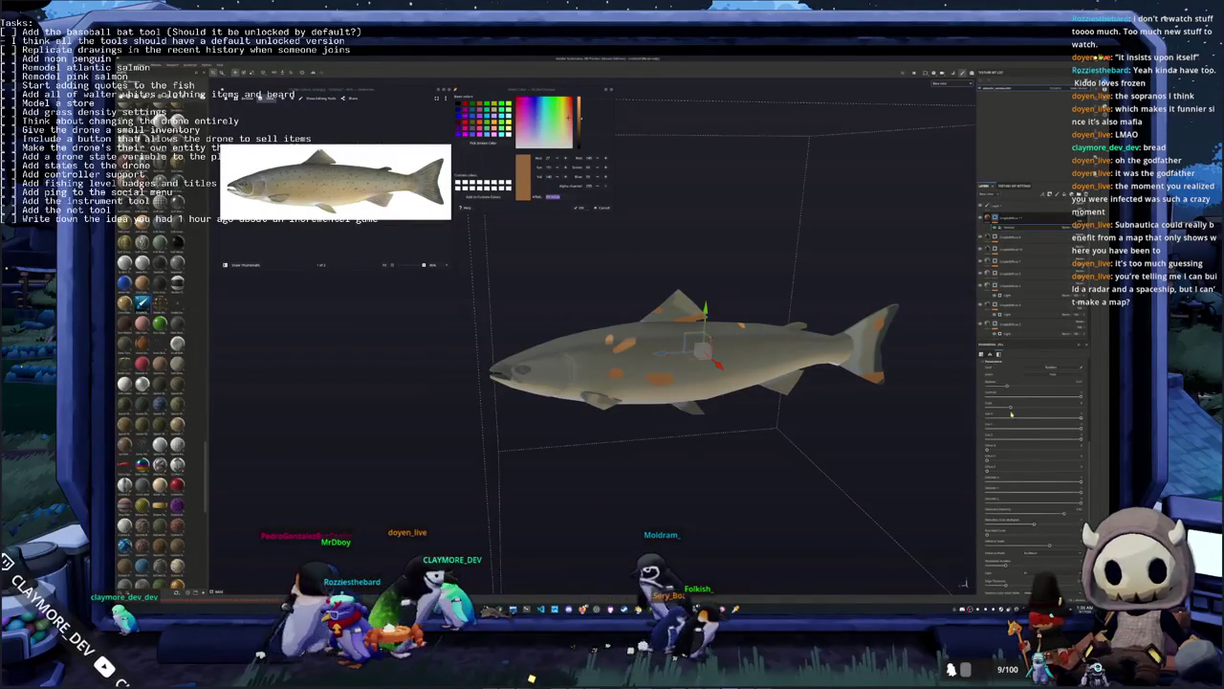
pyautogui.moveTo(1052, 413); pyautogui.dragTo(1085, 413)
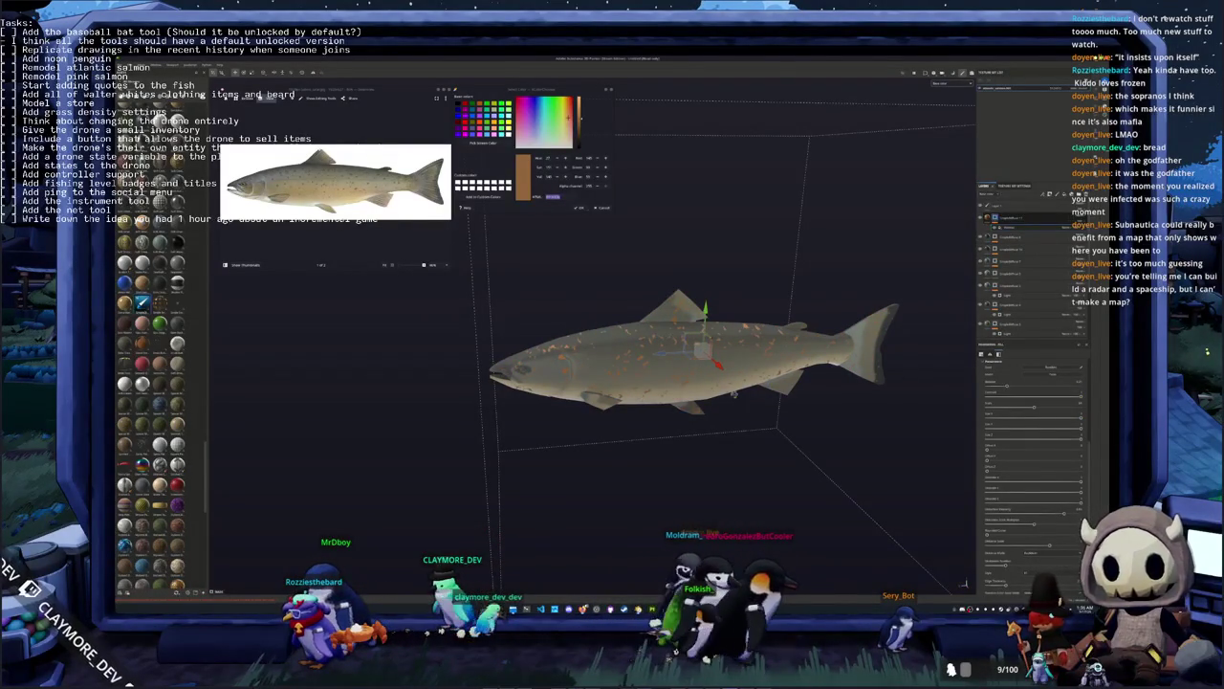
pyautogui.keyDown('alt'); pyautogui.moveTo(734, 393); pyautogui.dragTo(712, 392); pyautogui.keyUp('alt')
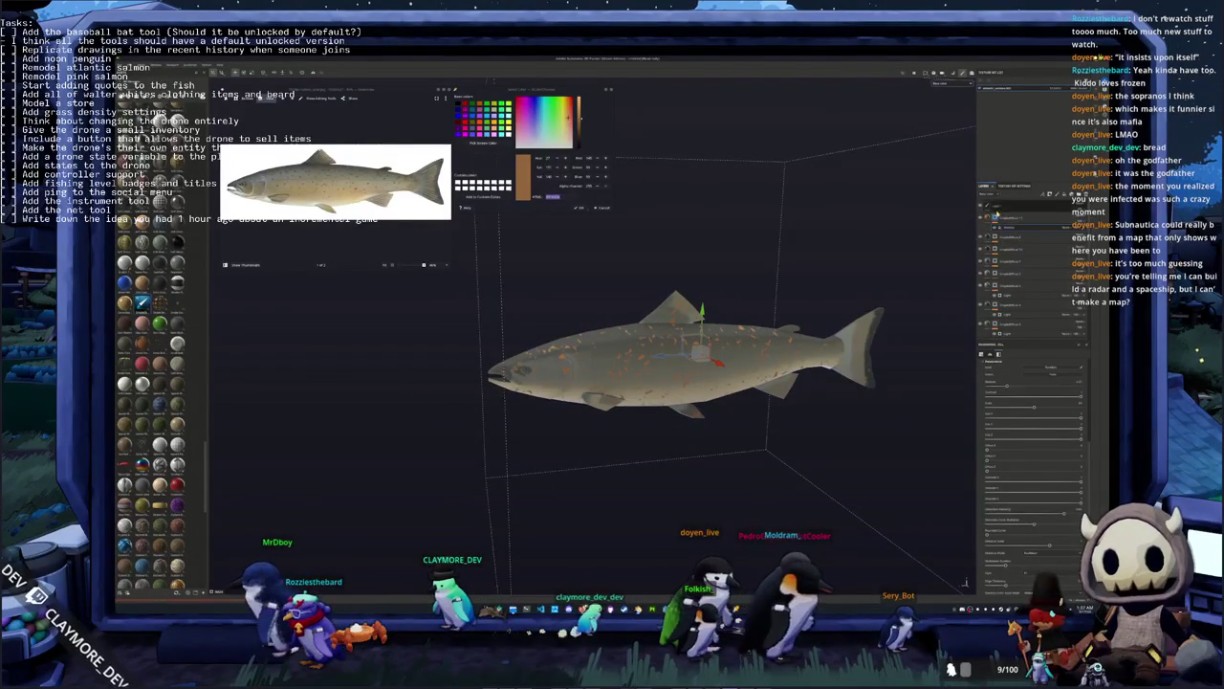
pyautogui.rightClick(995, 217)
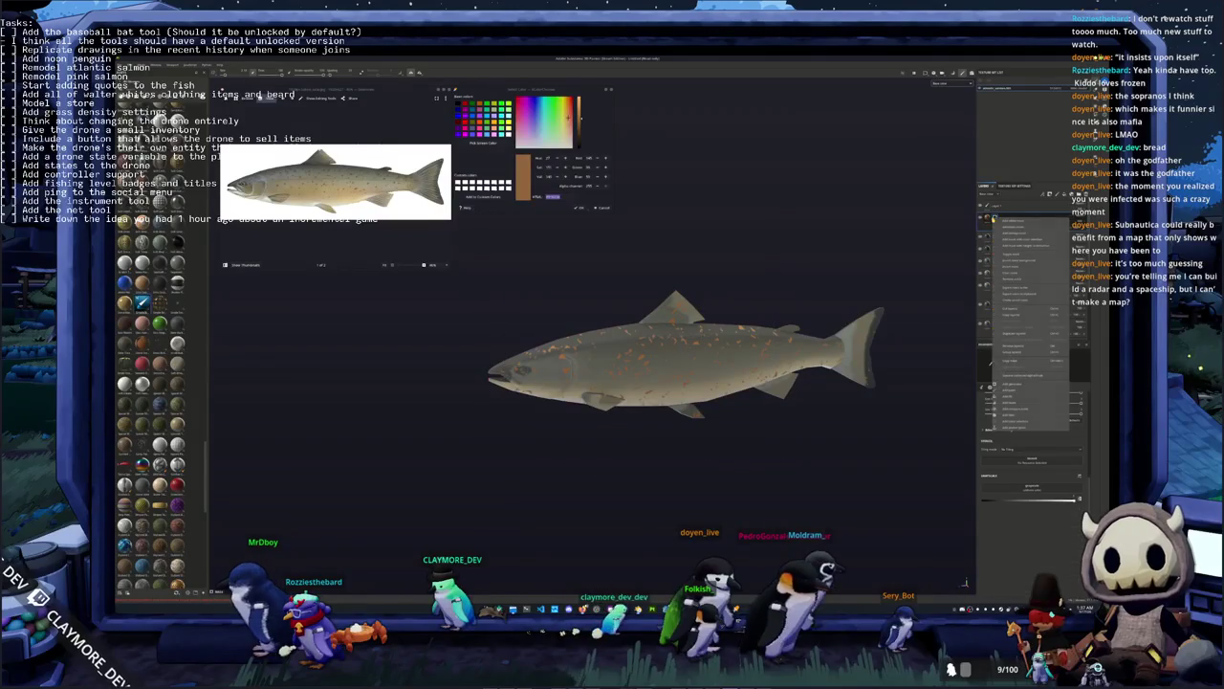
# Add a generator to the speckle layer, bringing back the grey speckled look
pyautogui.click(1015, 388)
pyautogui.click(1026, 369)
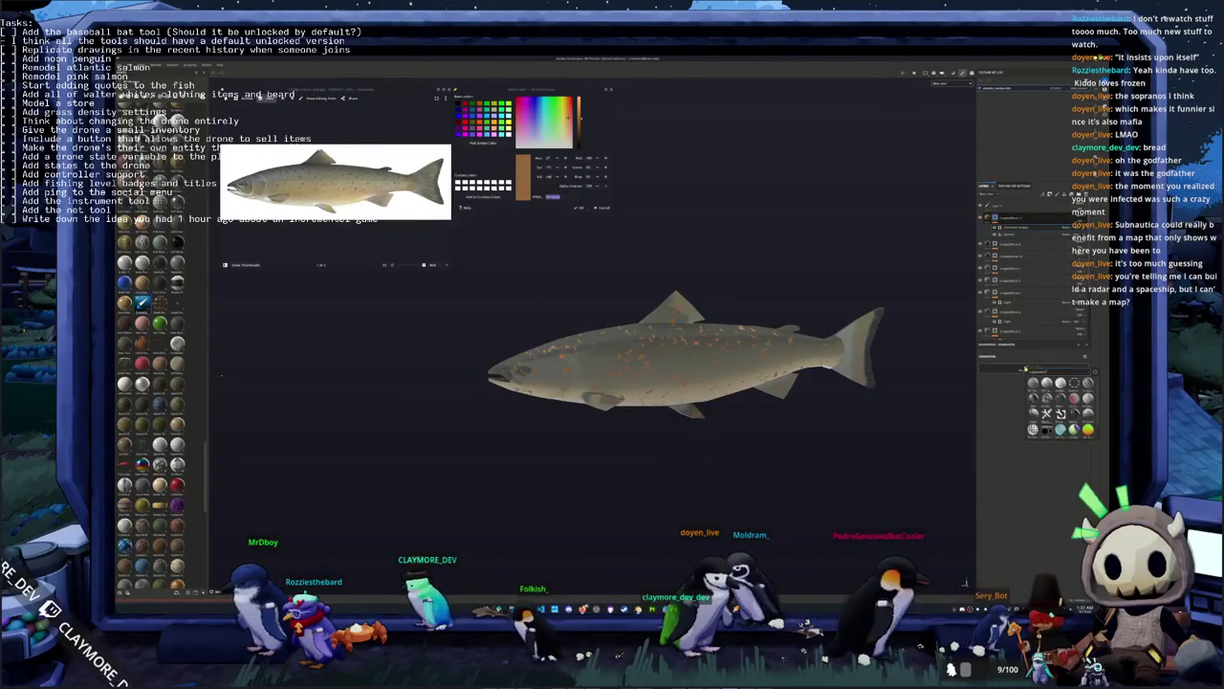
pyautogui.click(1034, 383)
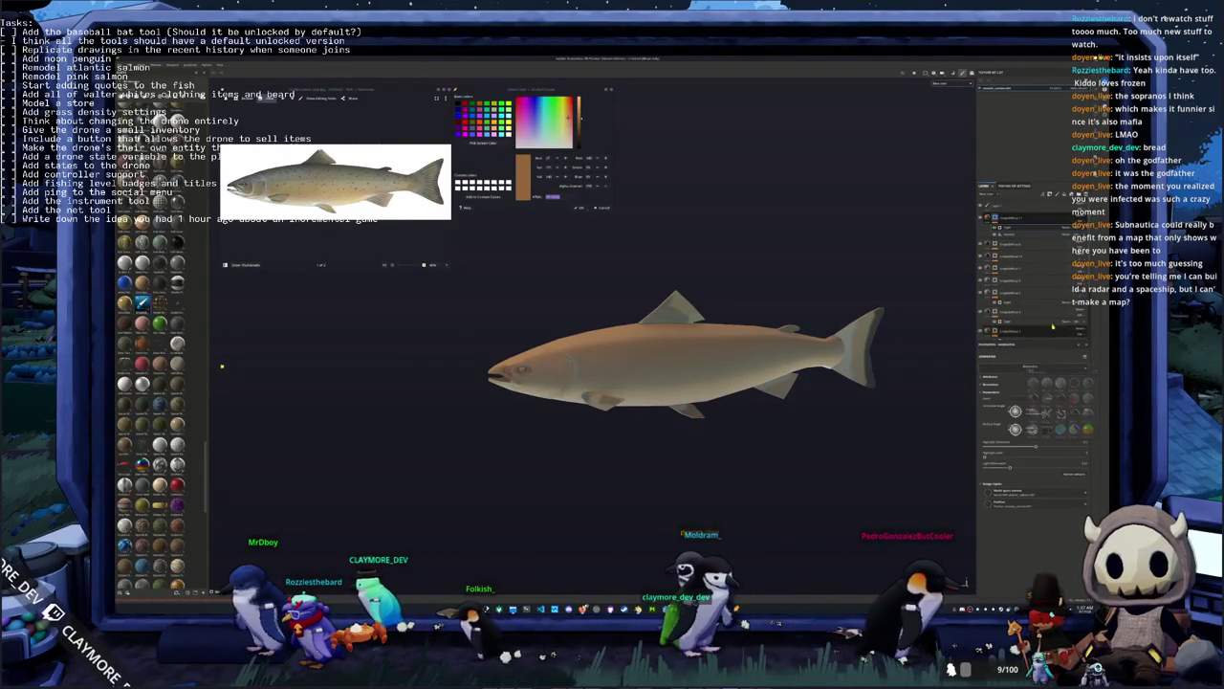
pyautogui.click(1046, 232)
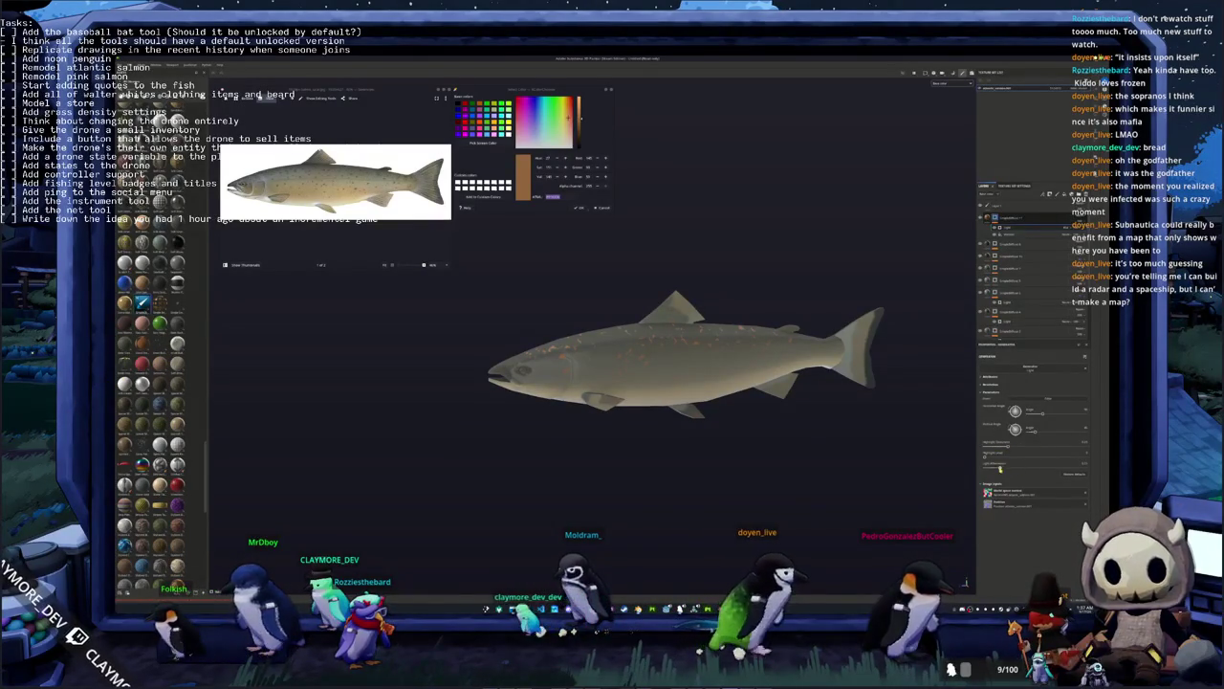
# Zoom in on the salmon and add a curve adjustment effect to the speckle layer
pyautogui.scroll(1, 818, 413)
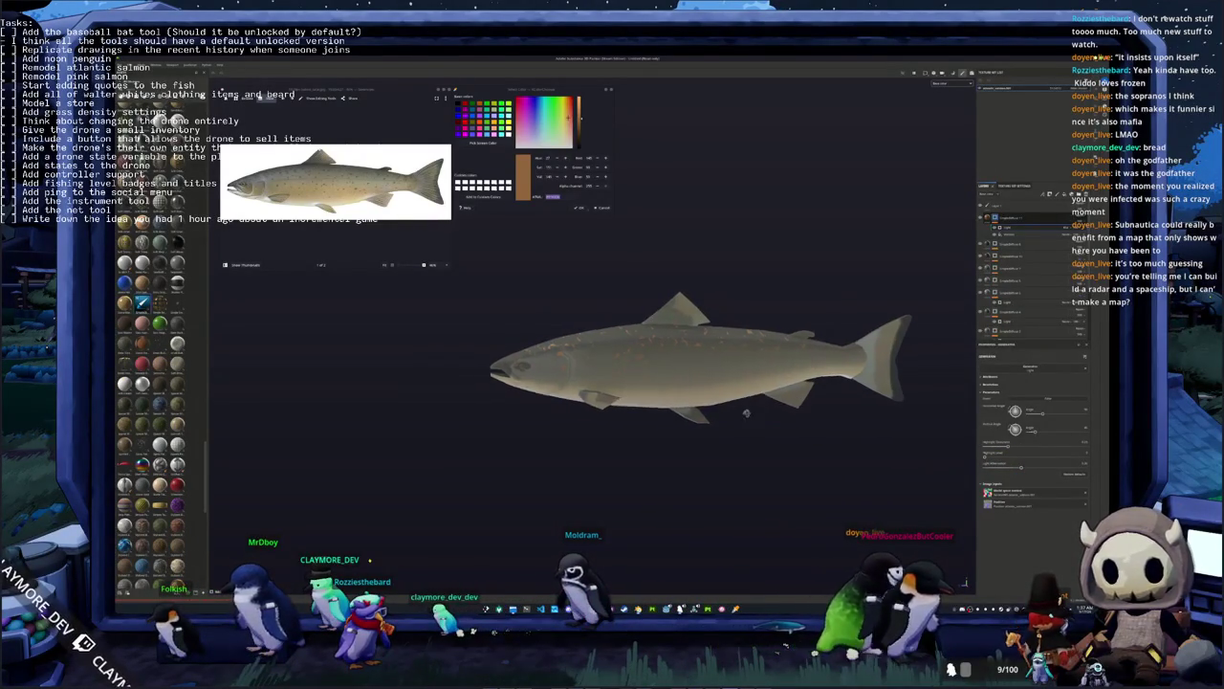
pyautogui.scroll(2, 818, 413)
pyautogui.scroll(2, 817, 413)
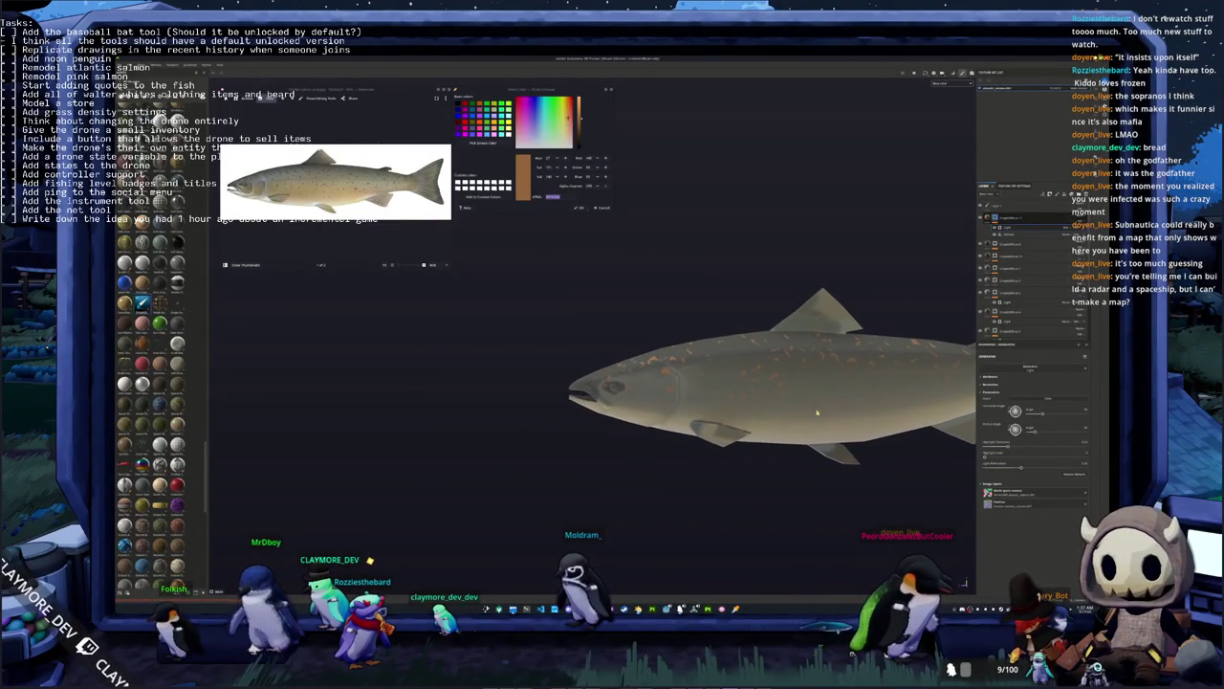
pyautogui.rightClick(1005, 220)
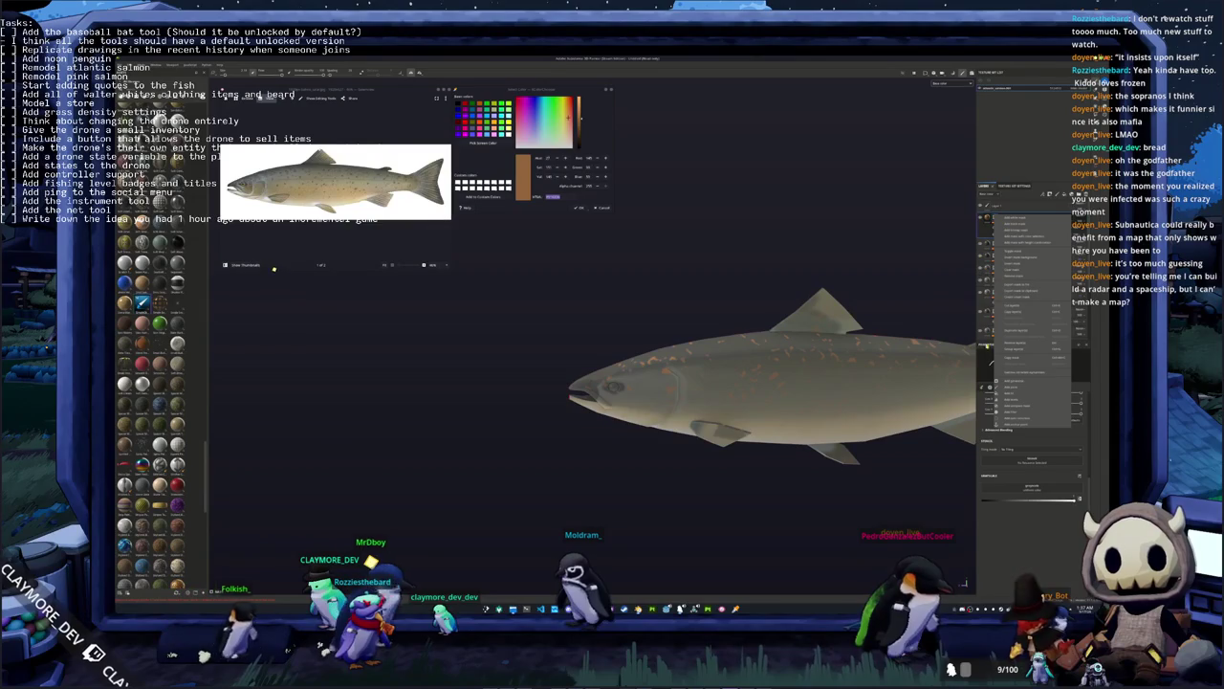
pyautogui.click(1016, 394)
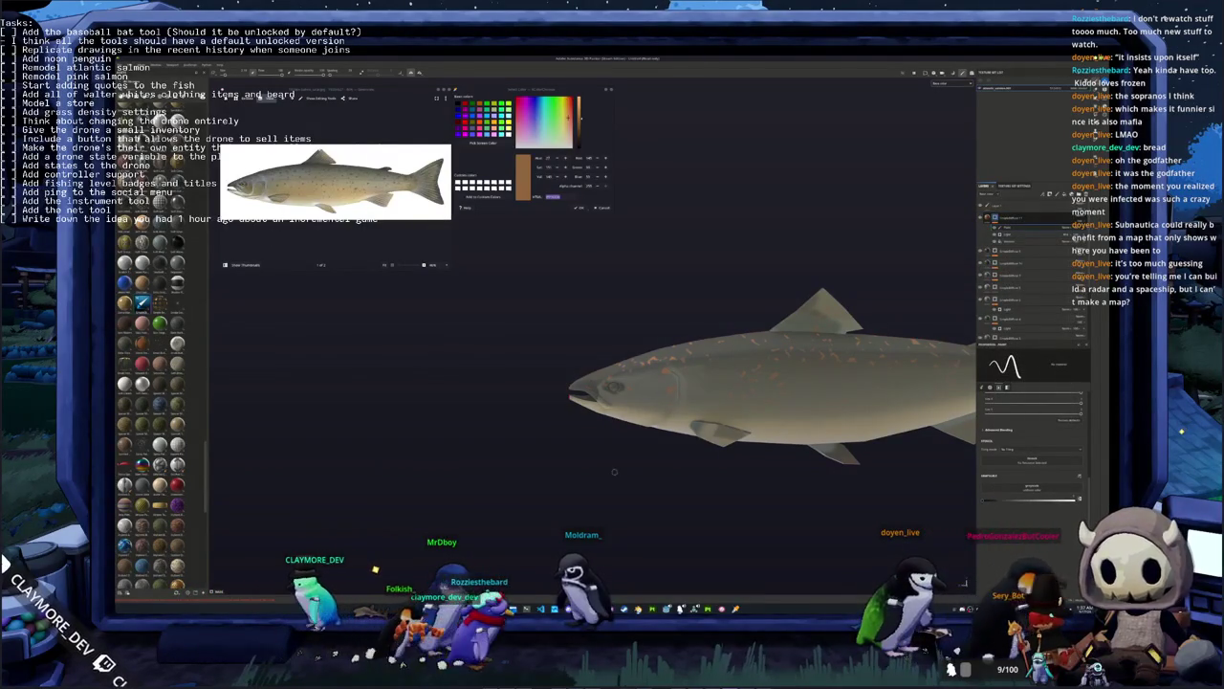
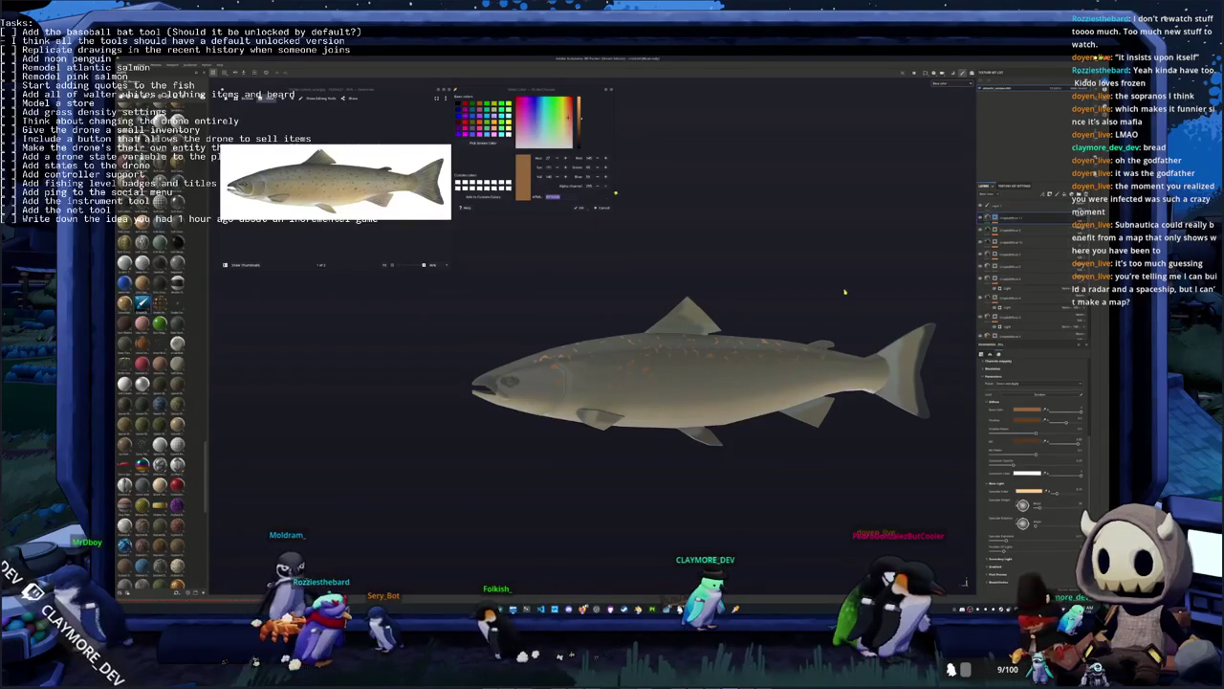
# Turn the salmon side-on, select another layer, and open its Base Color picker
pyautogui.scroll(-2, 844, 292)
pyautogui.scroll(1, 670, 368)
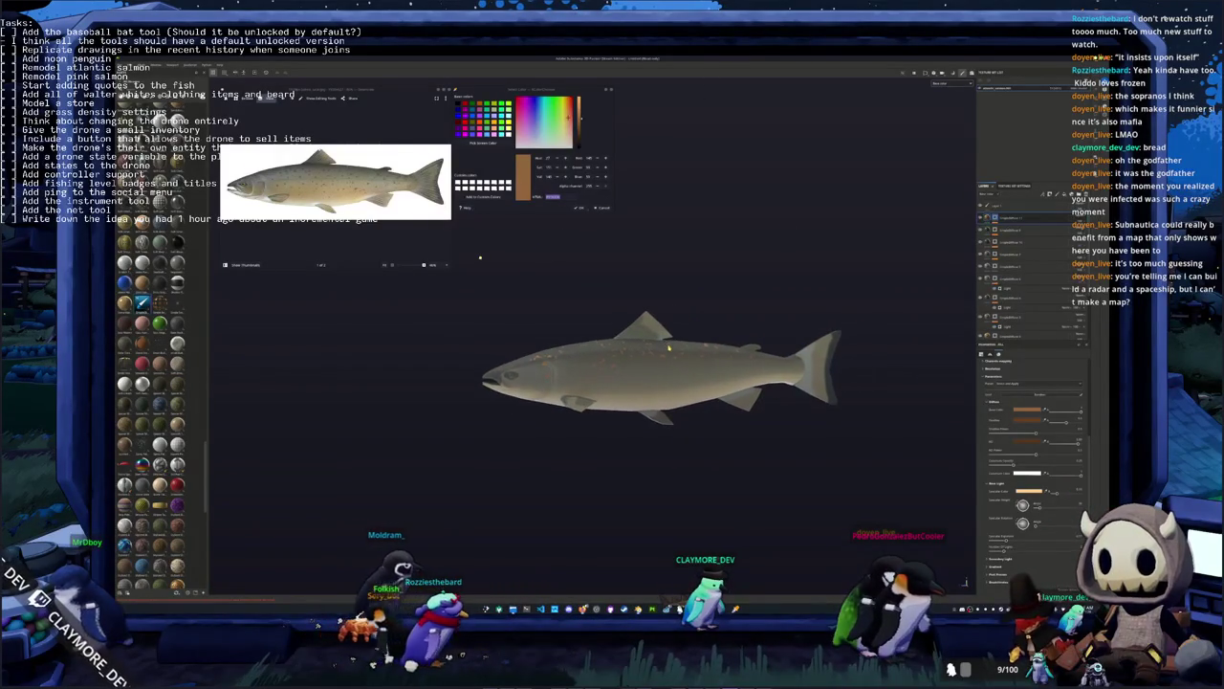
pyautogui.keyDown('alt'); pyautogui.moveTo(669, 348); pyautogui.dragTo(480, 268); pyautogui.keyUp('alt')
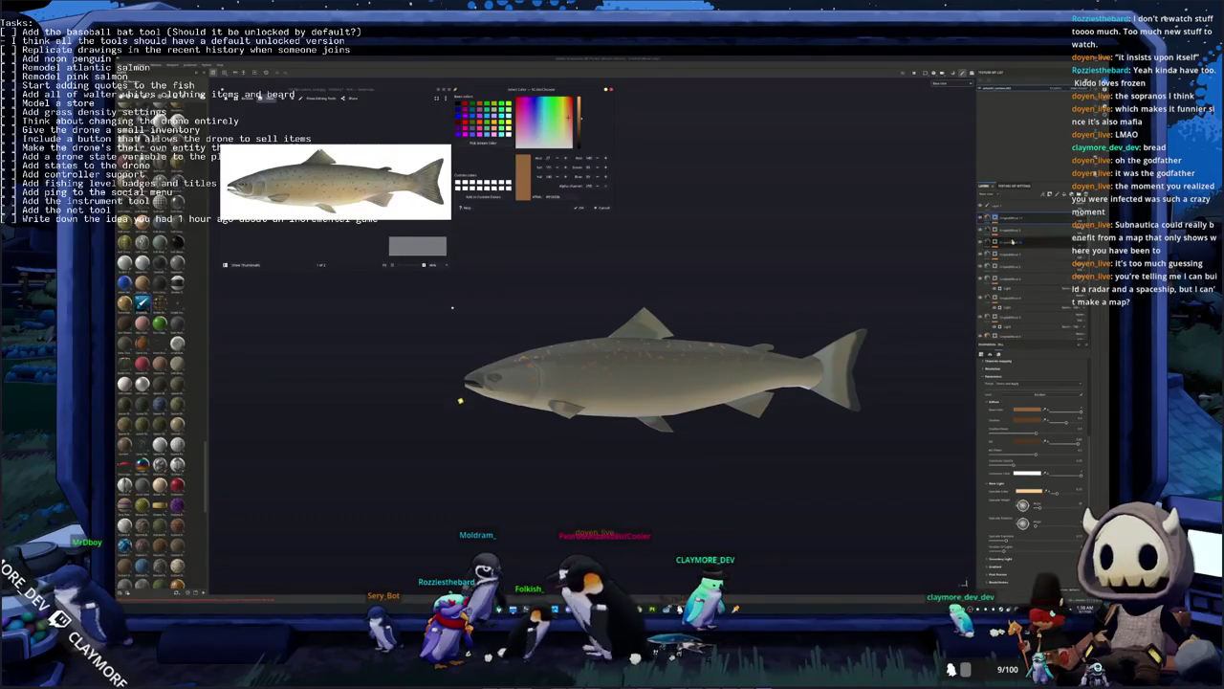
pyautogui.keyDown('alt'); pyautogui.moveTo(848, 249); pyautogui.dragTo(832, 253); pyautogui.keyUp('alt')
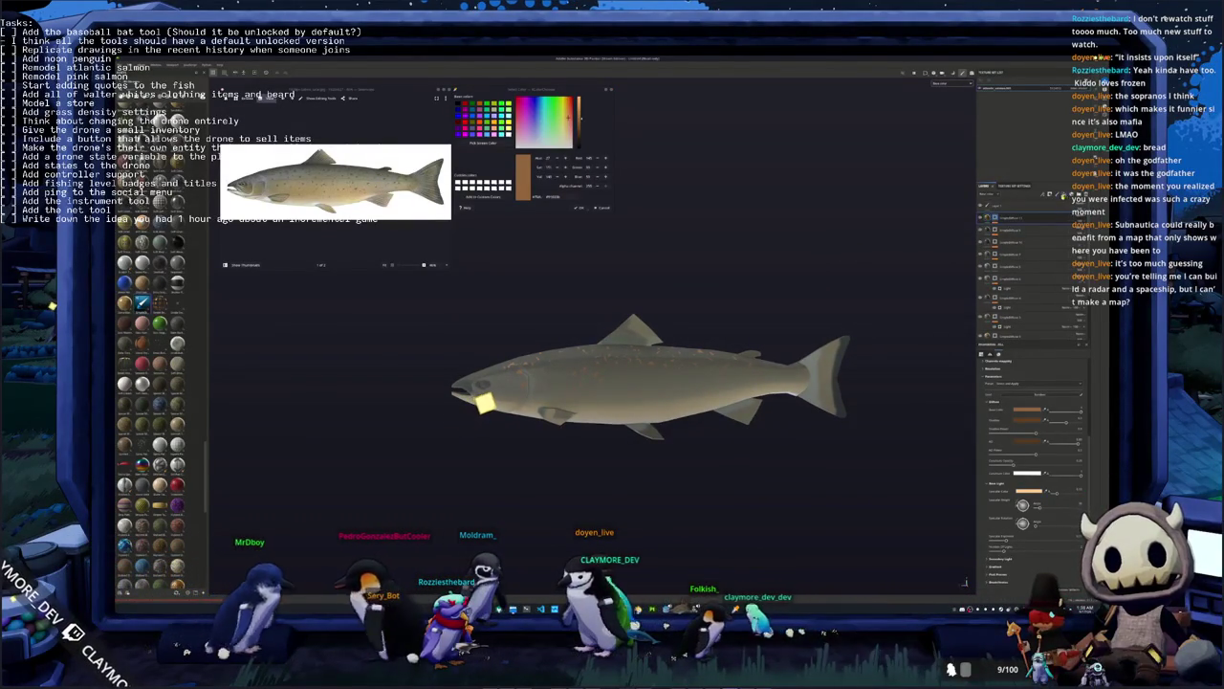
pyautogui.click(1050, 218)
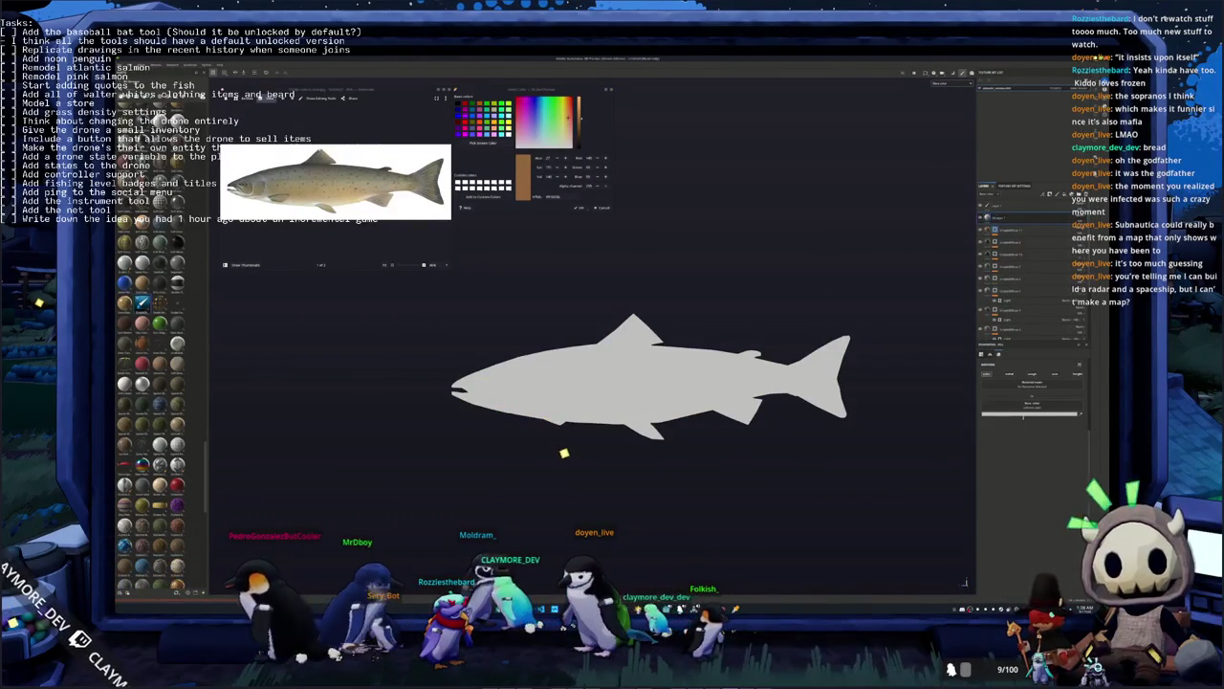
pyautogui.click(1031, 413)
pyautogui.click(1033, 516)
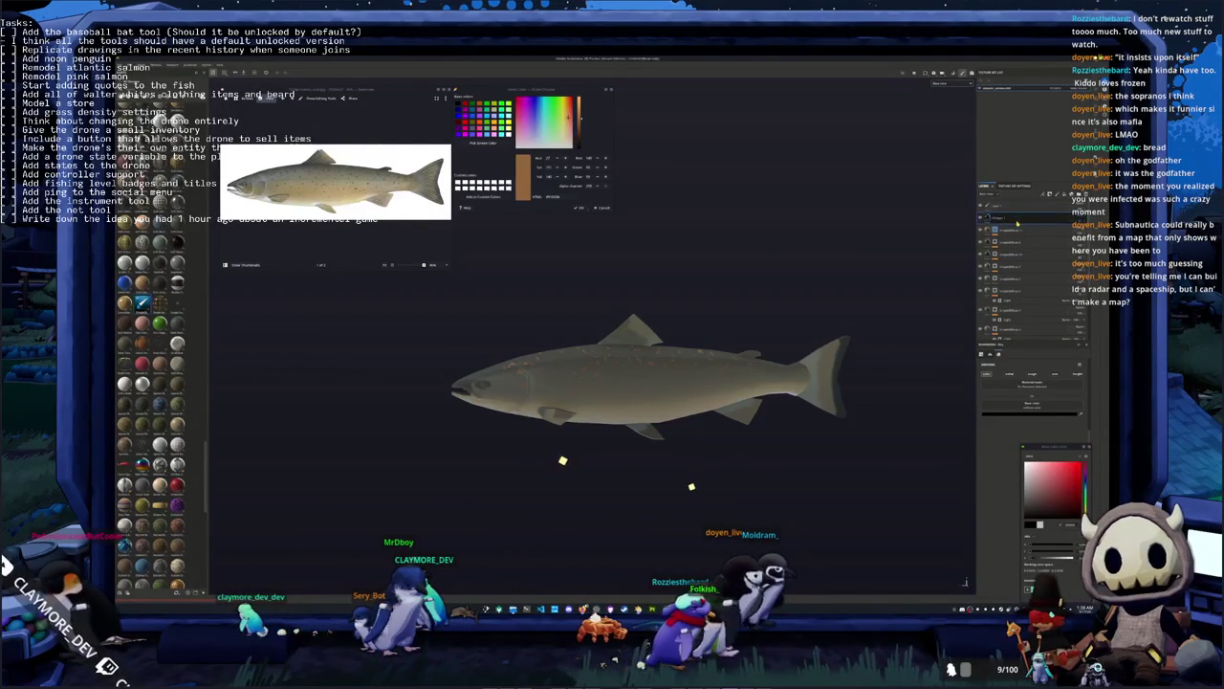
pyautogui.scroll(3, 618, 386)
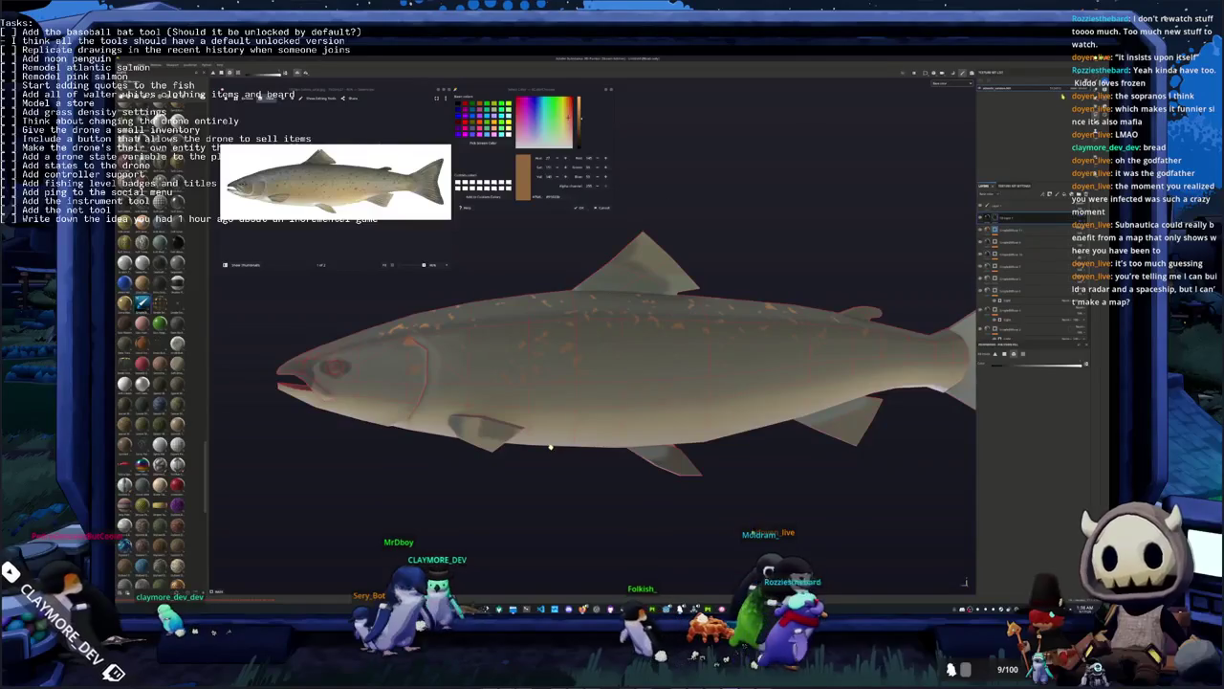
pyautogui.scroll(3, 545, 442)
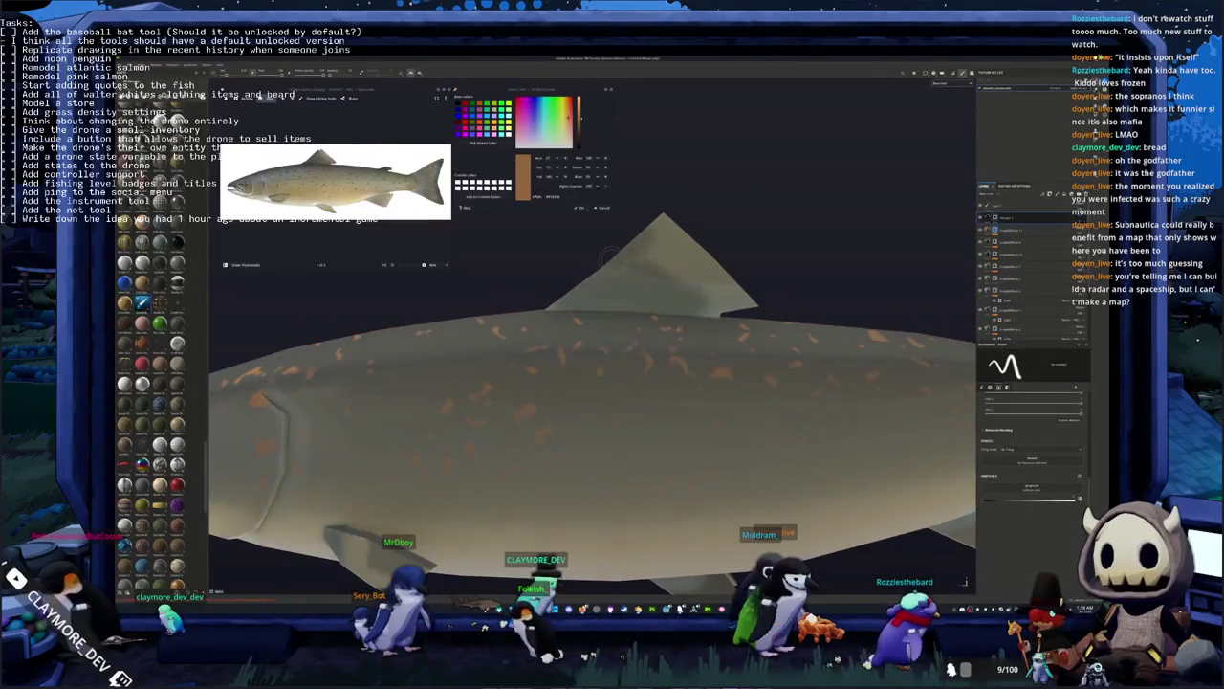
pyautogui.moveTo(576, 290); pyautogui.dragTo(547, 311, button='middle')
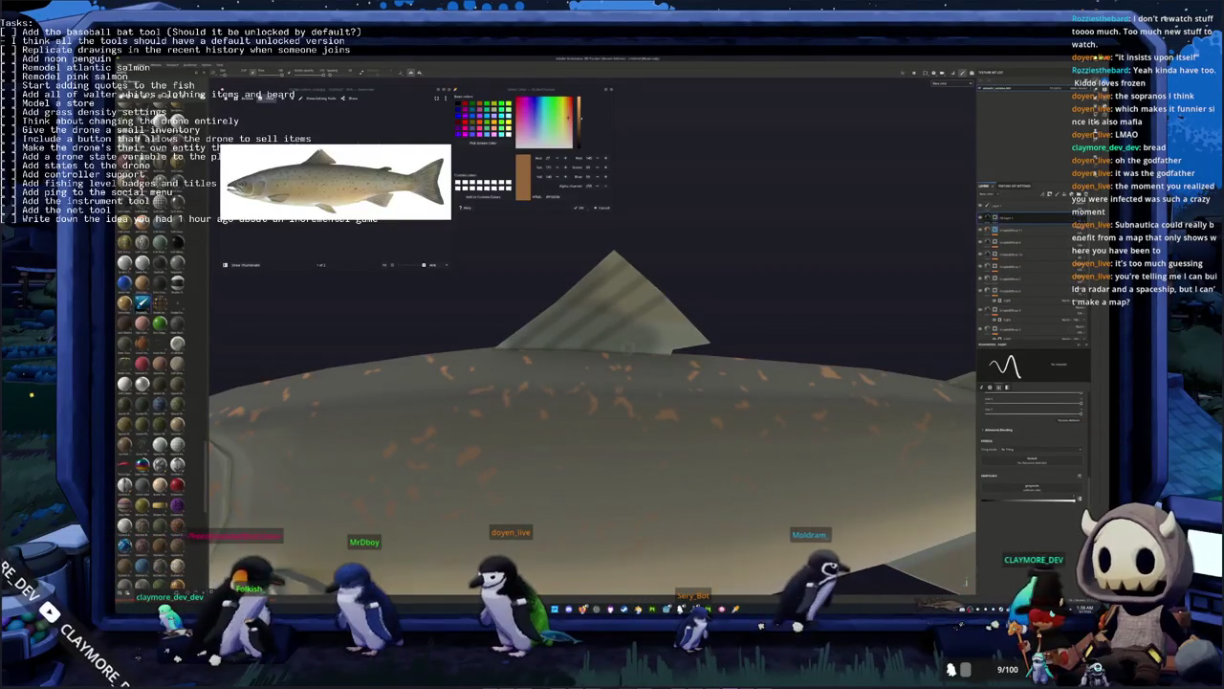
pyautogui.press('f')
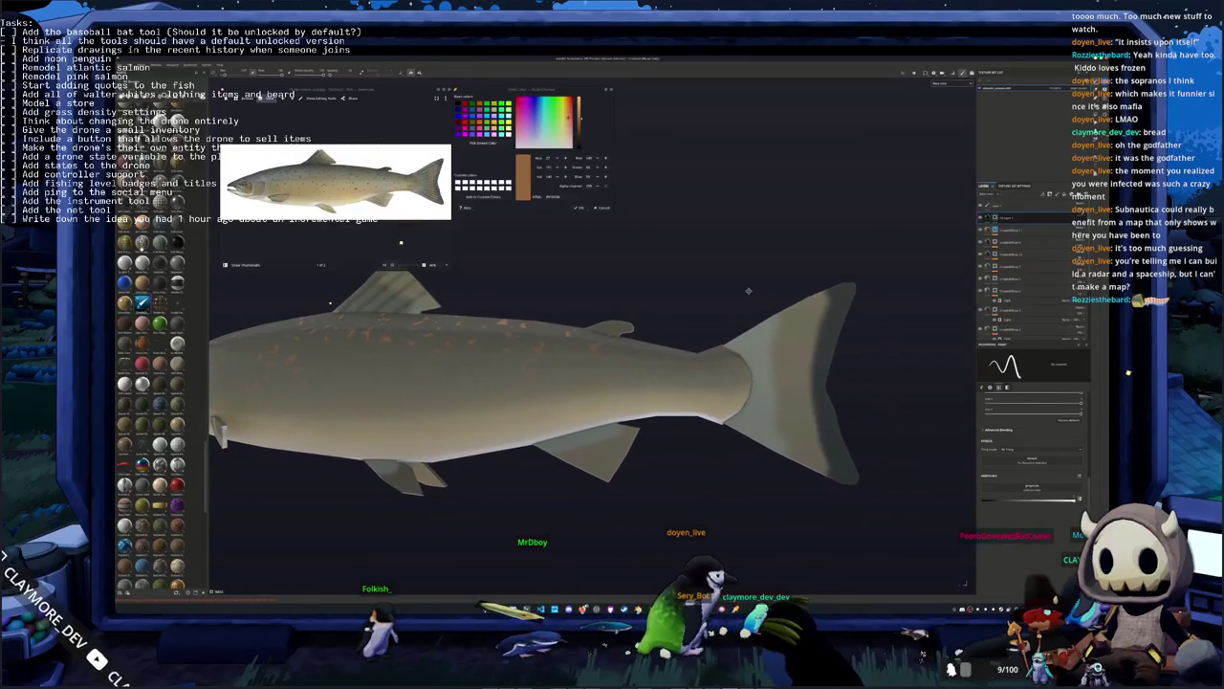
pyautogui.keyDown('alt'); pyautogui.moveTo(748, 291); pyautogui.dragTo(725, 298); pyautogui.keyUp('alt')
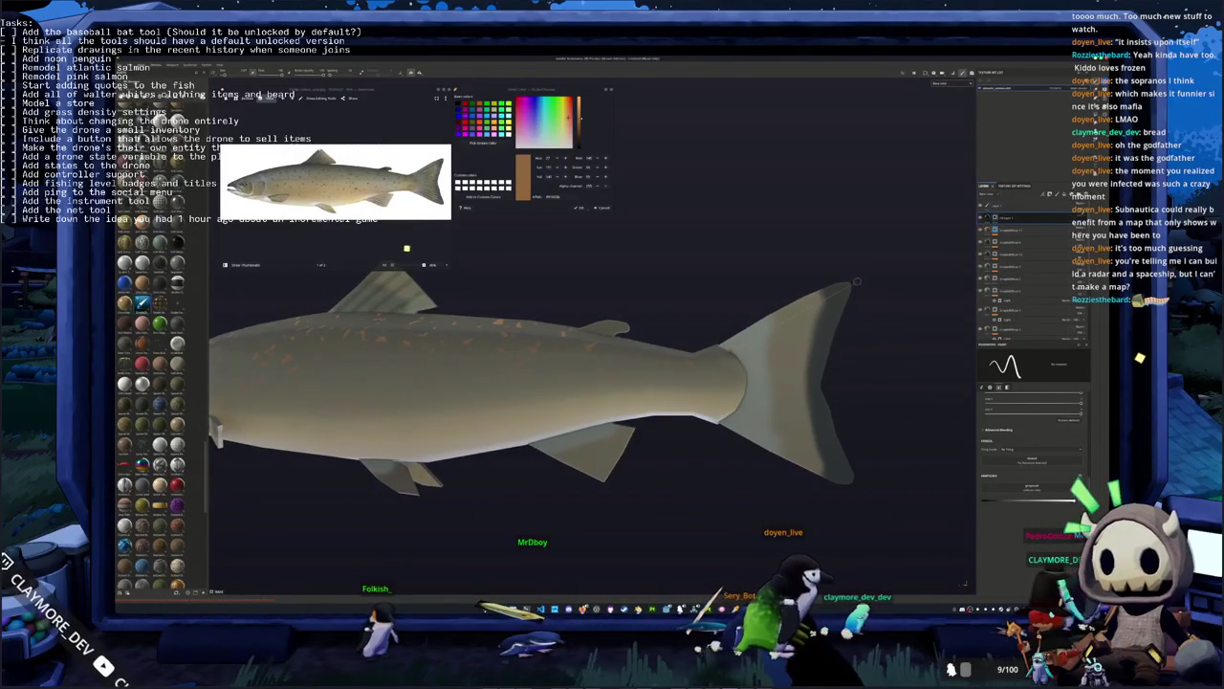
pyautogui.keyDown('alt'); pyautogui.moveTo(835, 334); pyautogui.dragTo(765, 315); pyautogui.keyUp('alt')
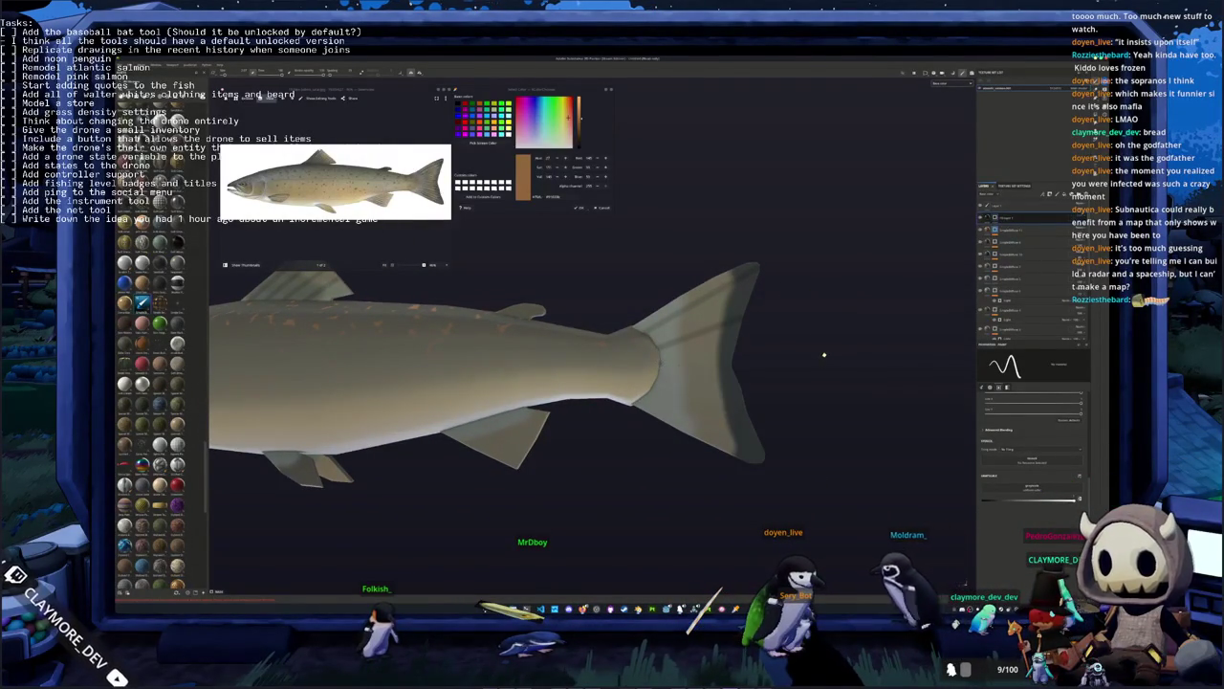
pyautogui.keyDown('alt'); pyautogui.moveTo(753, 384); pyautogui.dragTo(689, 356); pyautogui.keyUp('alt')
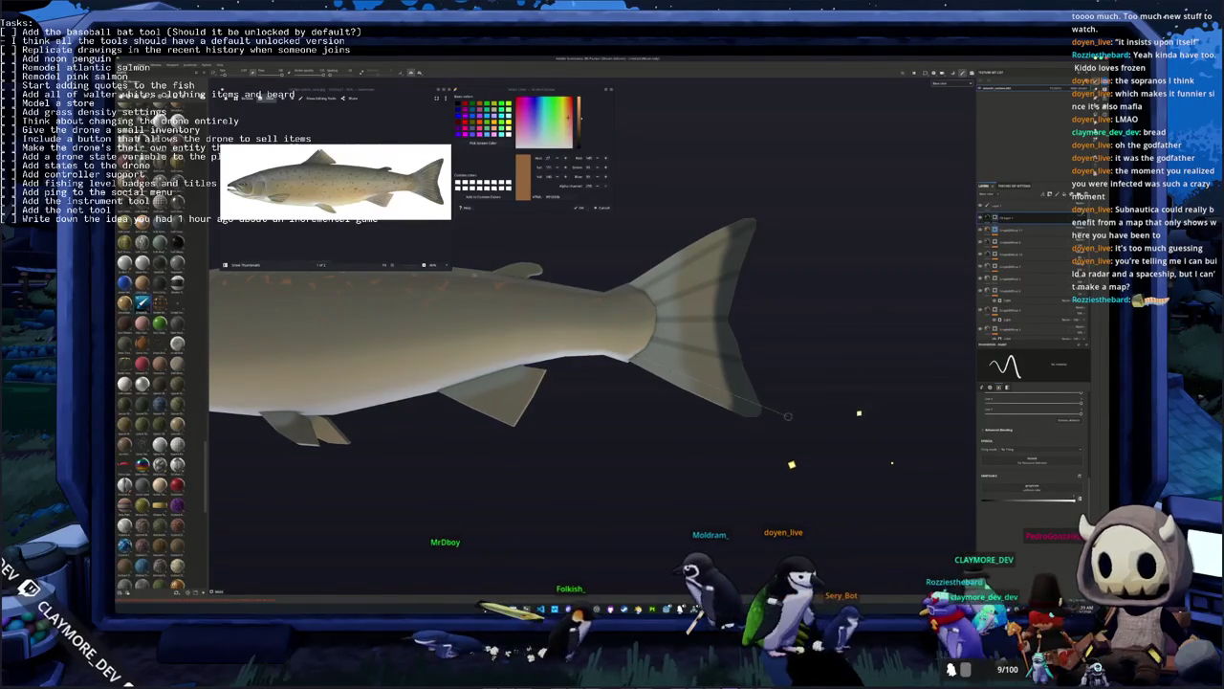
pyautogui.keyDown('alt'); pyautogui.moveTo(892, 462); pyautogui.dragTo(842, 503); pyautogui.keyUp('alt')
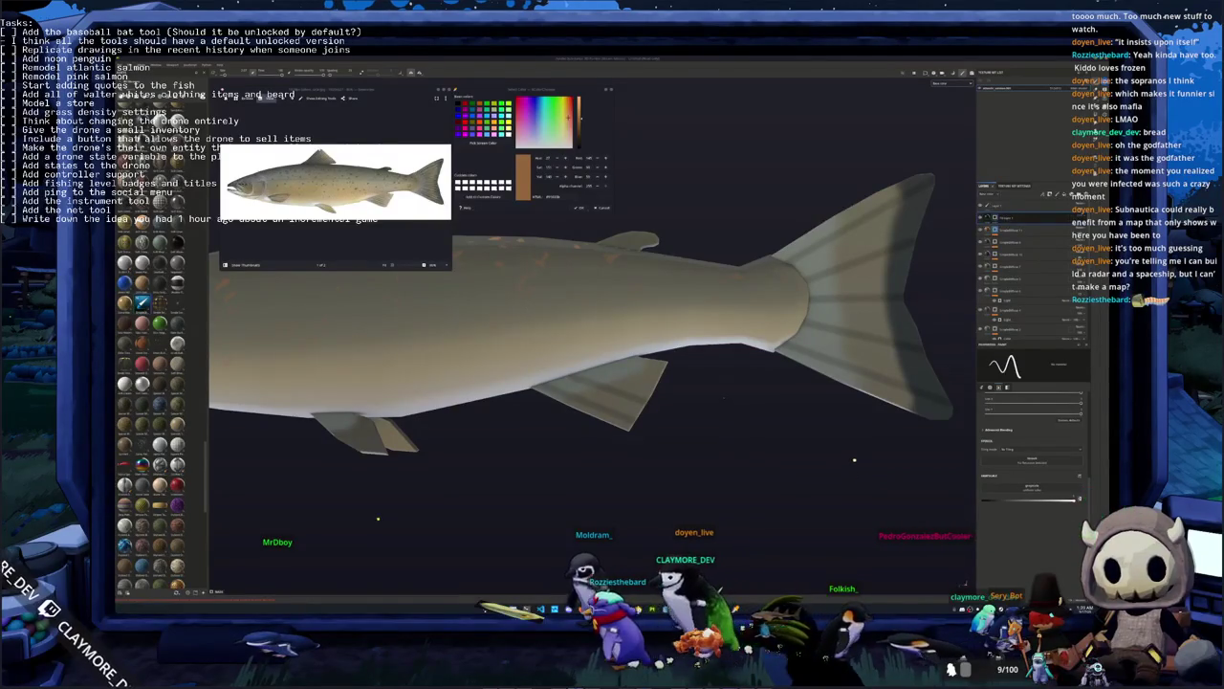
pyautogui.moveTo(854, 460)
pyautogui.keyDown('alt'); pyautogui.mouseDown()
pyautogui.moveTo(832, 450)
pyautogui.moveTo(823, 459)
pyautogui.mouseUp(); pyautogui.keyUp('alt')
pyautogui.scroll(-3, 593, 344)
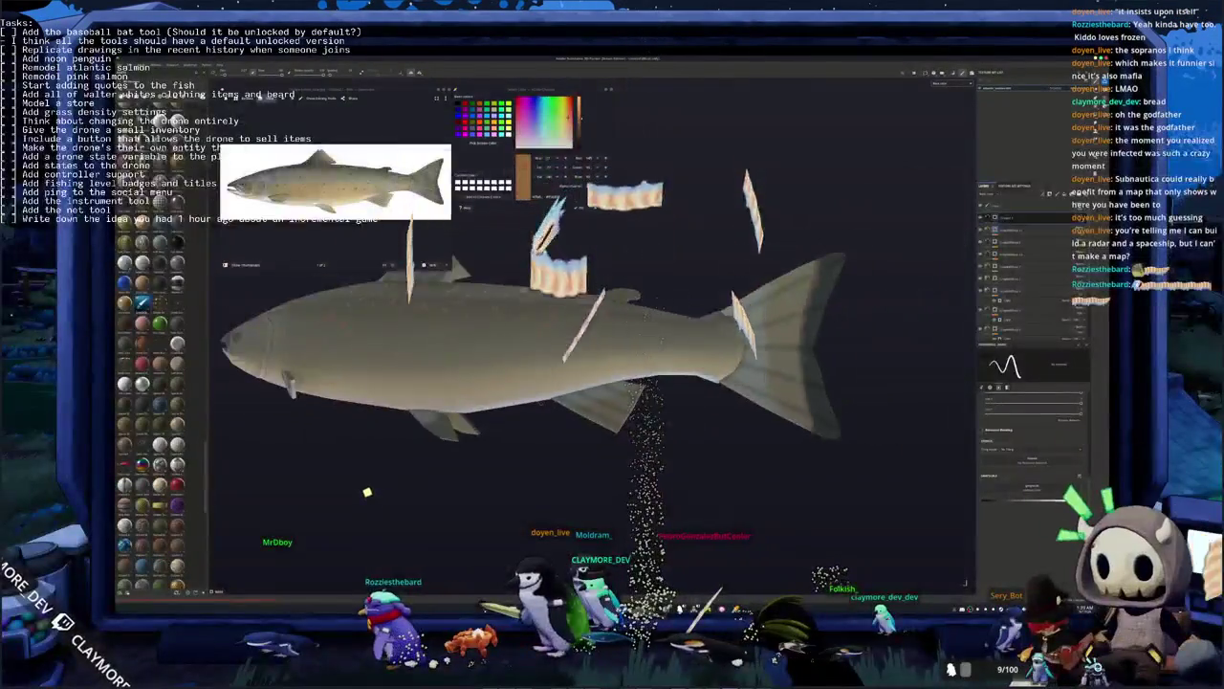
pyautogui.scroll(5, 593, 344)
pyautogui.moveTo(823, 459)
pyautogui.keyDown('alt'); pyautogui.mouseDown()
pyautogui.moveTo(765, 411)
pyautogui.moveTo(541, 498)
pyautogui.moveTo(407, 451)
pyautogui.mouseUp(); pyautogui.keyUp('alt')
pyautogui.scroll(-3, 541, 498)
pyautogui.scroll(3, 542, 498)
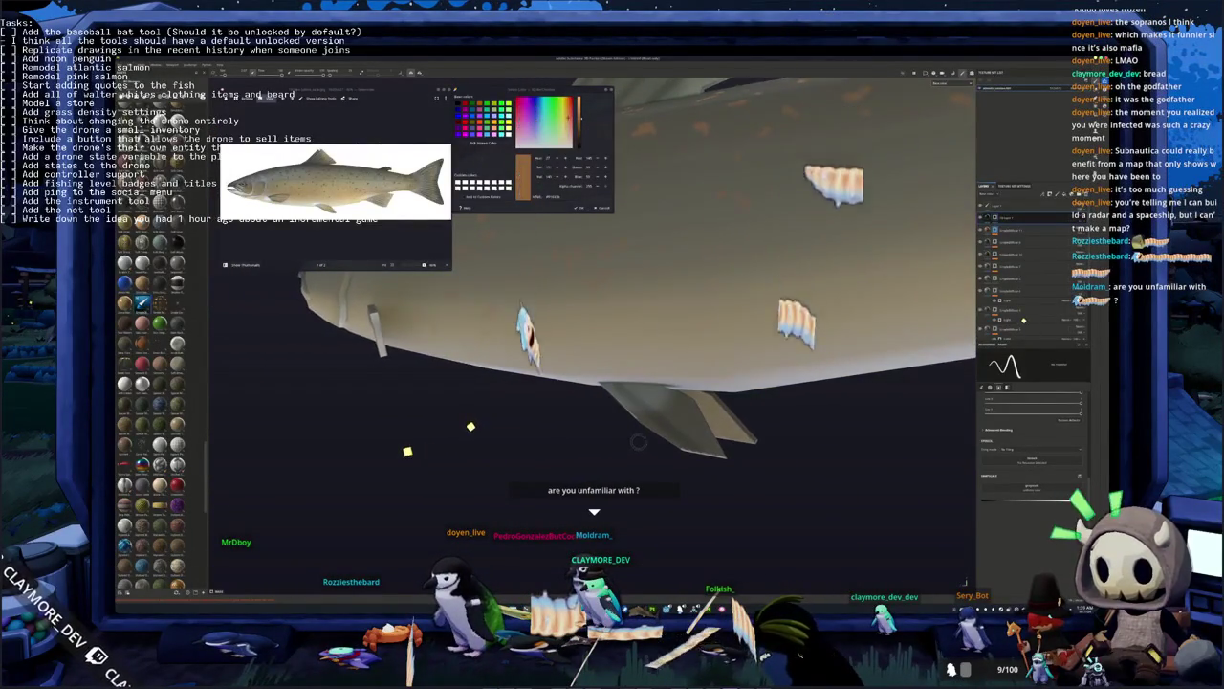
pyautogui.moveTo(725, 453)
pyautogui.keyDown('alt'); pyautogui.mouseDown()
pyautogui.moveTo(593, 402)
pyautogui.moveTo(670, 364)
pyautogui.mouseUp(); pyautogui.keyUp('alt')
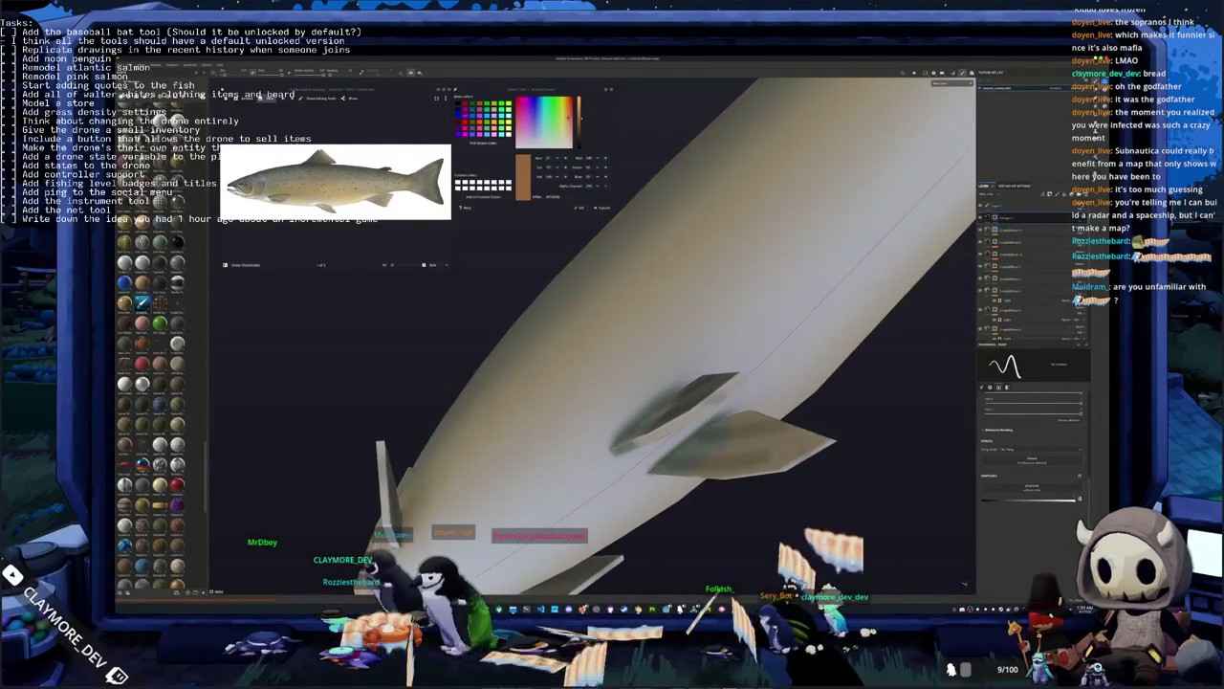
pyautogui.moveTo(670, 363)
pyautogui.keyDown('alt'); pyautogui.mouseDown()
pyautogui.moveTo(593, 335)
pyautogui.moveTo(545, 345)
pyautogui.mouseUp(); pyautogui.keyUp('alt')
pyautogui.scroll(3, 593, 382)
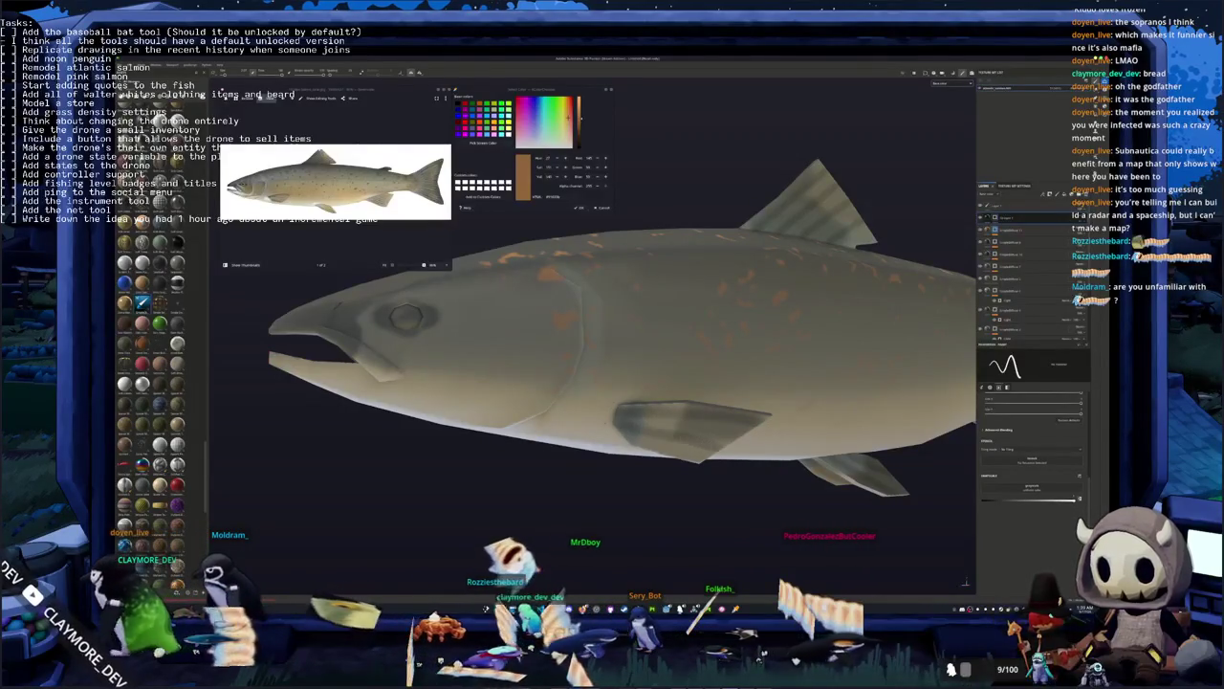
pyautogui.moveTo(535, 431)
pyautogui.keyDown('alt'); pyautogui.mouseDown()
pyautogui.moveTo(345, 437)
pyautogui.moveTo(627, 433)
pyautogui.moveTo(637, 478)
pyautogui.mouseUp(); pyautogui.keyUp('alt')
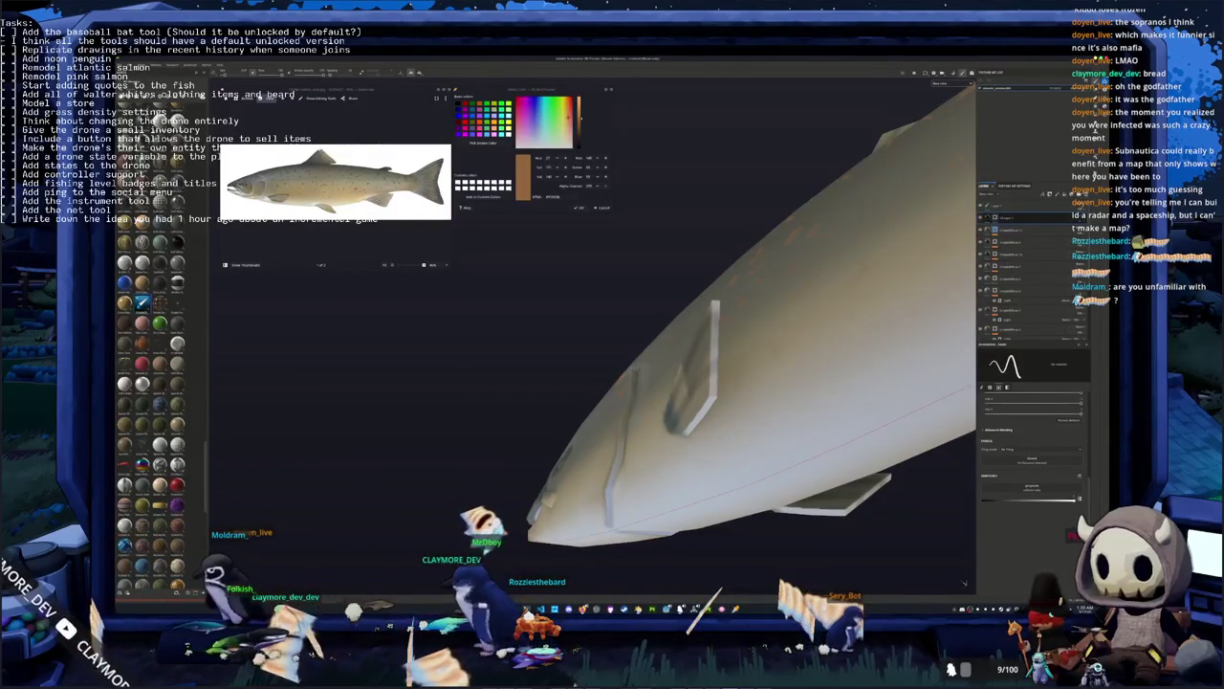
pyautogui.moveTo(637, 478)
pyautogui.keyDown('alt'); pyautogui.mouseDown()
pyautogui.moveTo(641, 402)
pyautogui.moveTo(624, 413)
pyautogui.moveTo(627, 450)
pyautogui.moveTo(593, 431)
pyautogui.mouseUp(); pyautogui.keyUp('alt')
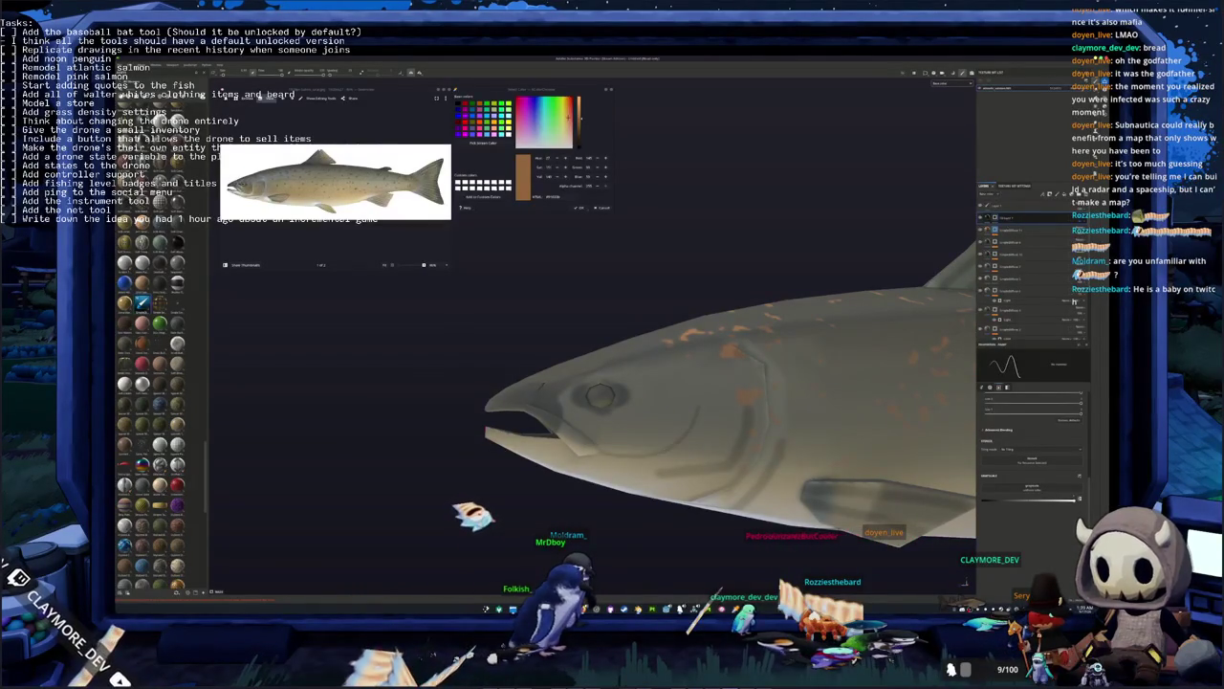
pyautogui.moveTo(593, 432)
pyautogui.keyDown('alt'); pyautogui.mouseDown()
pyautogui.moveTo(606, 458)
pyautogui.moveTo(592, 436)
pyautogui.moveTo(643, 447)
pyautogui.moveTo(667, 485)
pyautogui.mouseUp(); pyautogui.keyUp('alt')
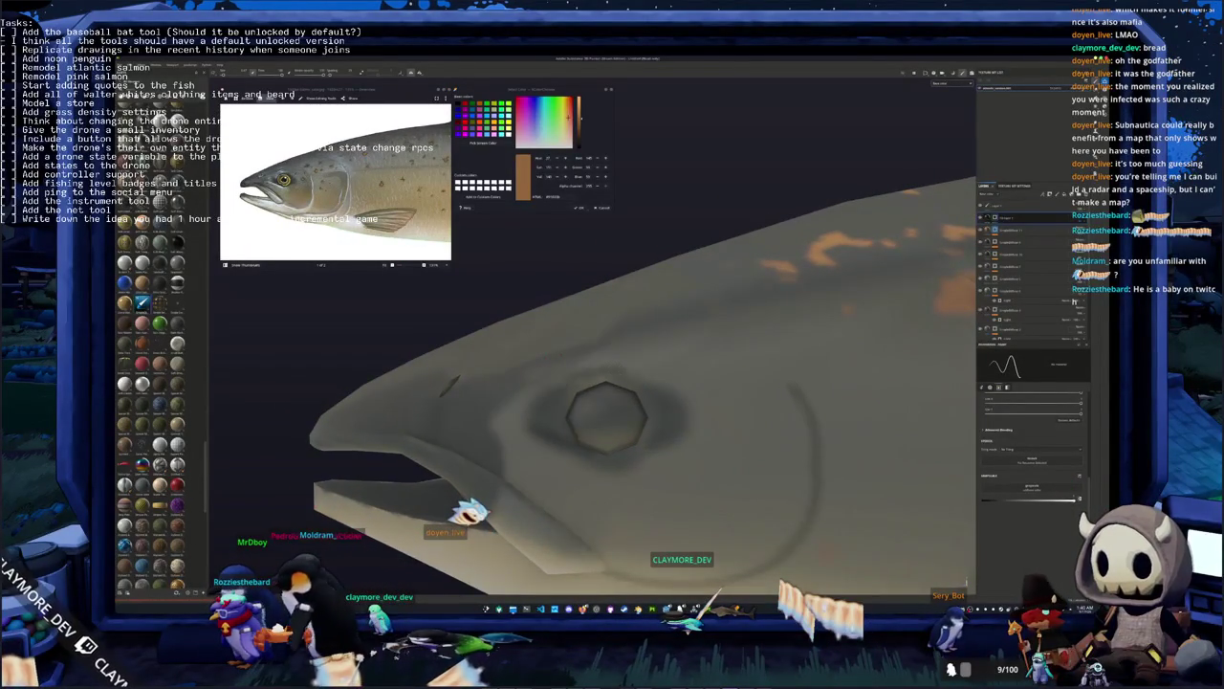
pyautogui.keyDown('alt'); pyautogui.moveTo(668, 485); pyautogui.dragTo(670, 487); pyautogui.keyUp('alt')
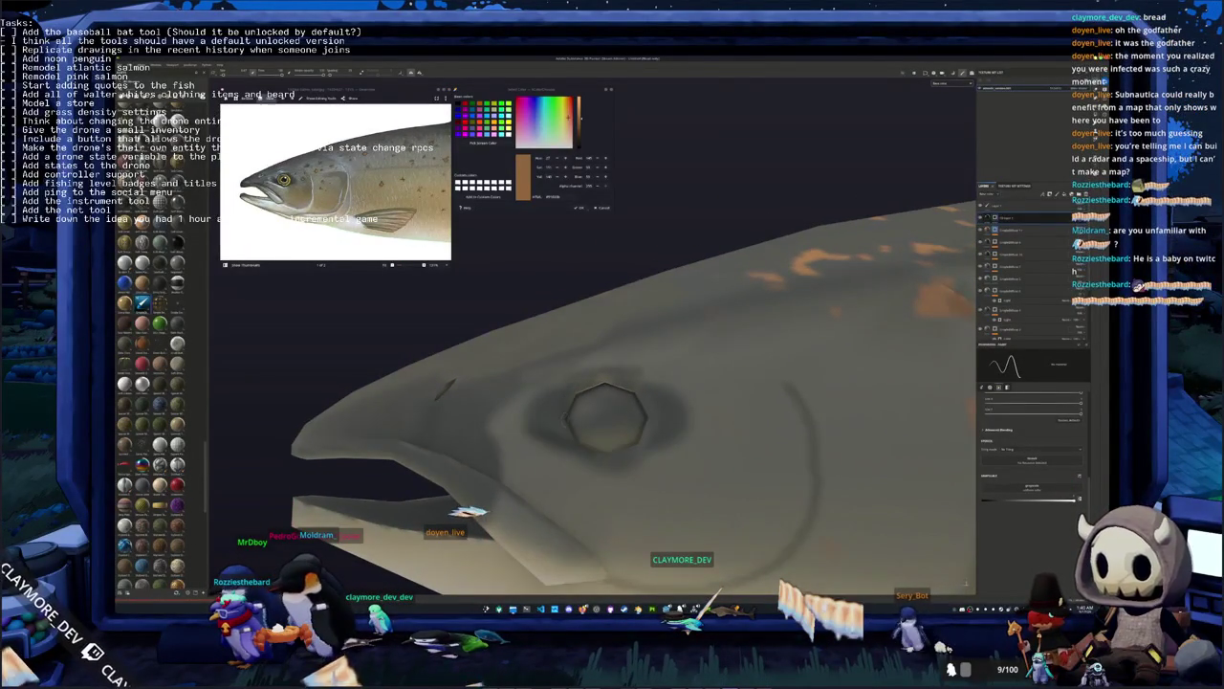
pyautogui.keyDown('alt'); pyautogui.moveTo(669, 487); pyautogui.dragTo(673, 494); pyautogui.keyUp('alt')
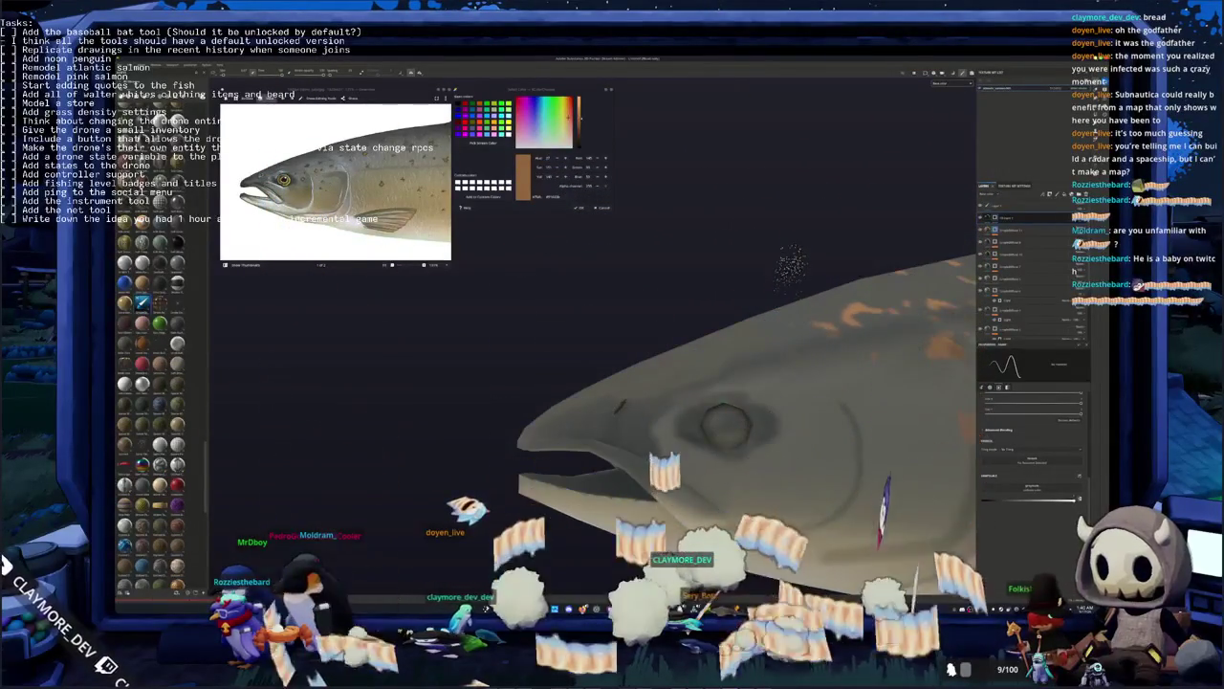
pyautogui.keyDown('alt'); pyautogui.moveTo(673, 494); pyautogui.dragTo(525, 398); pyautogui.keyUp('alt')
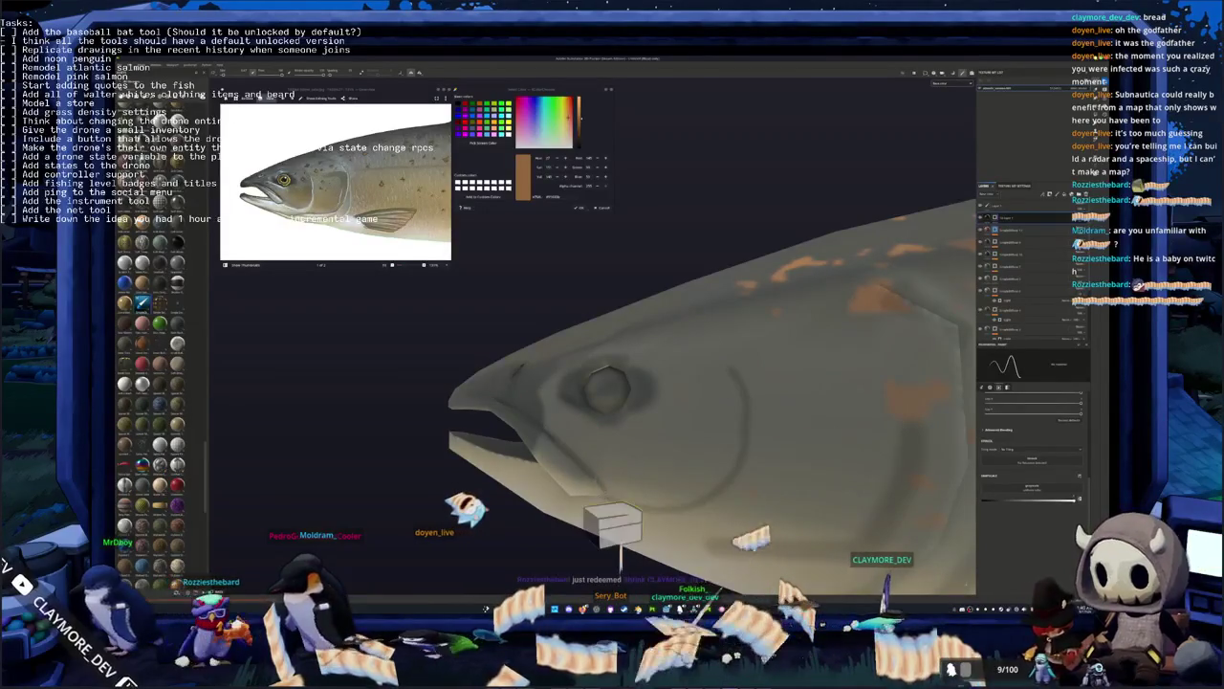
pyautogui.keyDown('alt'); pyautogui.moveTo(524, 397); pyautogui.dragTo(545, 363); pyautogui.keyUp('alt')
pyautogui.moveTo(606, 421)
pyautogui.keyDown('alt'); pyautogui.mouseDown()
pyautogui.moveTo(613, 449)
pyautogui.moveTo(587, 464)
pyautogui.moveTo(441, 432)
pyautogui.moveTo(574, 445)
pyautogui.moveTo(516, 436)
pyautogui.mouseUp(); pyautogui.keyUp('alt')
pyautogui.scroll(-3, 612, 431)
pyautogui.scroll(3, 536, 450)
pyautogui.scroll(-2, 612, 383)
pyautogui.scroll(-3, 612, 383)
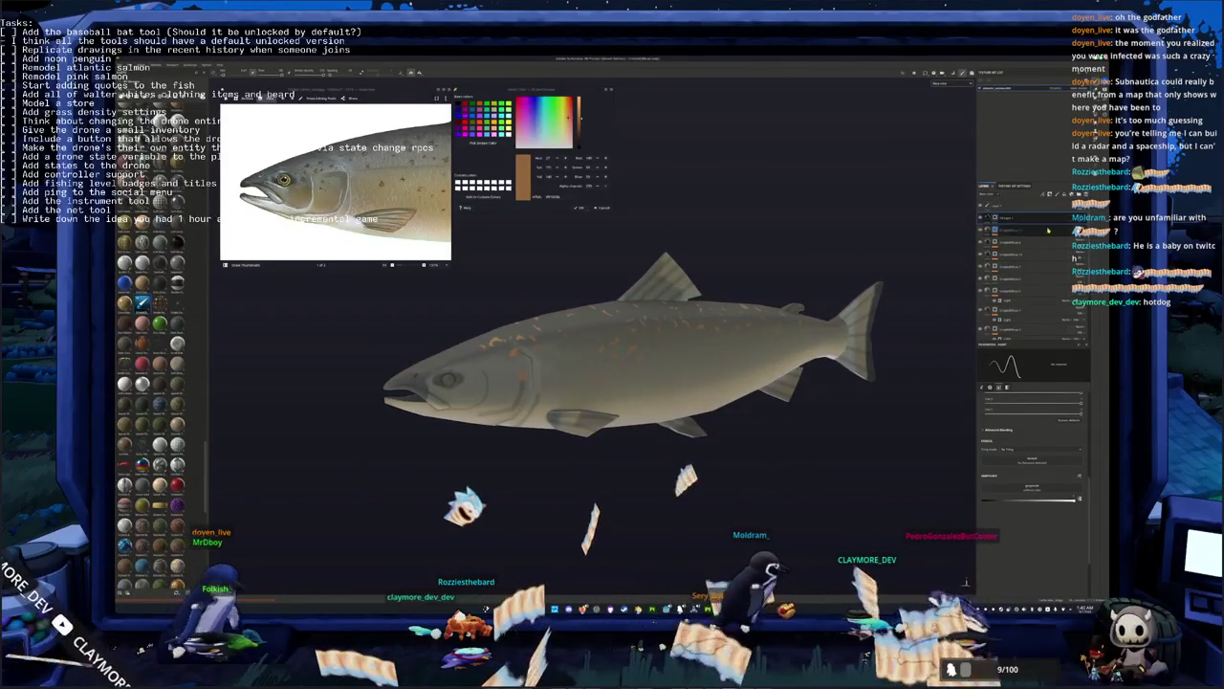
# Add a filter to another layer in the salmon's stack
pyautogui.click(1009, 242)
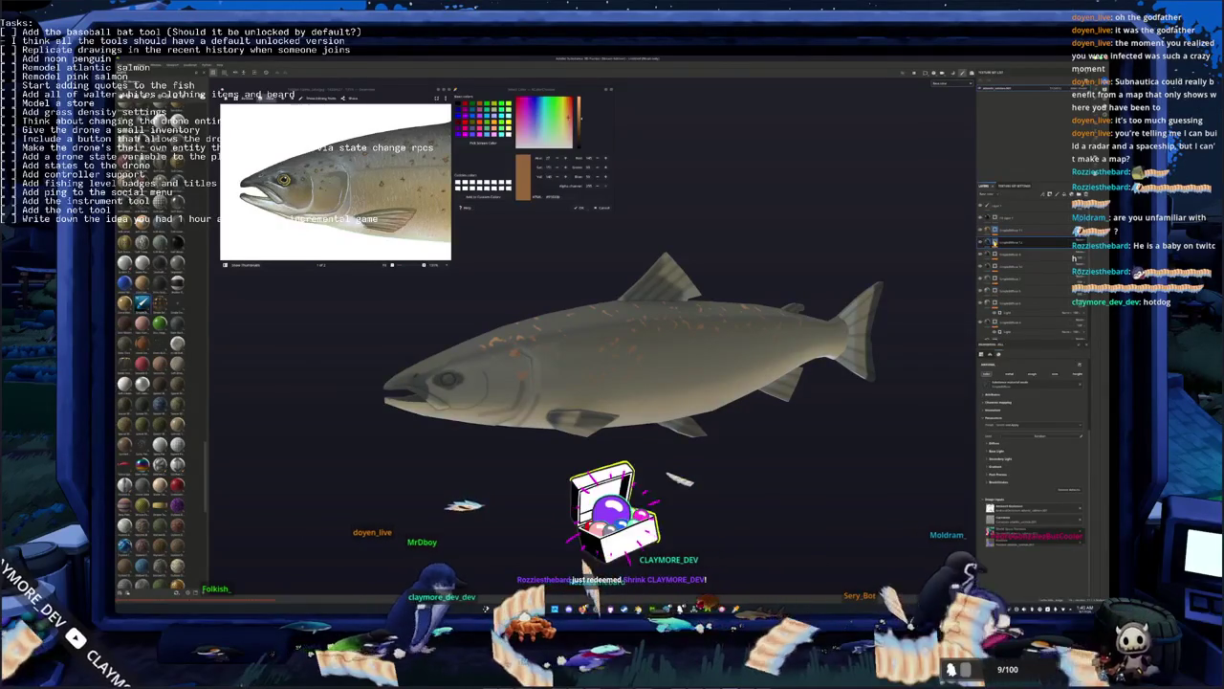
pyautogui.rightClick(996, 243)
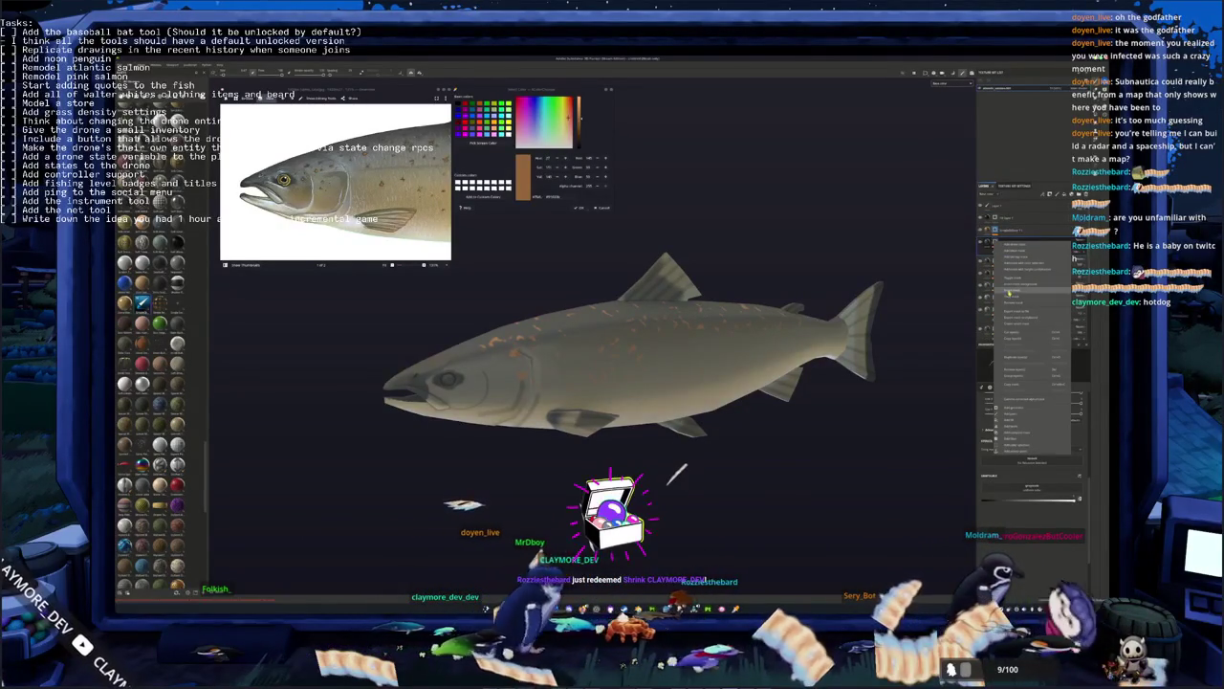
pyautogui.click(1016, 295)
# Sample the fish body's grey, open the HADALYTH ZERO project, and orbit toward the salmon's mouth
pyautogui.click(1006, 242)
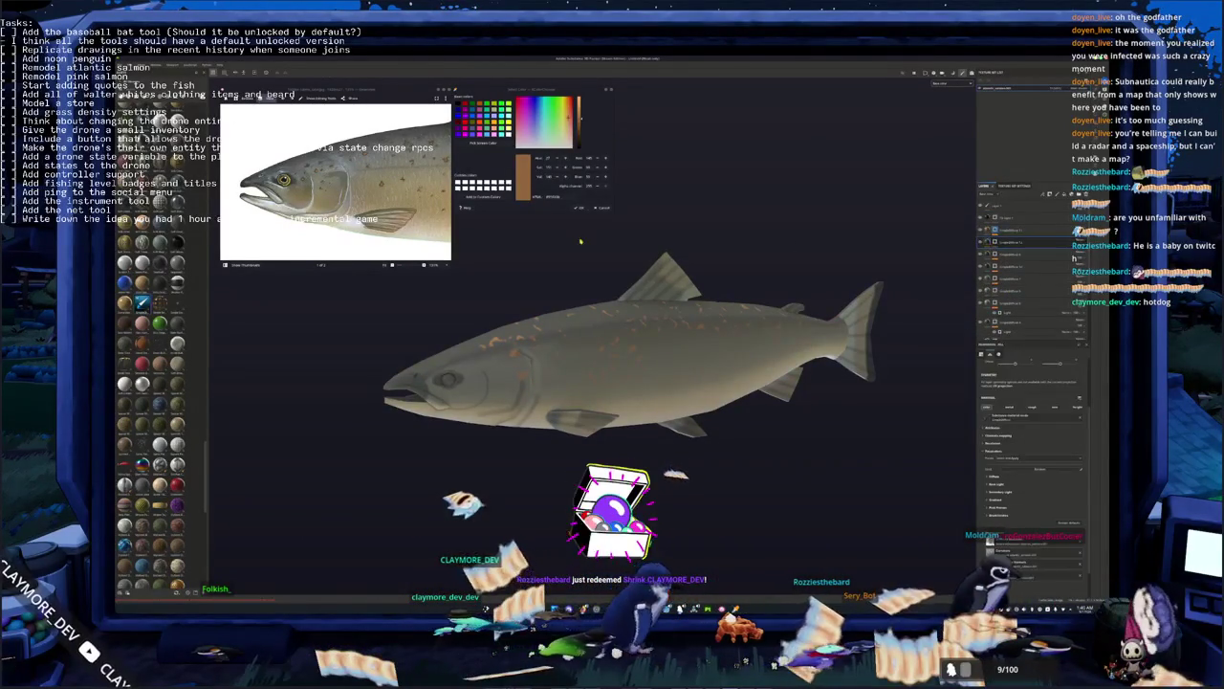
pyautogui.click(566, 328)
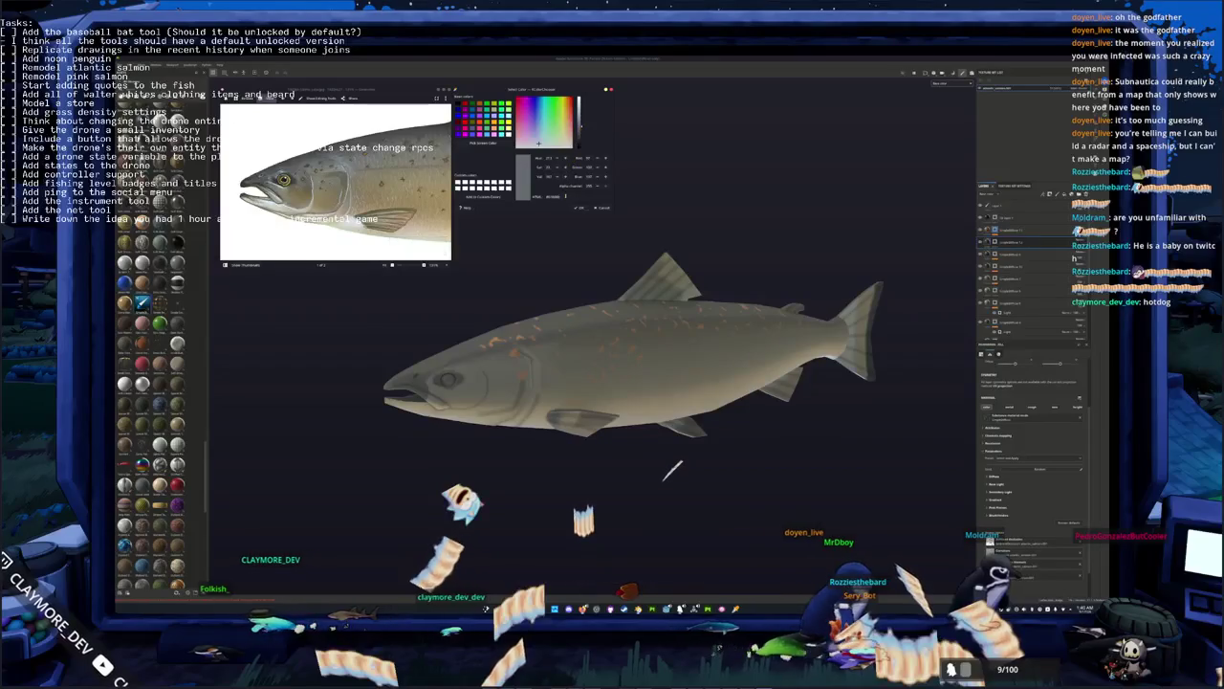
pyautogui.click(1005, 253)
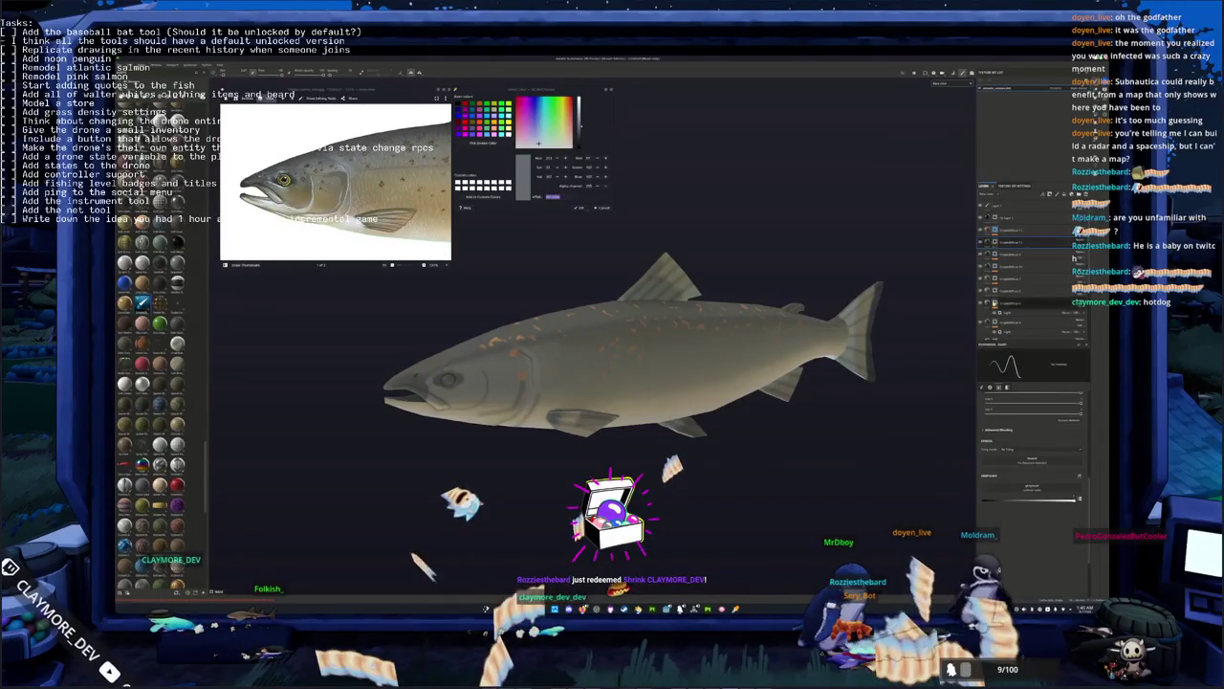
pyautogui.click(989, 247)
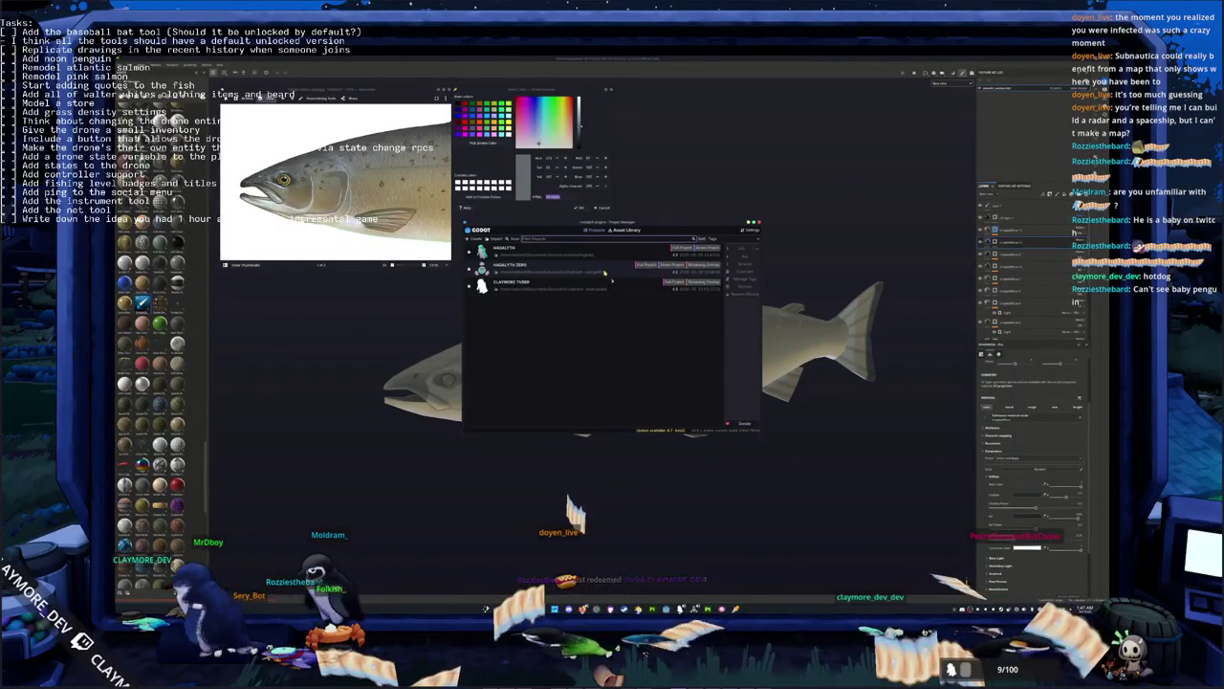
pyautogui.doubleClick(605, 273)
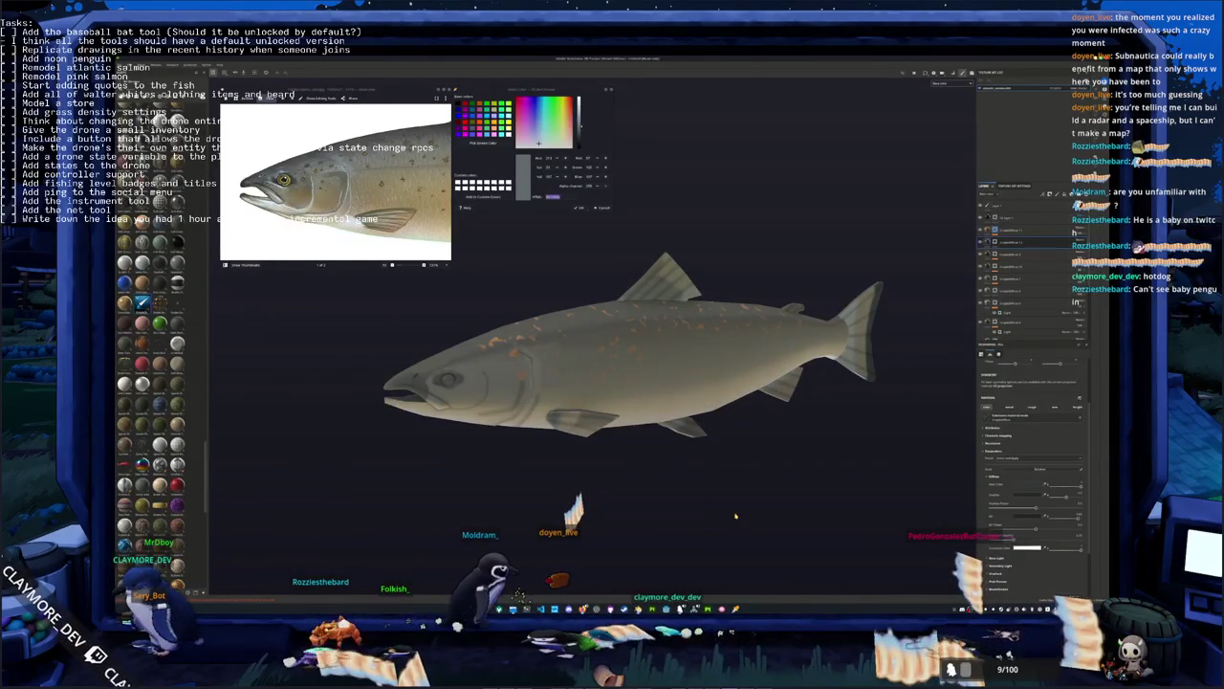
pyautogui.moveTo(736, 517)
pyautogui.keyDown('alt'); pyautogui.mouseDown()
pyautogui.moveTo(573, 429)
pyautogui.moveTo(622, 458)
pyautogui.moveTo(872, 421)
pyautogui.moveTo(655, 422)
pyautogui.mouseUp(); pyautogui.keyUp('alt')
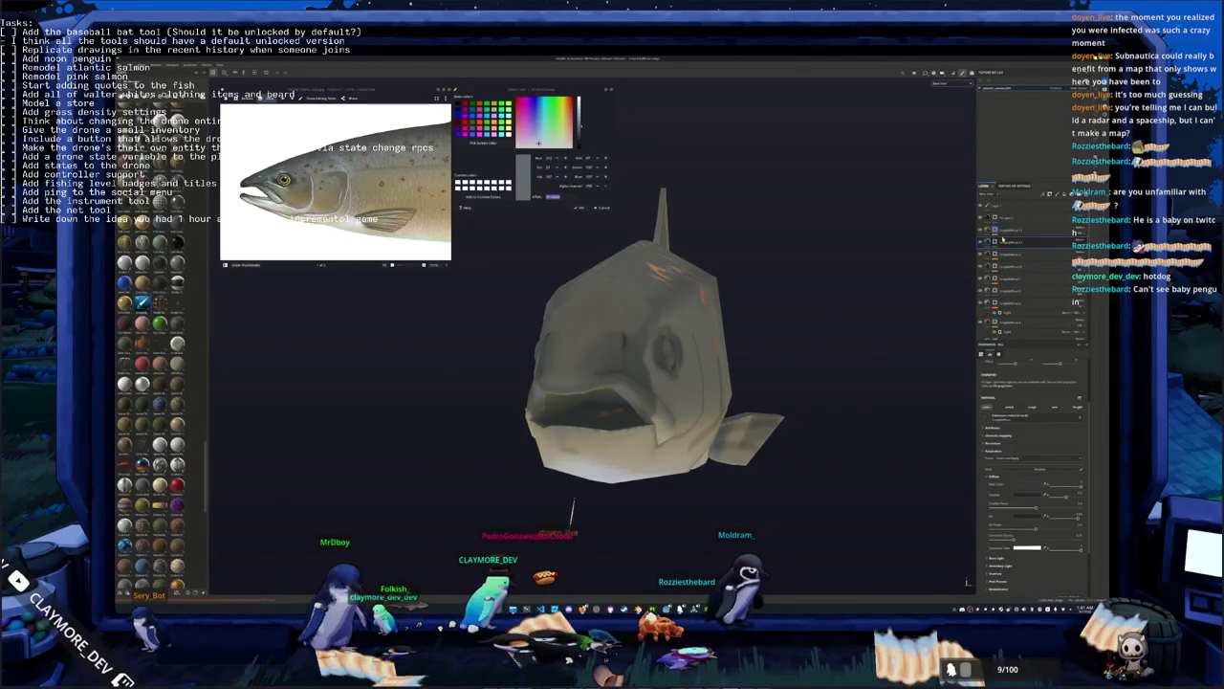
# Switch to the paint brush and line up a straight front view into the salmon's mouth
pyautogui.press('1')
pyautogui.scroll(1, 870, 416)
pyautogui.keyDown('alt'); pyautogui.moveTo(670, 383); pyautogui.dragTo(889, 383); pyautogui.keyUp('alt')
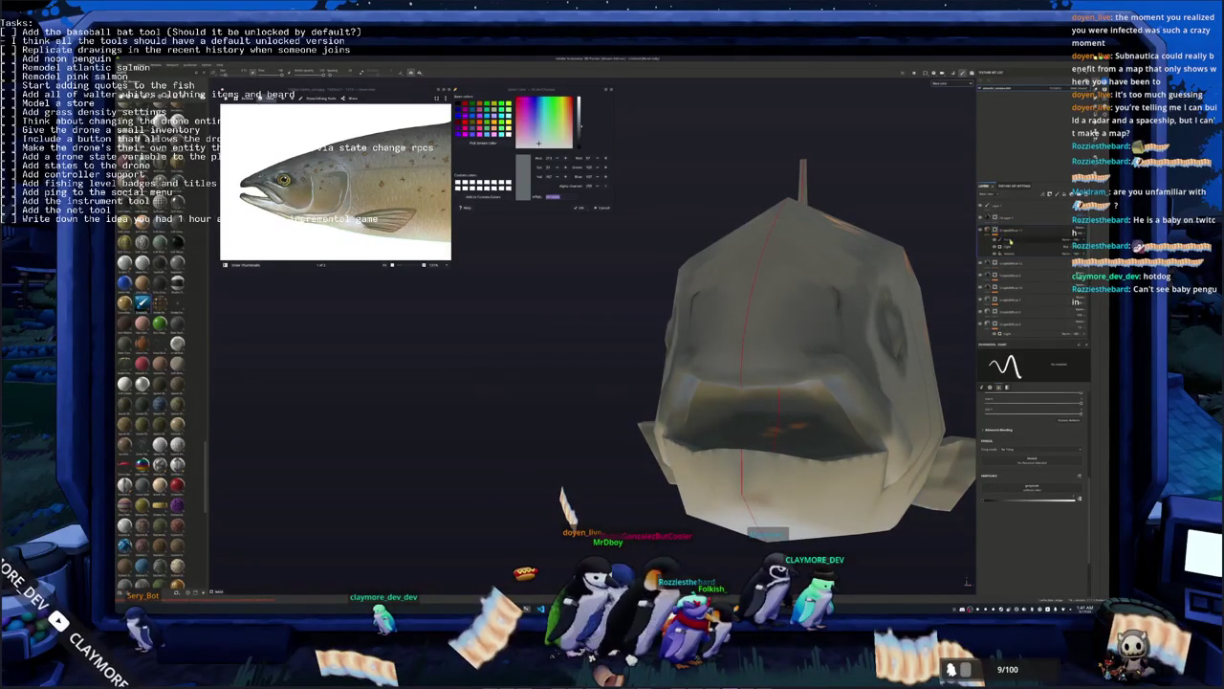
pyautogui.moveTo(793, 421)
pyautogui.keyDown('alt'); pyautogui.mouseDown()
pyautogui.moveTo(746, 421)
pyautogui.moveTo(842, 411)
pyautogui.moveTo(799, 421)
pyautogui.mouseUp(); pyautogui.keyUp('alt')
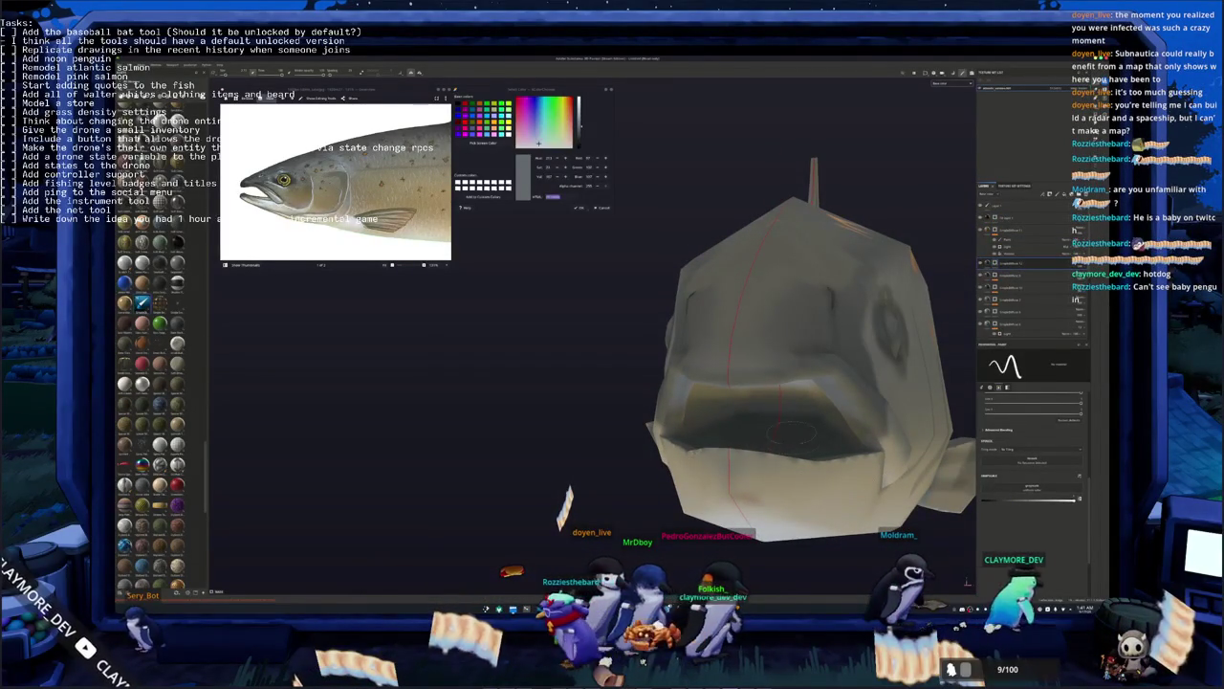
pyautogui.moveTo(785, 433)
pyautogui.keyDown('alt'); pyautogui.mouseDown()
pyautogui.moveTo(773, 435)
pyautogui.moveTo(803, 425)
pyautogui.mouseUp(); pyautogui.keyUp('alt')
pyautogui.scroll(3, 773, 435)
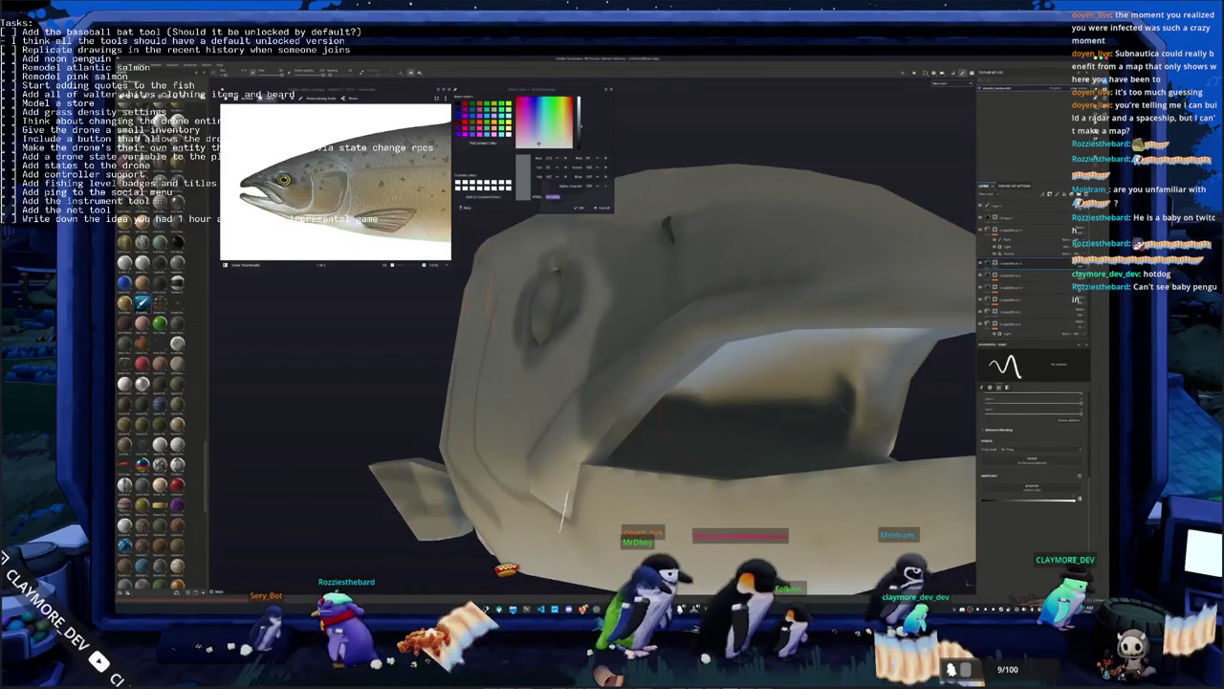
pyautogui.keyDown('alt'); pyautogui.keyDown('shift'); pyautogui.moveTo(708, 402); pyautogui.dragTo(681, 413); pyautogui.keyUp('shift'); pyautogui.keyUp('alt')
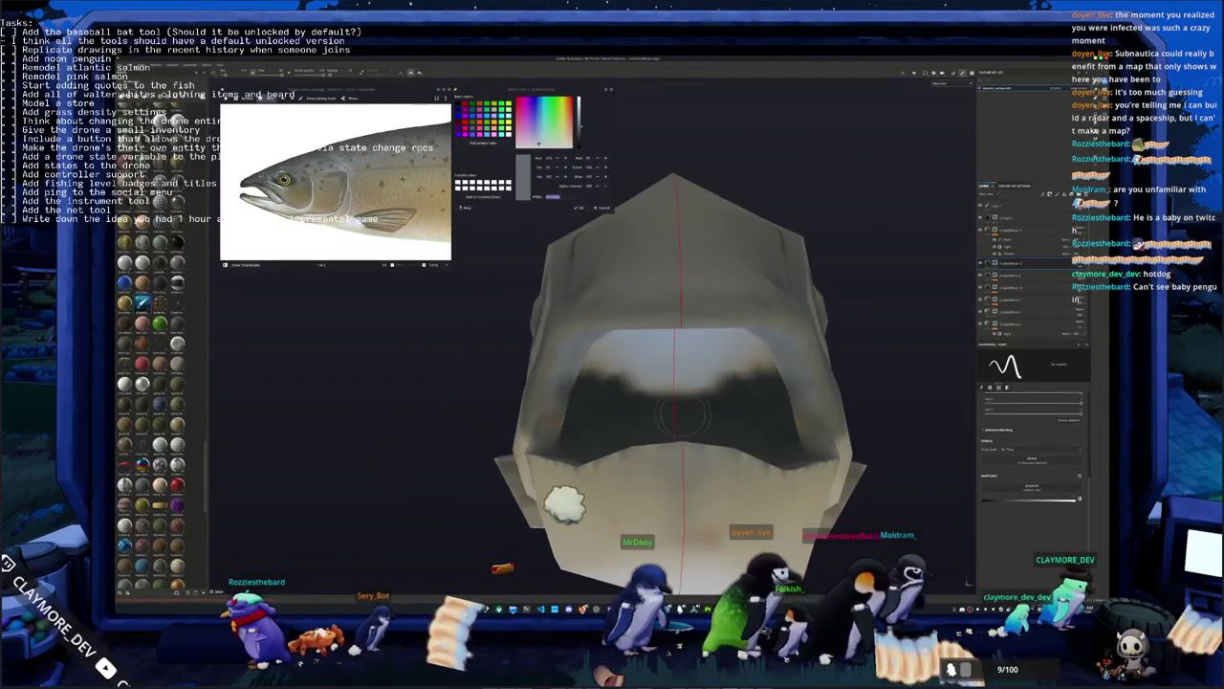
# Paint the mouth interior darker, then orbit back to a side view
pyautogui.moveTo(728, 381)
pyautogui.mouseDown()
pyautogui.moveTo(669, 356)
pyautogui.moveTo(727, 361)
pyautogui.moveTo(671, 347)
pyautogui.moveTo(736, 378)
pyautogui.mouseUp()
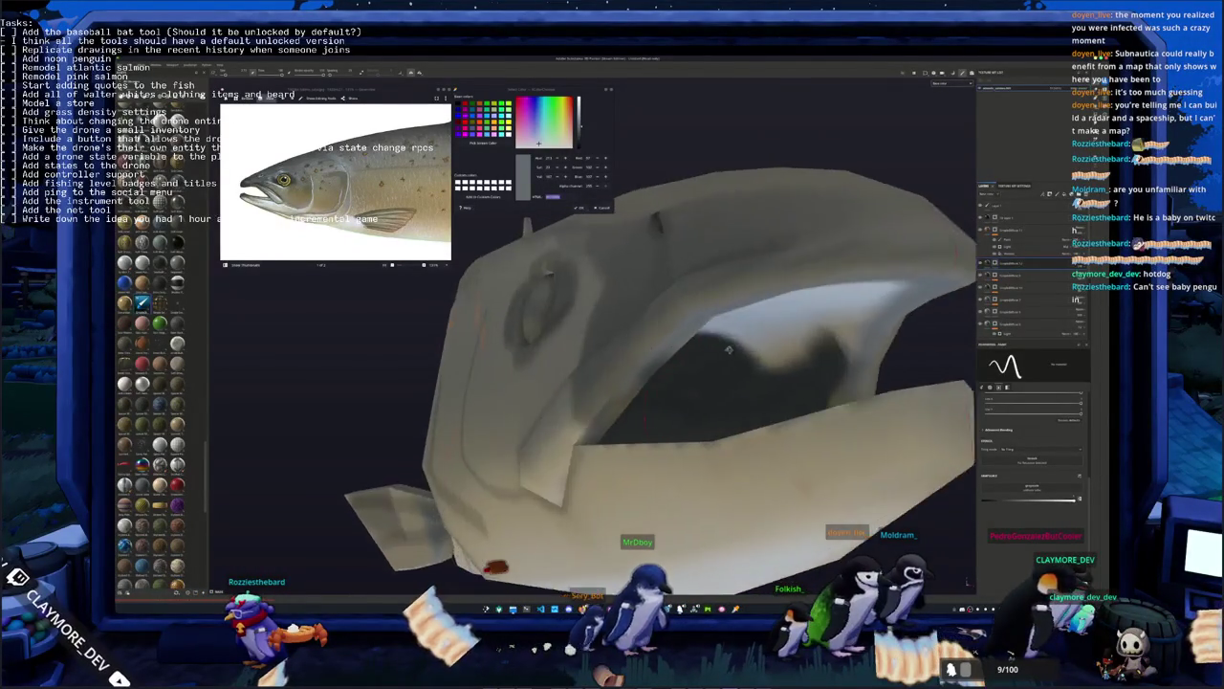
pyautogui.moveTo(804, 337)
pyautogui.mouseDown()
pyautogui.moveTo(756, 320)
pyautogui.moveTo(811, 311)
pyautogui.moveTo(708, 352)
pyautogui.moveTo(801, 294)
pyautogui.moveTo(669, 363)
pyautogui.mouseUp()
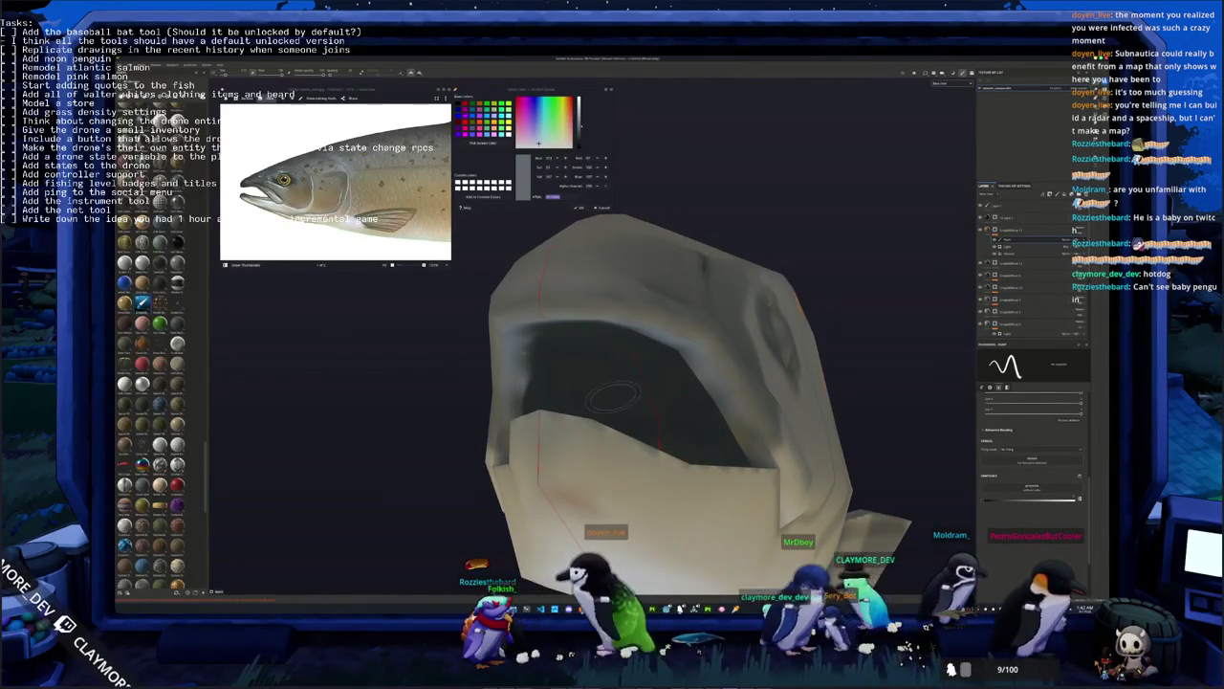
pyautogui.keyDown('alt'); pyautogui.moveTo(612, 396); pyautogui.dragTo(574, 430); pyautogui.keyUp('alt')
pyautogui.scroll(-3, 574, 431)
# Turn the salmon side-on, switch the reference image, and give the fill layer a new base colour
pyautogui.scroll(2, 548, 483)
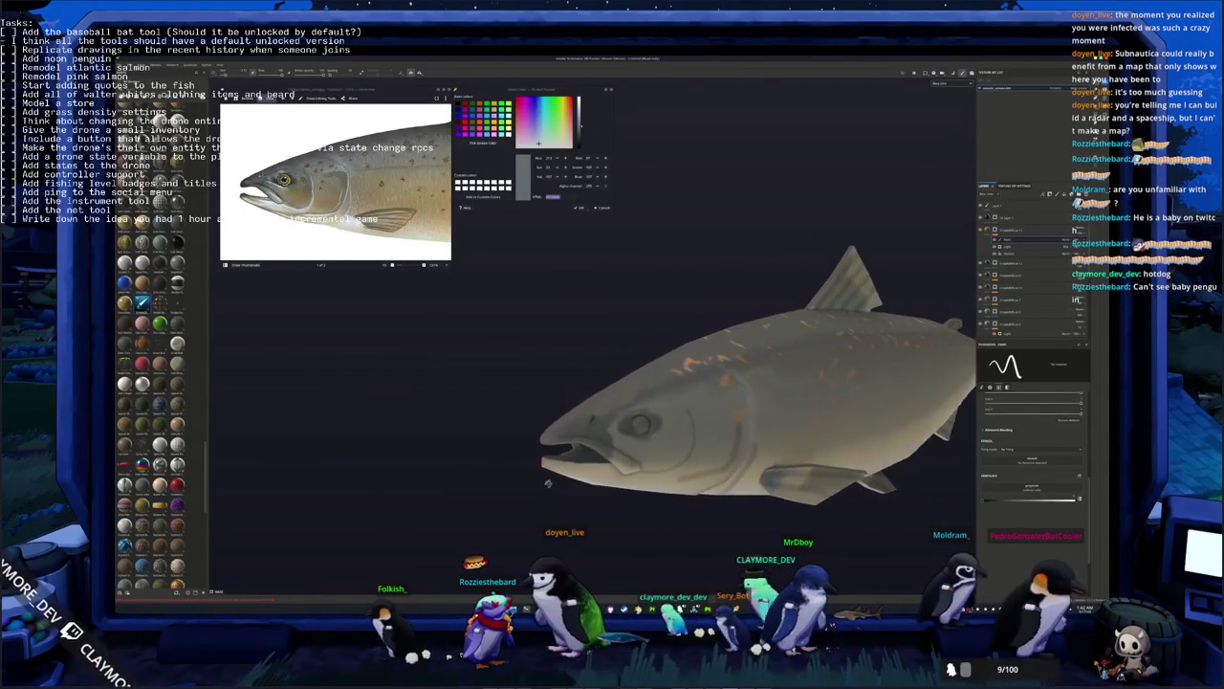
pyautogui.moveTo(548, 483)
pyautogui.keyDown('alt'); pyautogui.mouseDown()
pyautogui.moveTo(574, 459)
pyautogui.moveTo(536, 450)
pyautogui.mouseUp(); pyautogui.keyUp('alt')
pyautogui.scroll(-3, 574, 459)
pyautogui.press('Right')
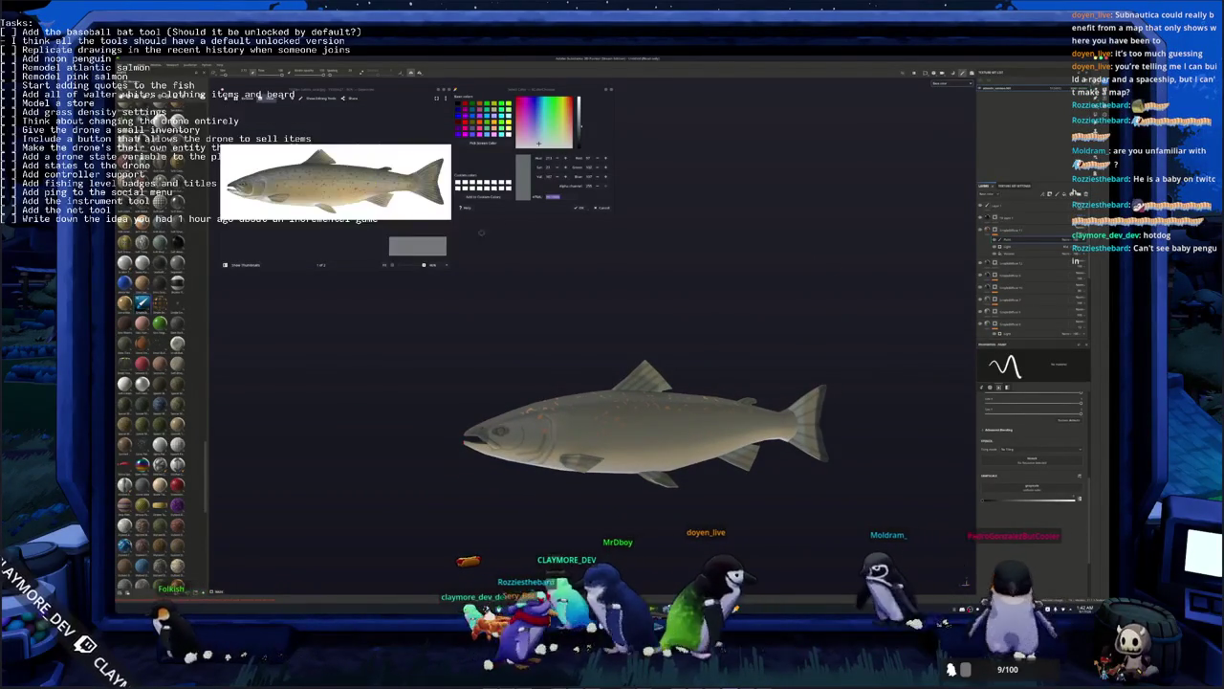
pyautogui.click(1014, 230)
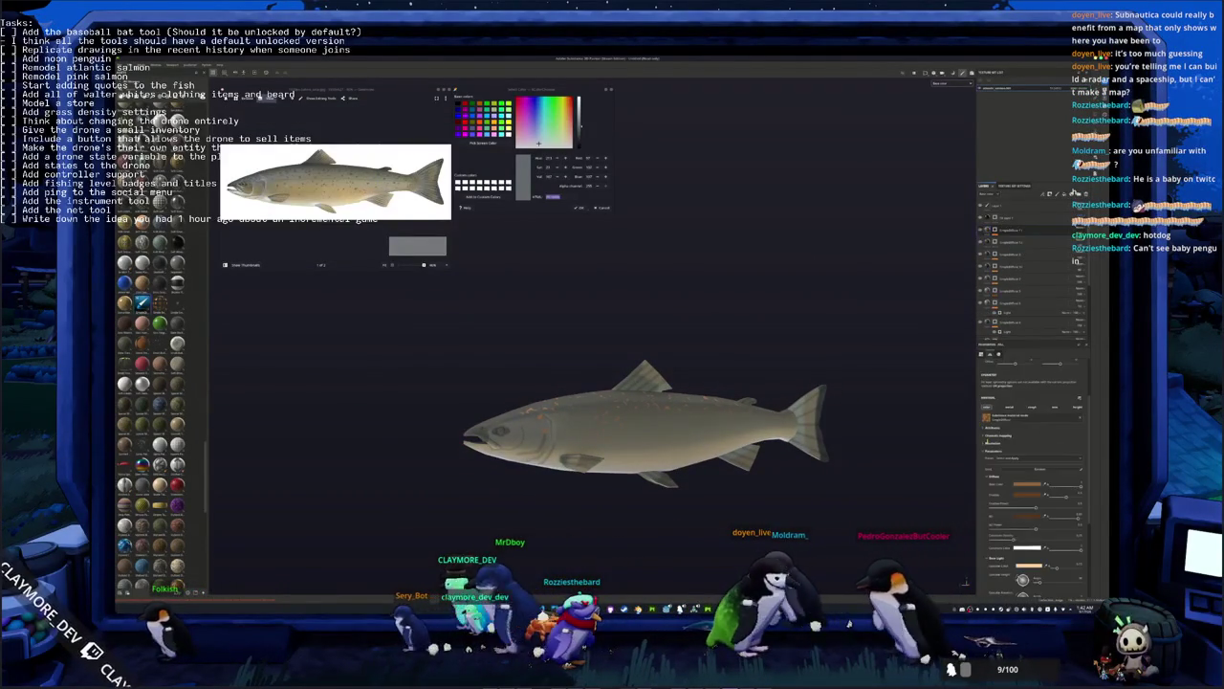
pyautogui.click(1028, 484)
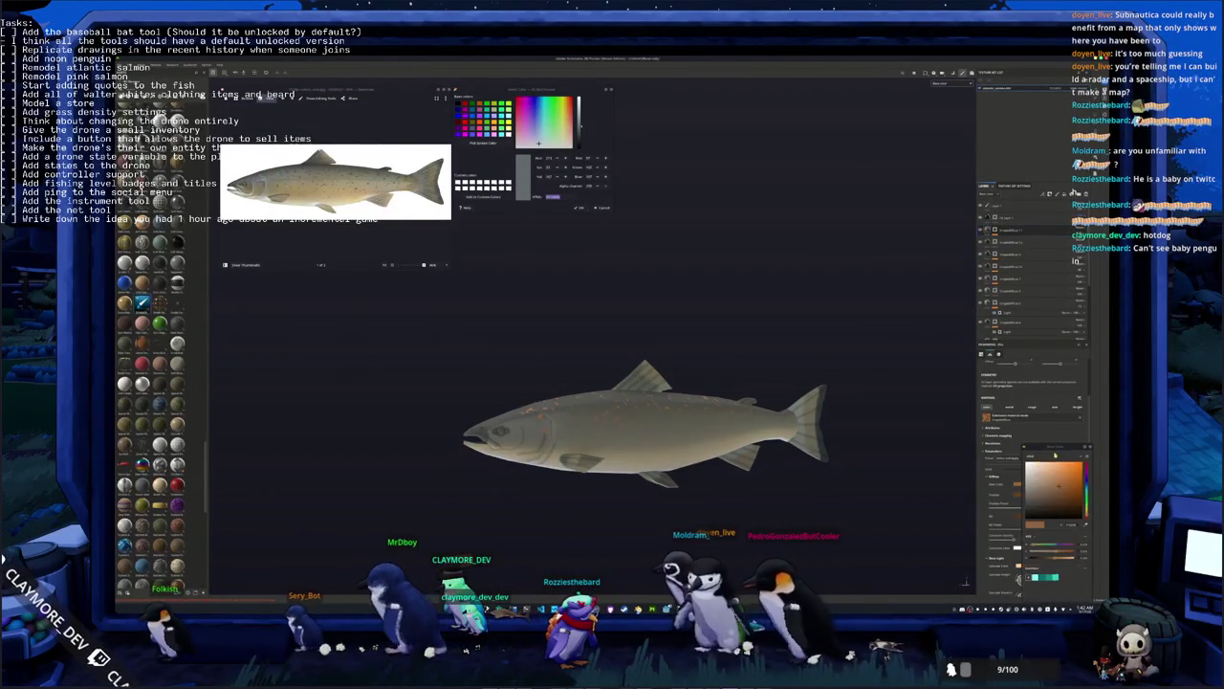
pyautogui.click(1062, 494)
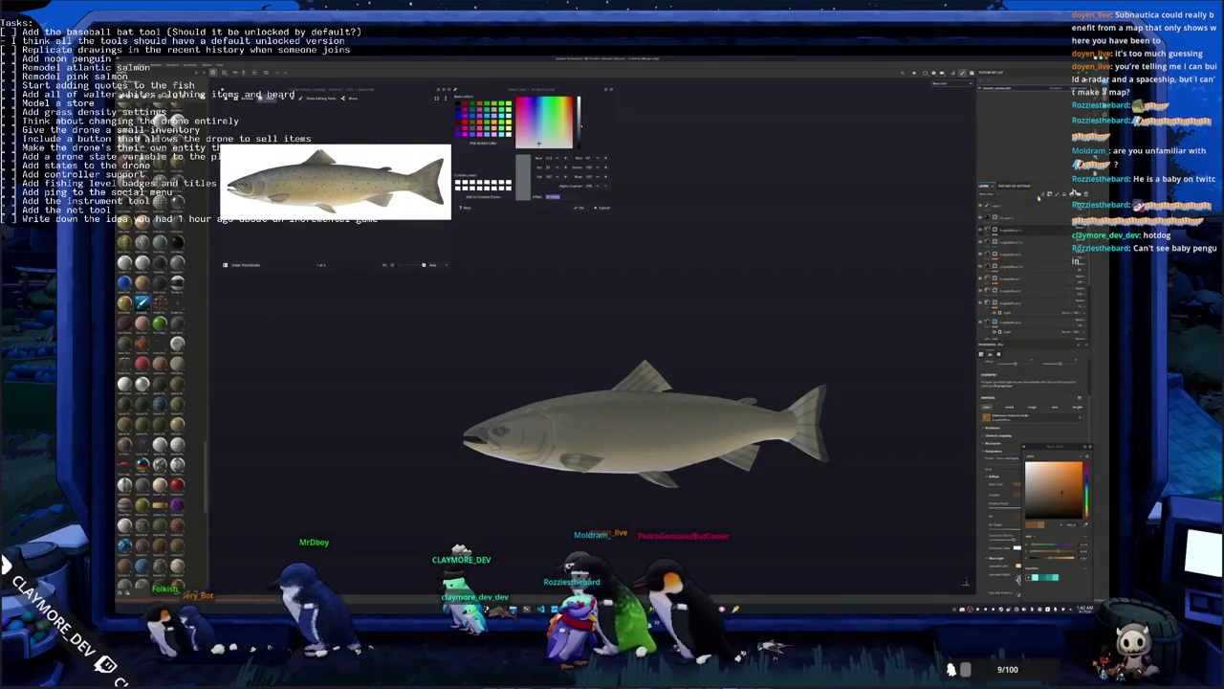
# Add a black fill layer with a mask and bring up the grayscale pattern presets
pyautogui.click(1067, 194)
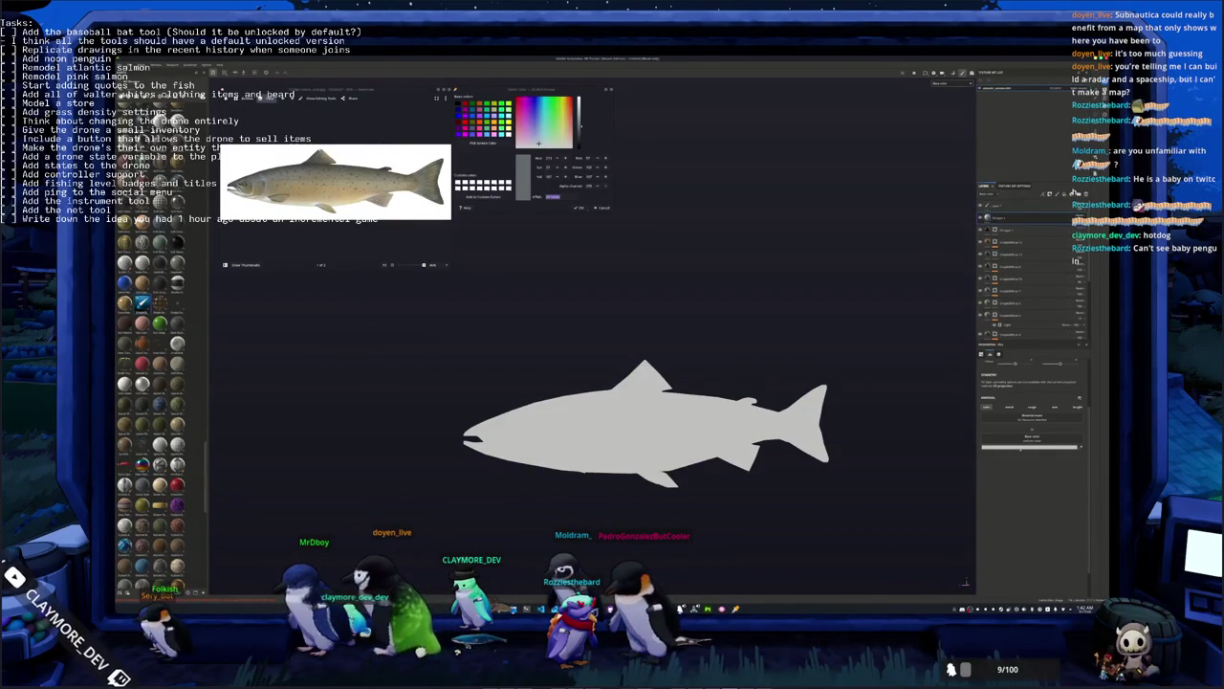
pyautogui.click(1031, 445)
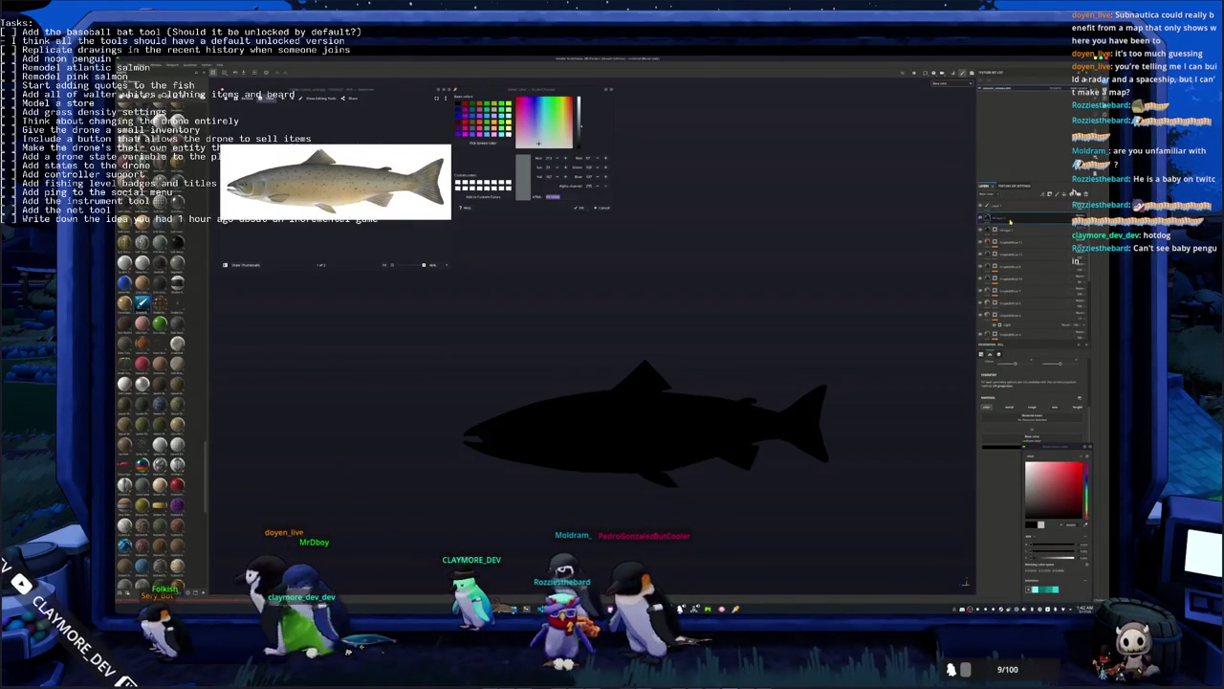
pyautogui.rightClick(1010, 220)
pyautogui.click(1012, 328)
pyautogui.rightClick(1010, 221)
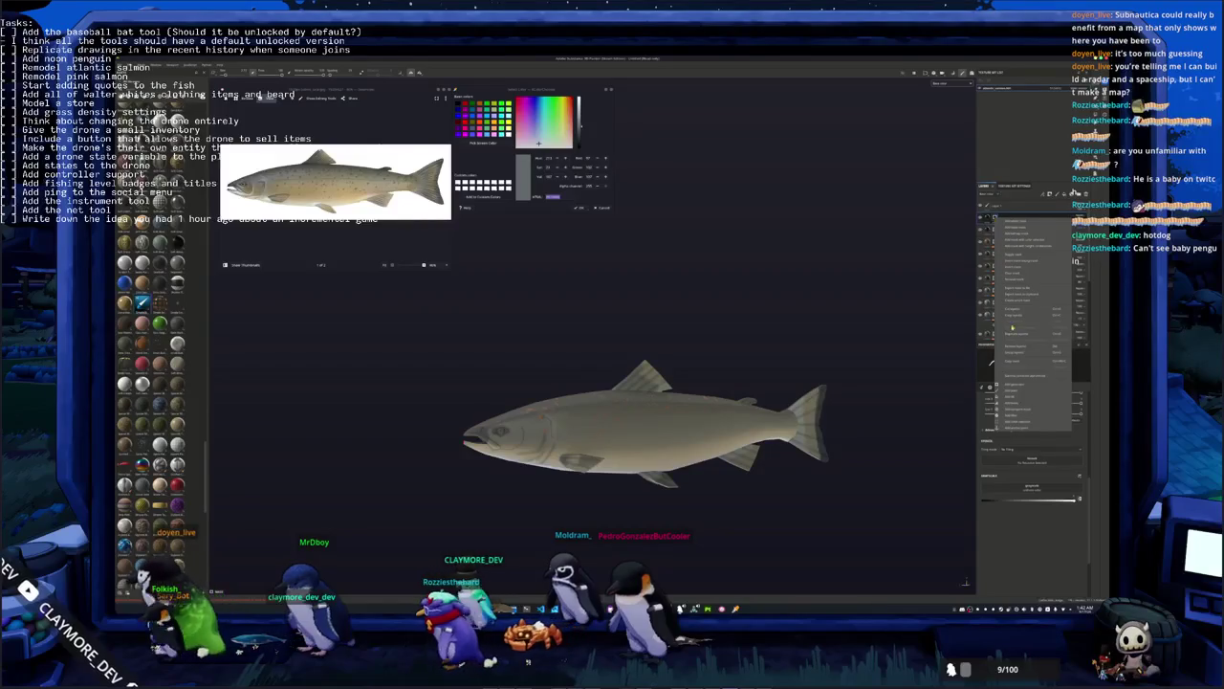
pyautogui.click(1016, 410)
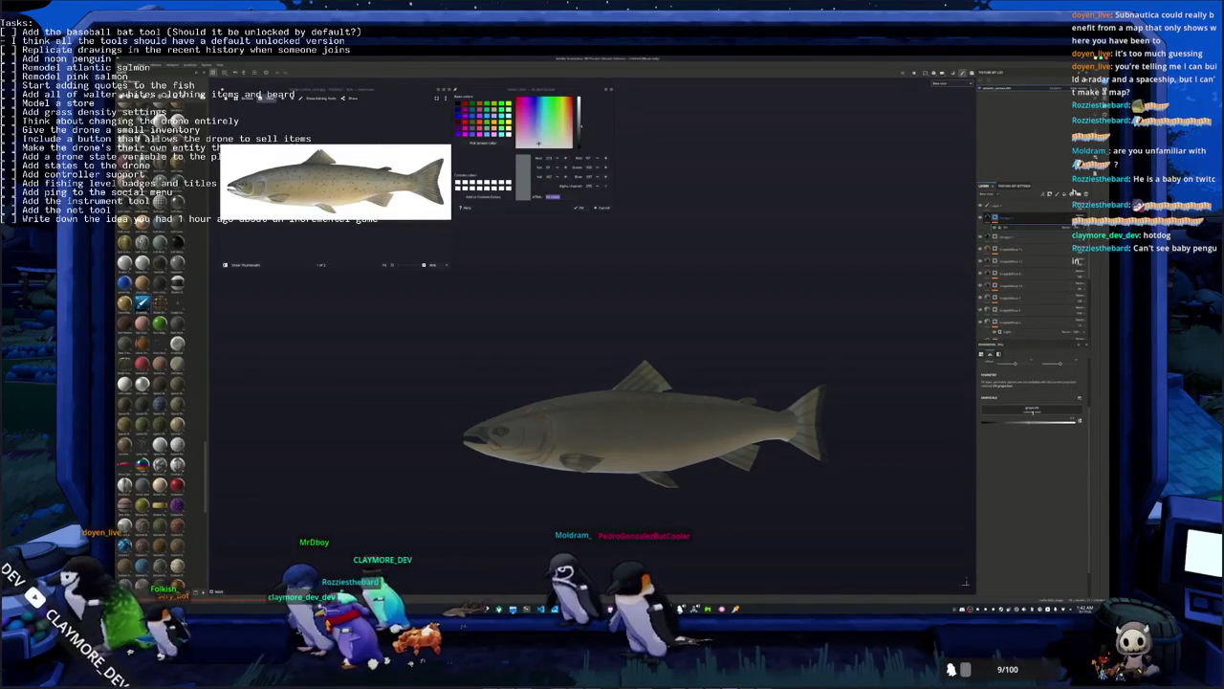
pyautogui.click(1035, 419)
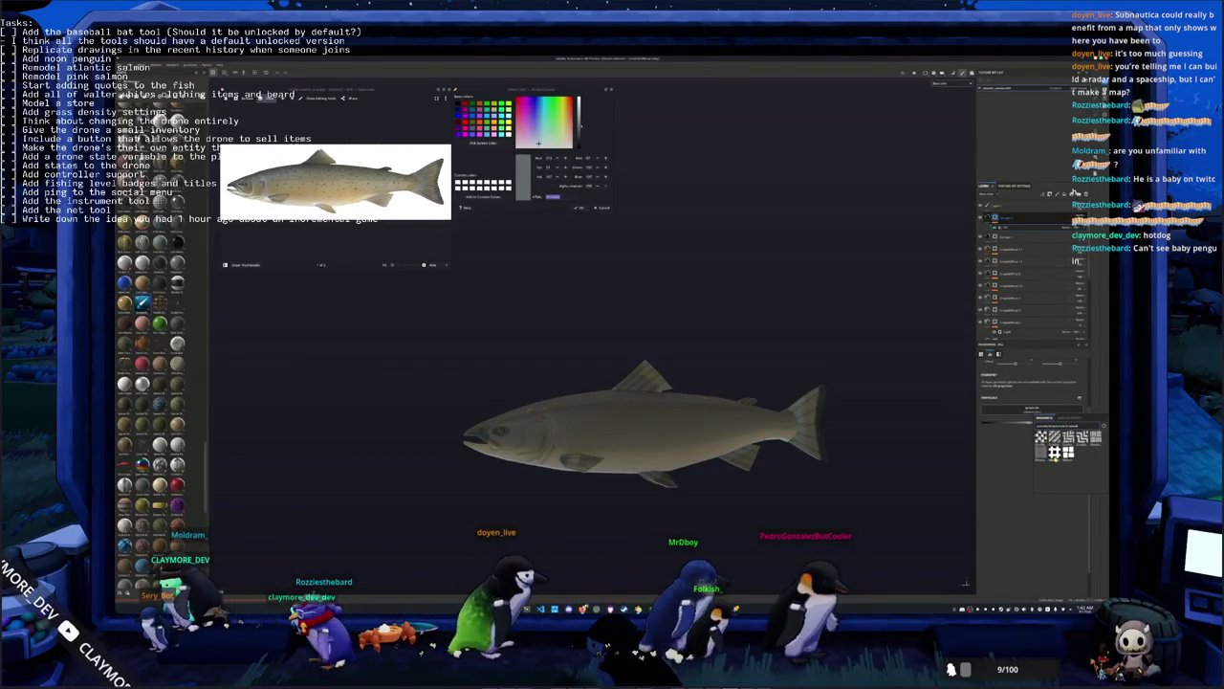
# Apply the grid preset with Planar projection and a smaller scale for a fine checker pattern
pyautogui.click(1055, 451)
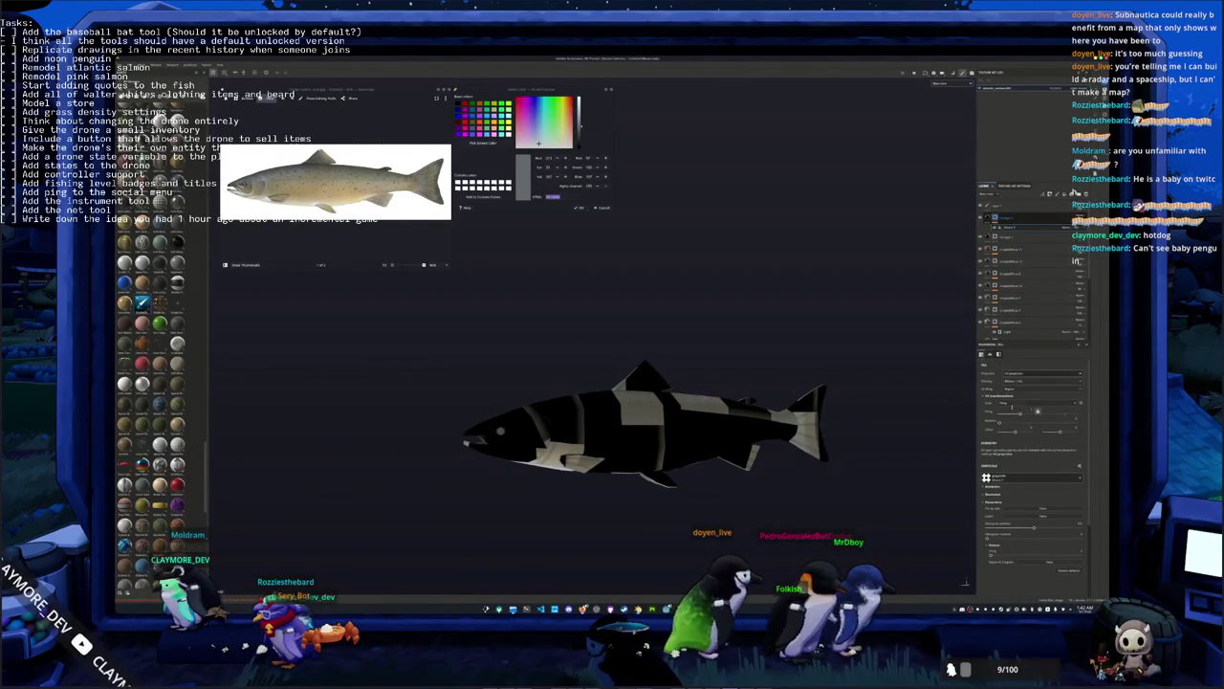
pyautogui.click(1019, 392)
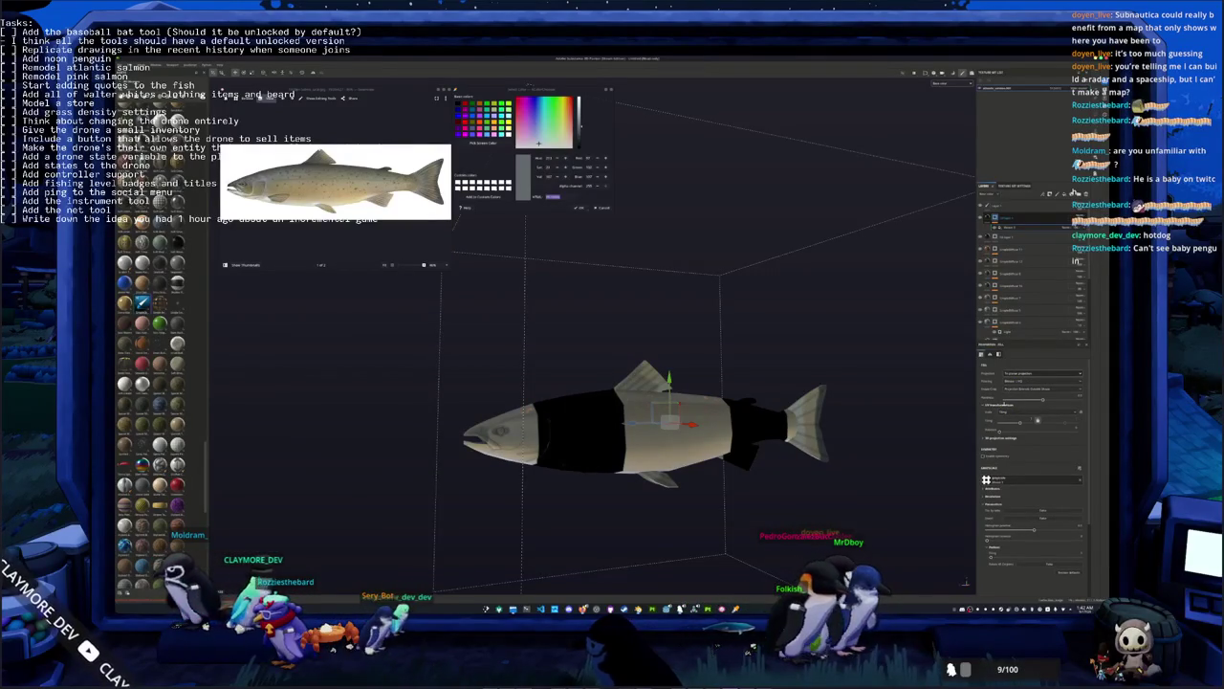
pyautogui.moveTo(1037, 420); pyautogui.dragTo(1031, 421)
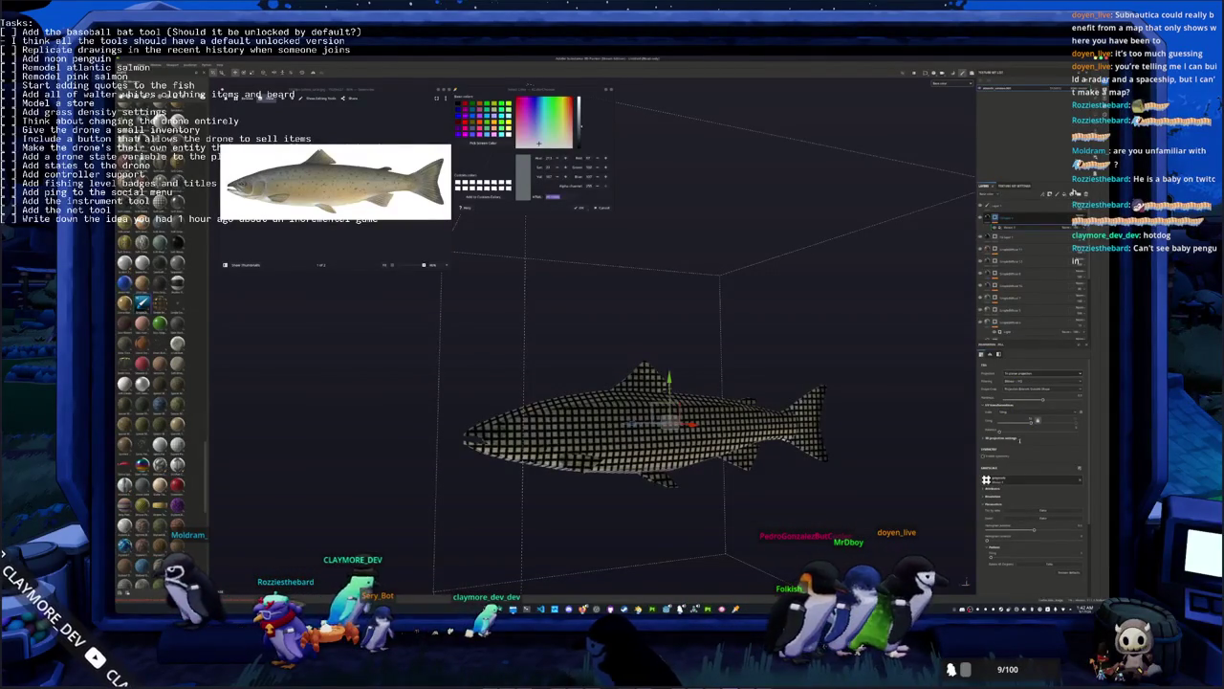
pyautogui.keyDown('alt'); pyautogui.moveTo(727, 316); pyautogui.dragTo(928, 264); pyautogui.keyUp('alt')
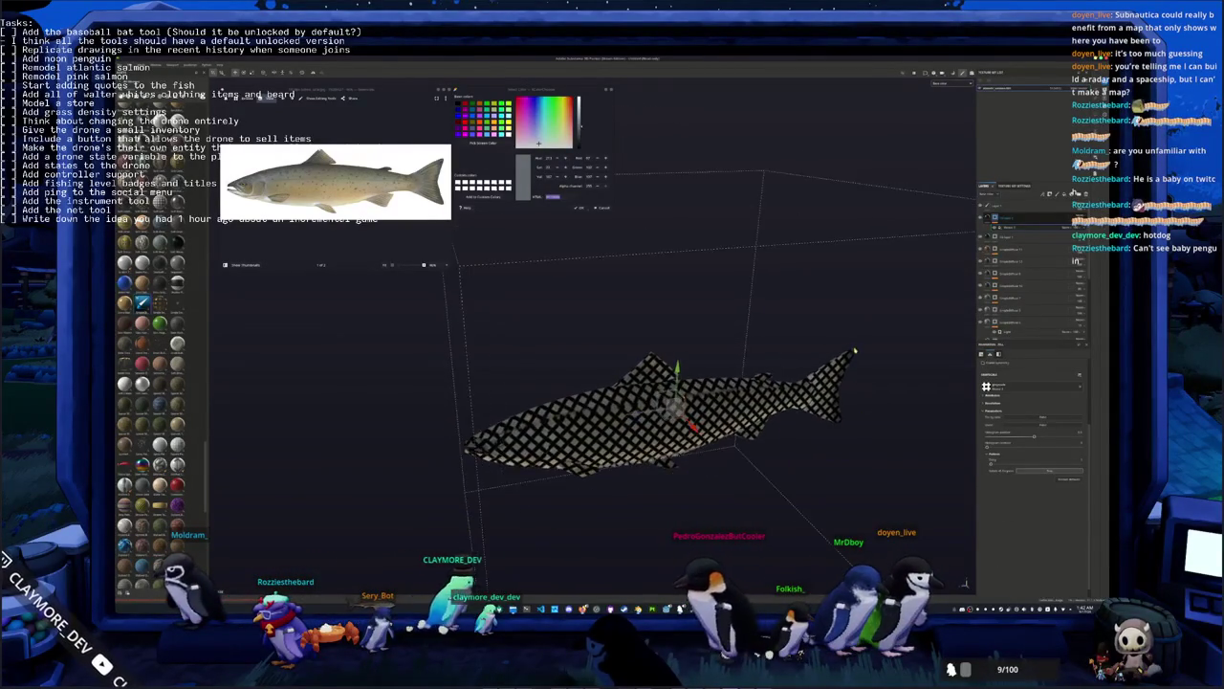
pyautogui.rightClick(1070, 219)
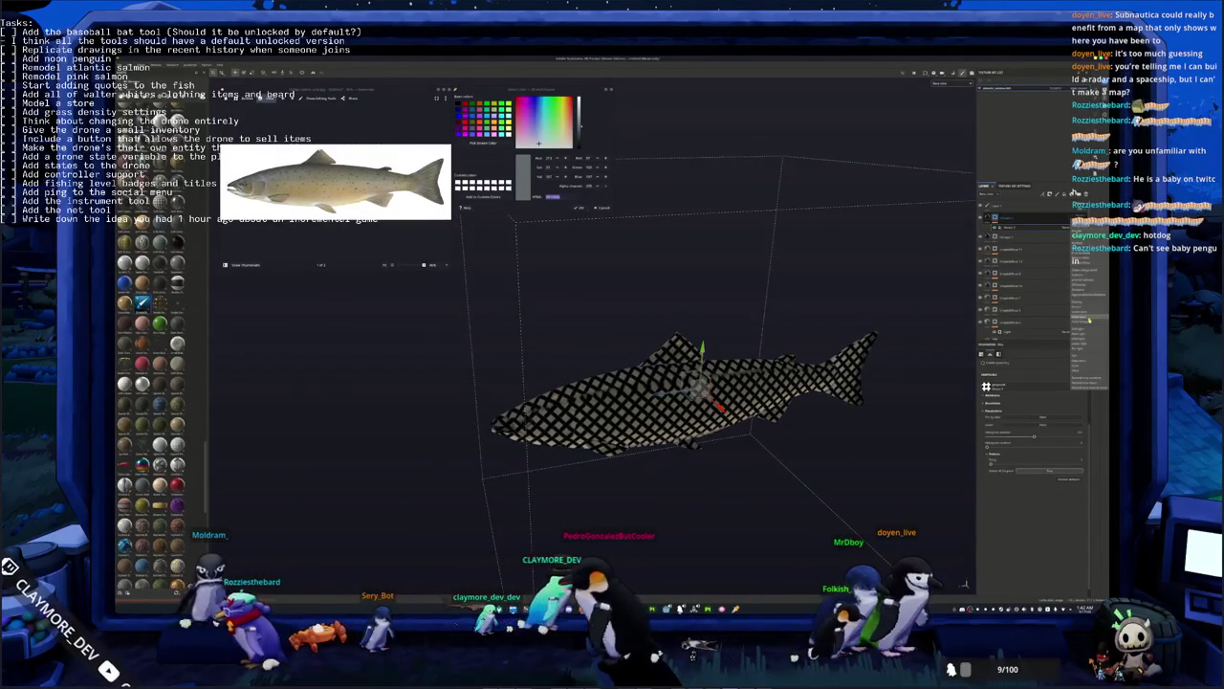
pyautogui.click(1089, 321)
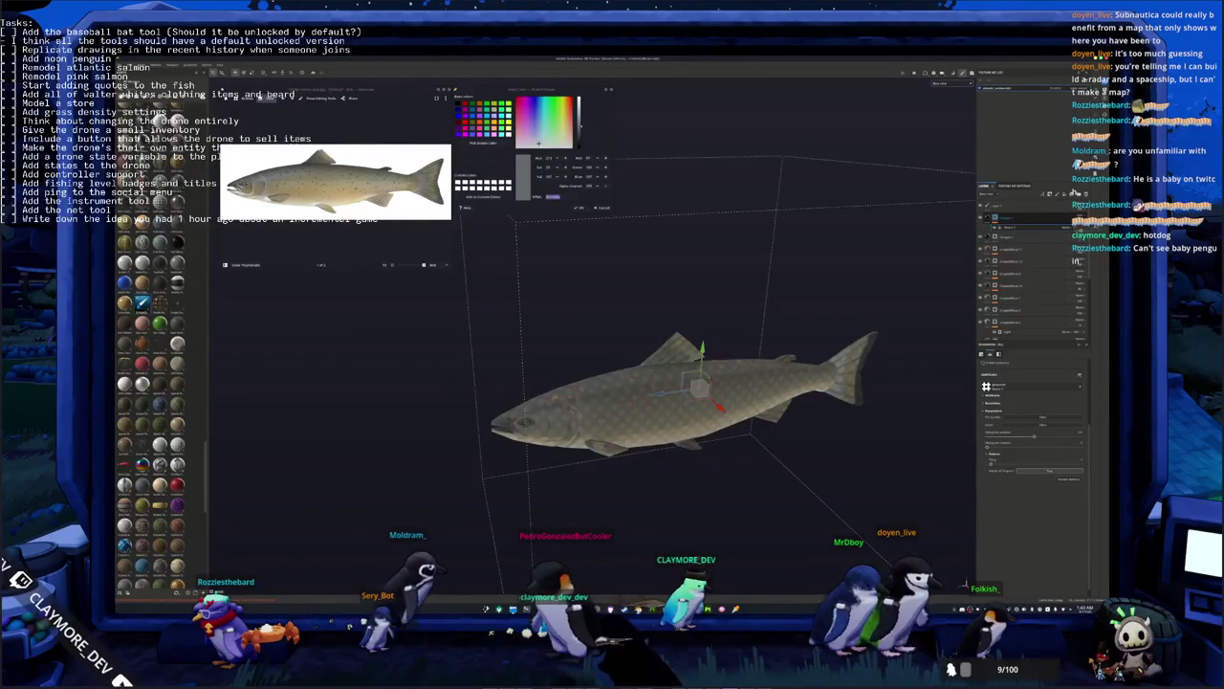
# Add a new layer to the stack and set its blend mode
pyautogui.rightClick(997, 218)
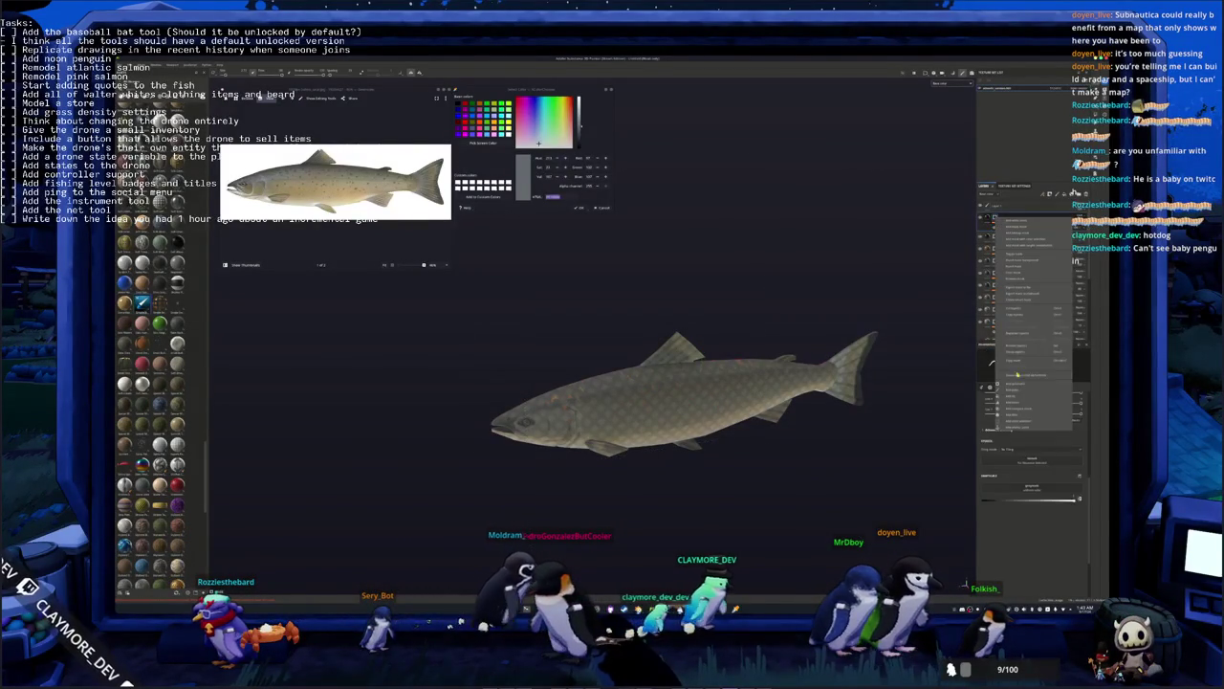
pyautogui.click(1015, 390)
pyautogui.click(1071, 229)
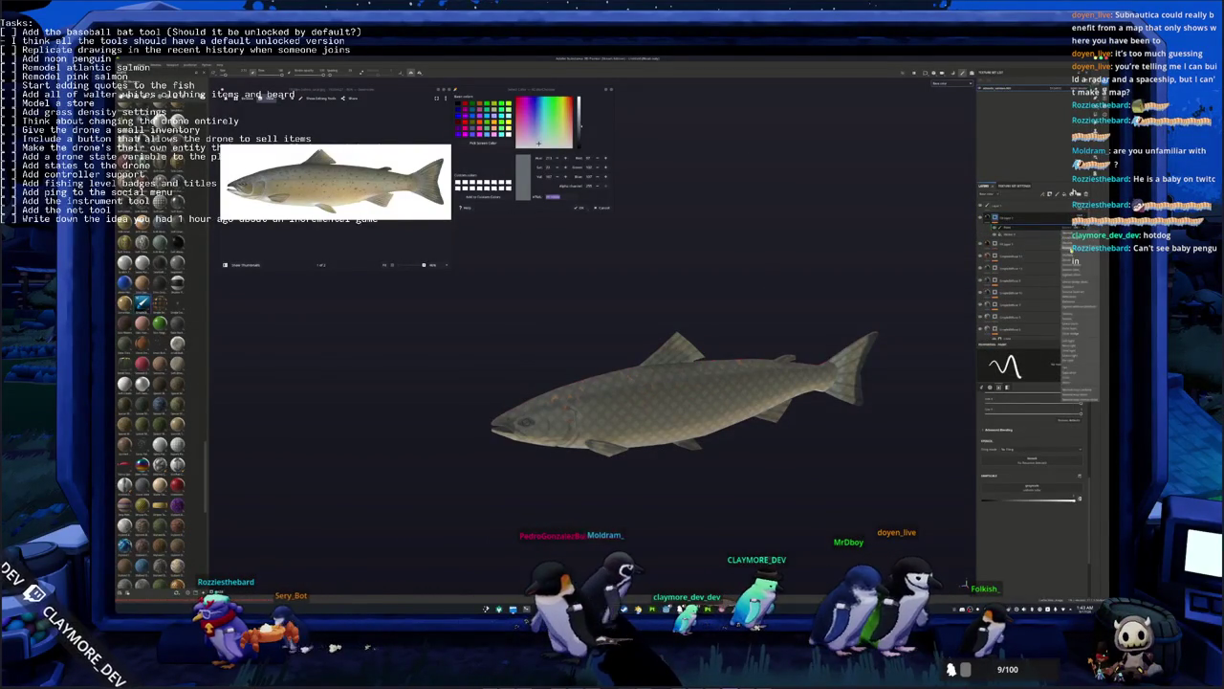
pyautogui.click(1072, 259)
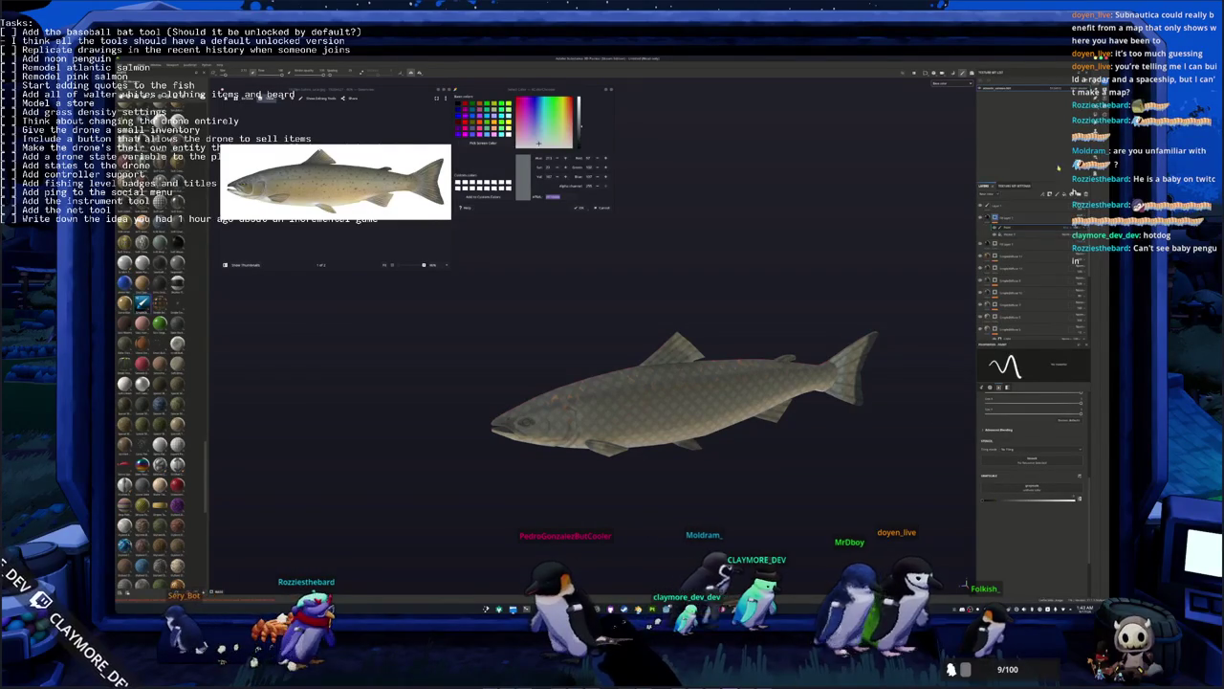
# Paint a reddish tint on the salmon's mouth and orbit to check it from the side
pyautogui.keyDown('alt'); pyautogui.moveTo(936, 496); pyautogui.dragTo(880, 416); pyautogui.keyUp('alt')
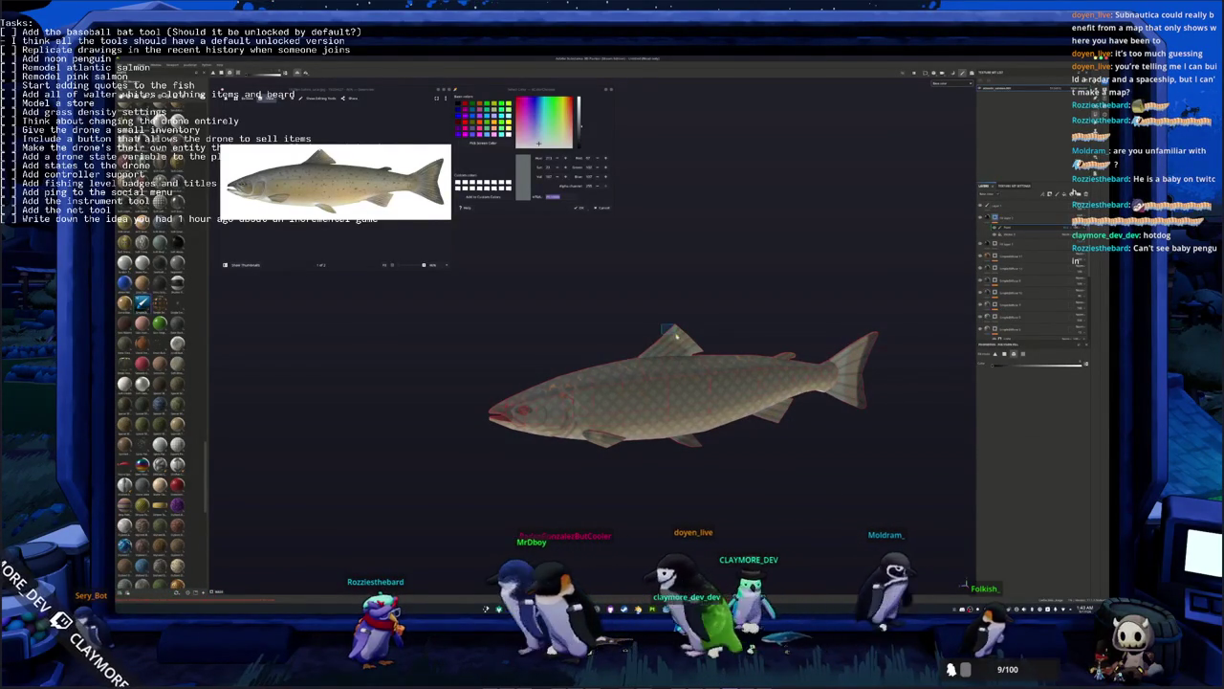
pyautogui.moveTo(676, 337)
pyautogui.keyDown('alt'); pyautogui.mouseDown()
pyautogui.moveTo(588, 417)
pyautogui.moveTo(578, 401)
pyautogui.mouseUp(); pyautogui.keyUp('alt')
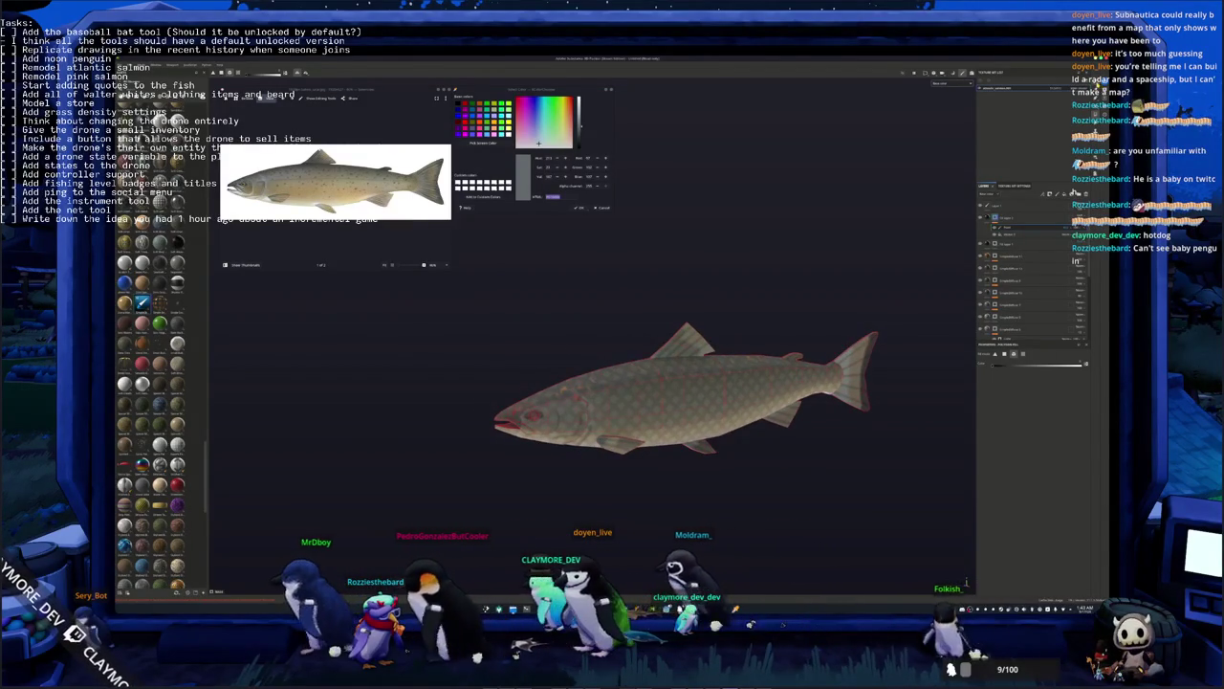
pyautogui.keyDown('alt'); pyautogui.moveTo(579, 402); pyautogui.dragTo(655, 282); pyautogui.keyUp('alt')
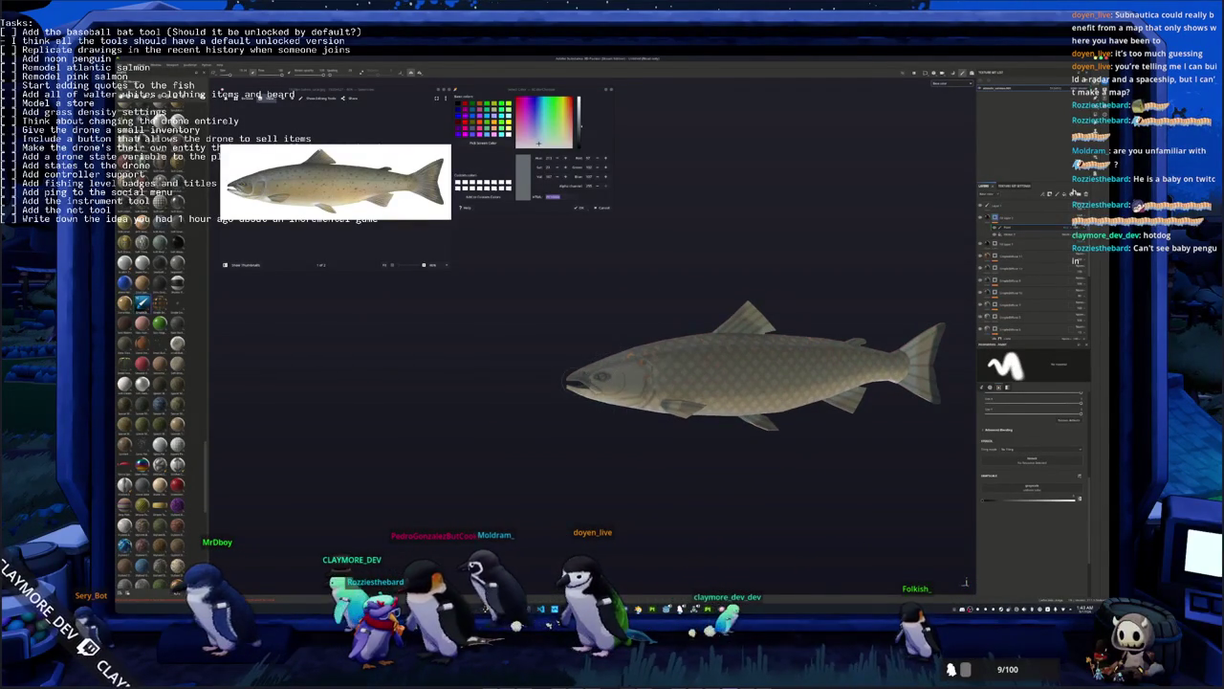
pyautogui.moveTo(655, 281)
pyautogui.keyDown('alt'); pyautogui.mouseDown()
pyautogui.moveTo(612, 344)
pyautogui.moveTo(590, 412)
pyautogui.mouseUp(); pyautogui.keyUp('alt')
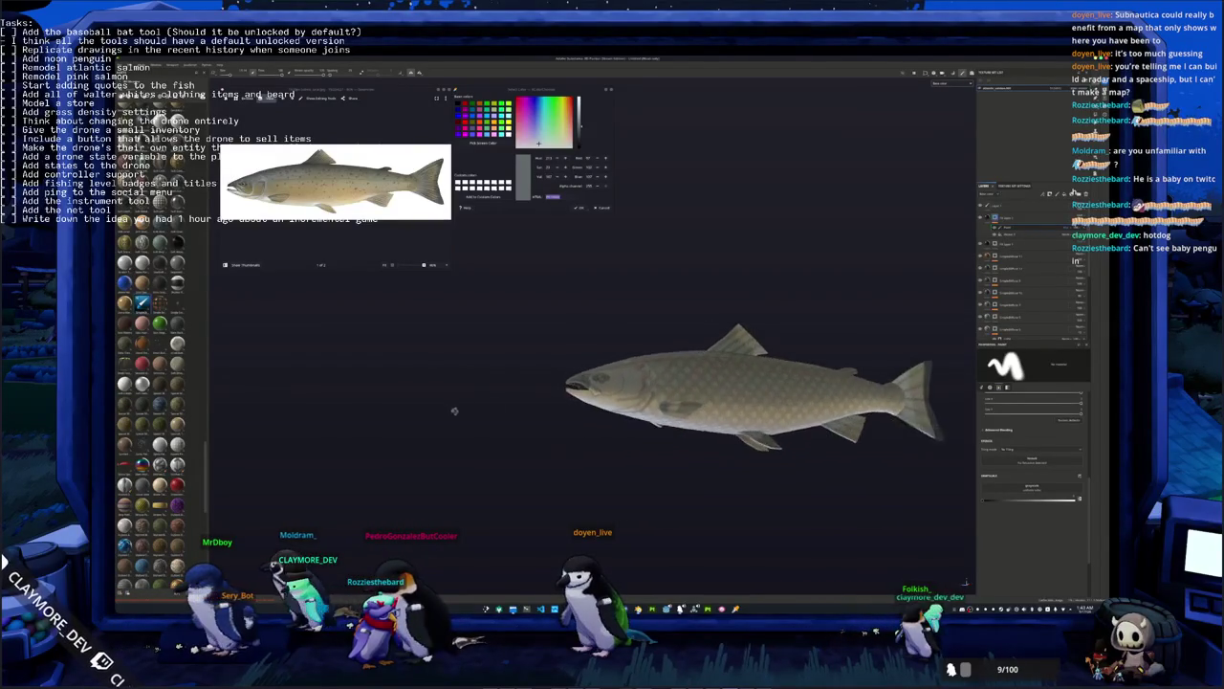
pyautogui.scroll(3, 590, 412)
pyautogui.scroll(3, 589, 411)
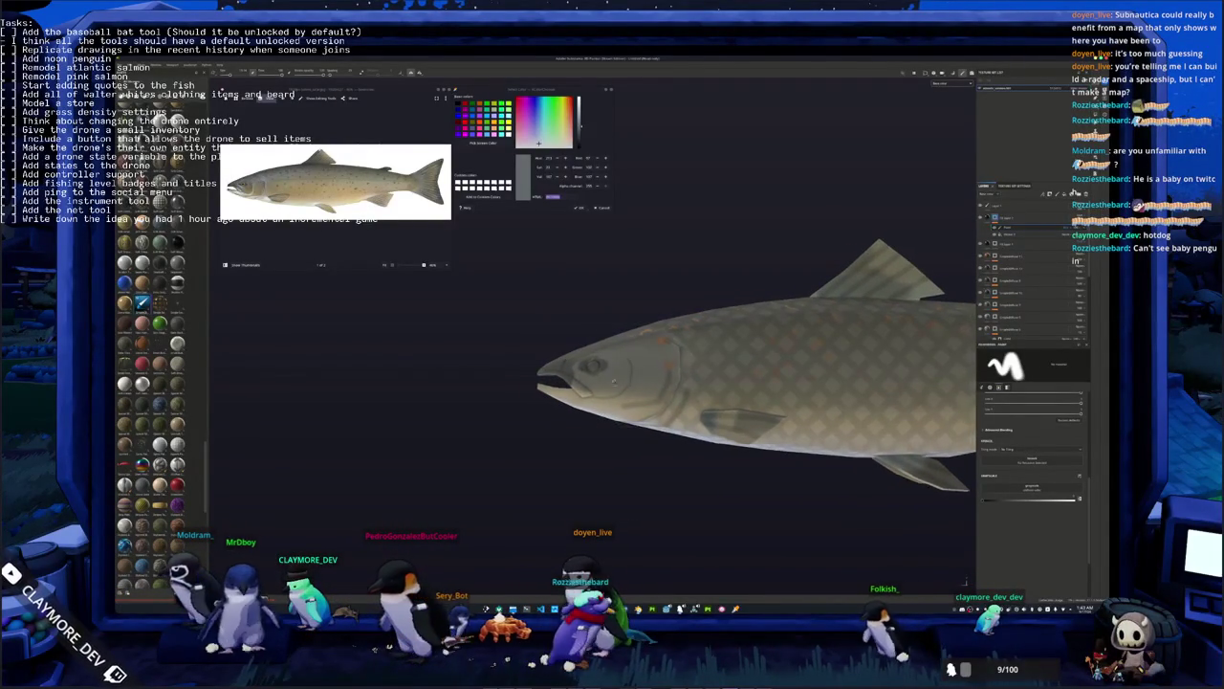
pyautogui.scroll(-2, 589, 411)
pyautogui.keyDown('alt'); pyautogui.moveTo(589, 412); pyautogui.dragTo(651, 402); pyautogui.keyUp('alt')
pyautogui.scroll(3, 612, 345)
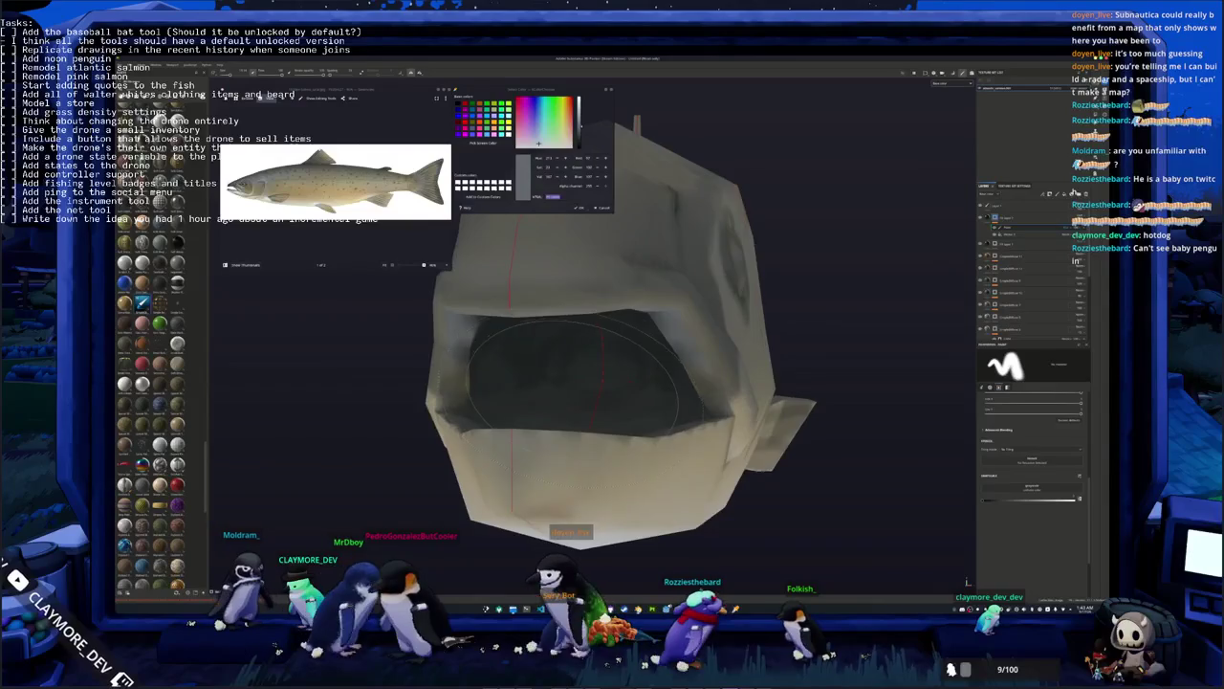
pyautogui.keyDown('alt'); pyautogui.moveTo(613, 344); pyautogui.dragTo(612, 383); pyautogui.keyUp('alt')
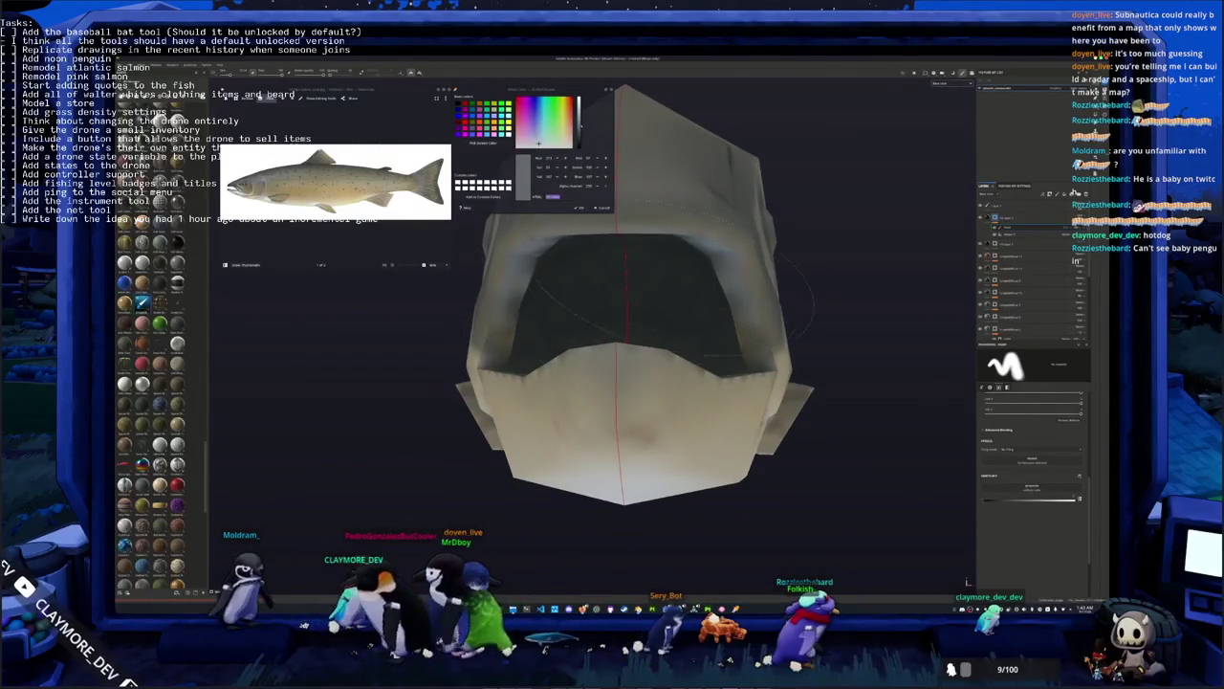
pyautogui.moveTo(626, 306)
pyautogui.keyDown('alt'); pyautogui.mouseDown()
pyautogui.moveTo(626, 336)
pyautogui.moveTo(669, 336)
pyautogui.mouseUp(); pyautogui.keyUp('alt')
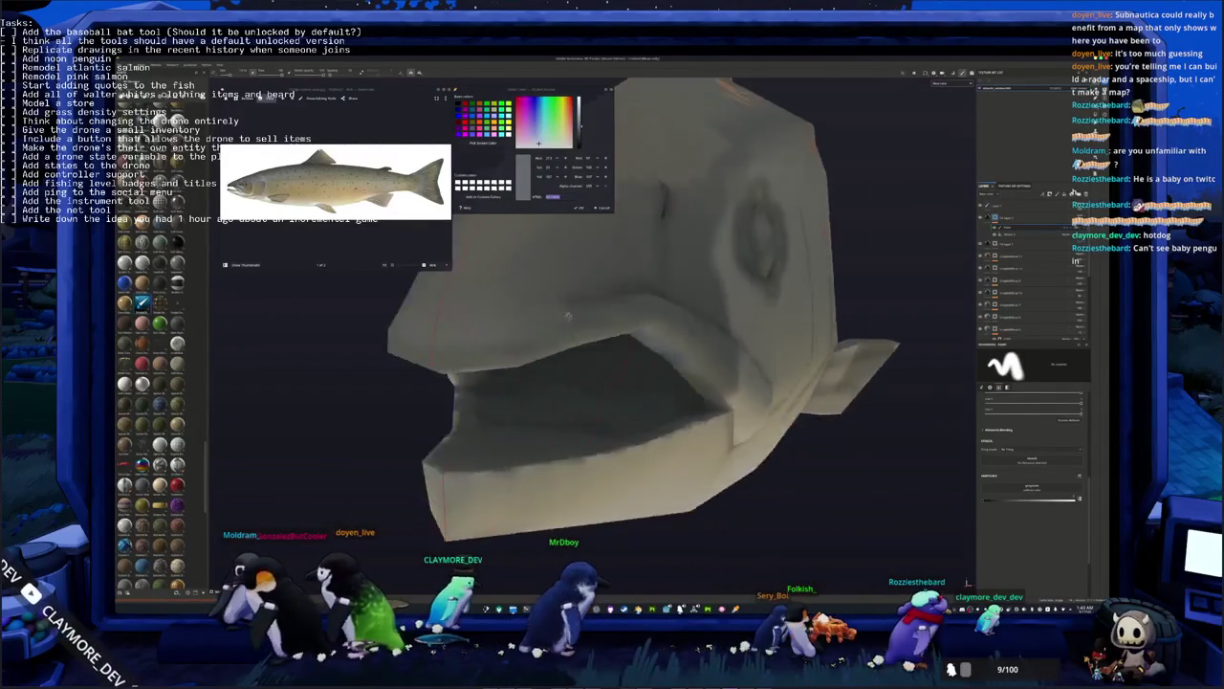
pyautogui.scroll(-4, 669, 336)
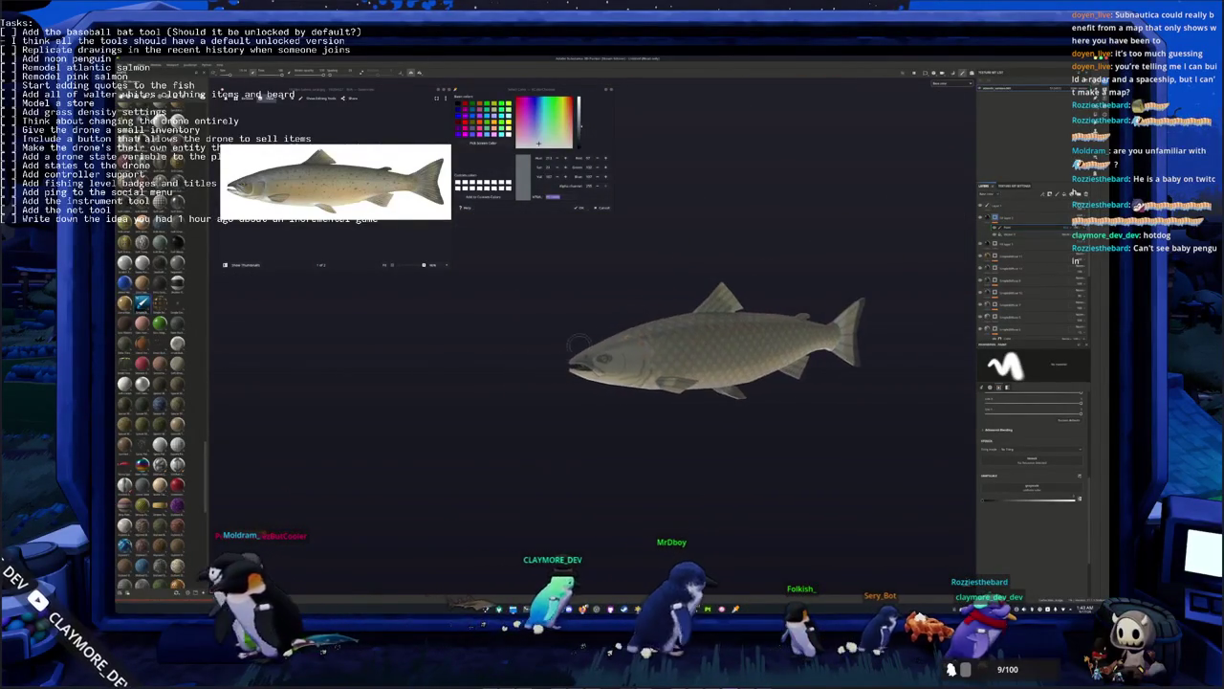
pyautogui.scroll(3, 755, 319)
# Add a new layer with a filter, then turn the fish to check the shading on its back
pyautogui.click(1076, 192)
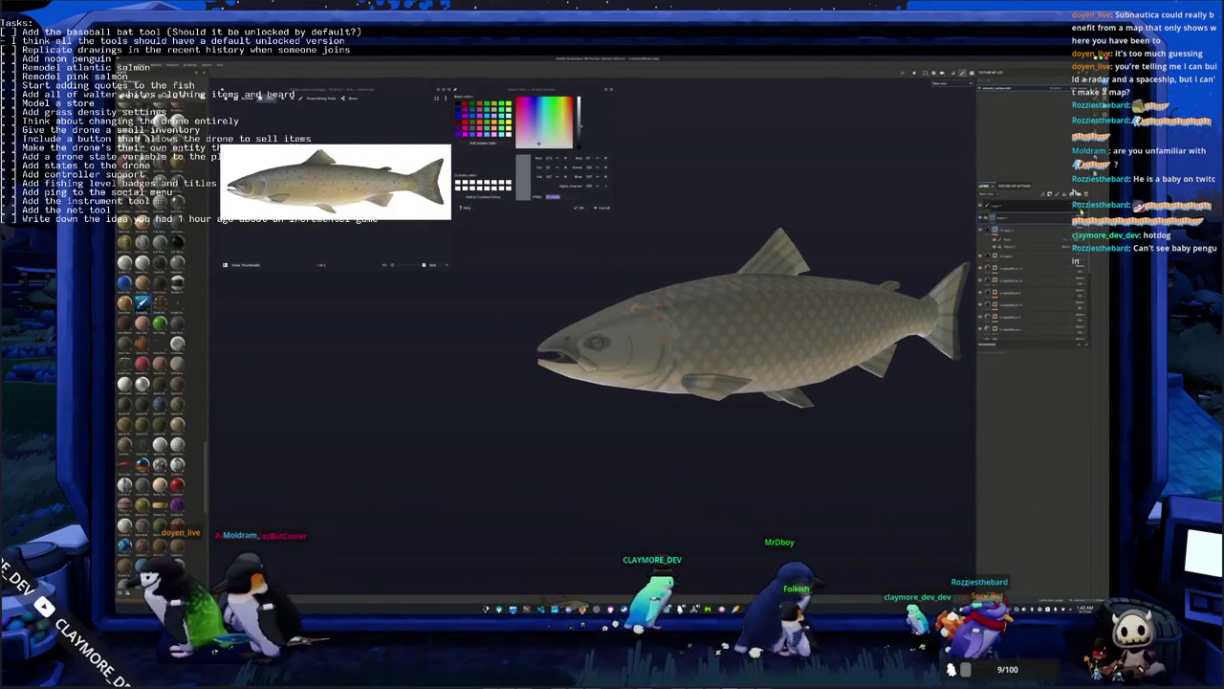
pyautogui.rightClick(1033, 218)
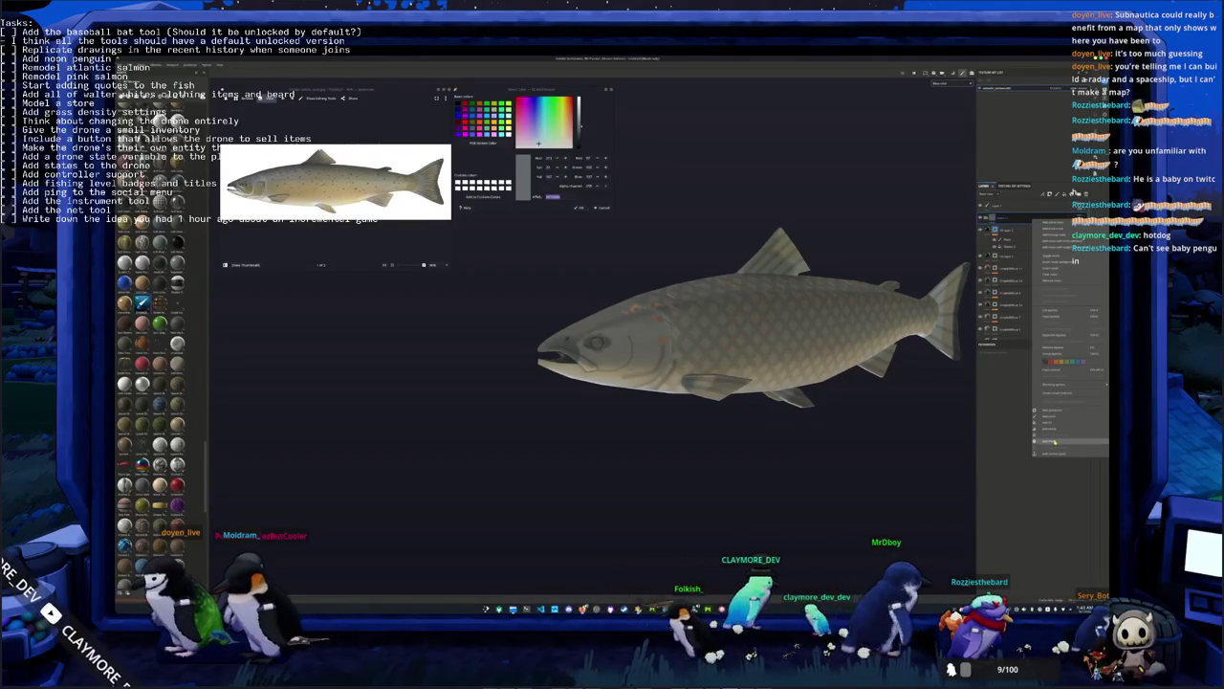
pyautogui.click(1053, 404)
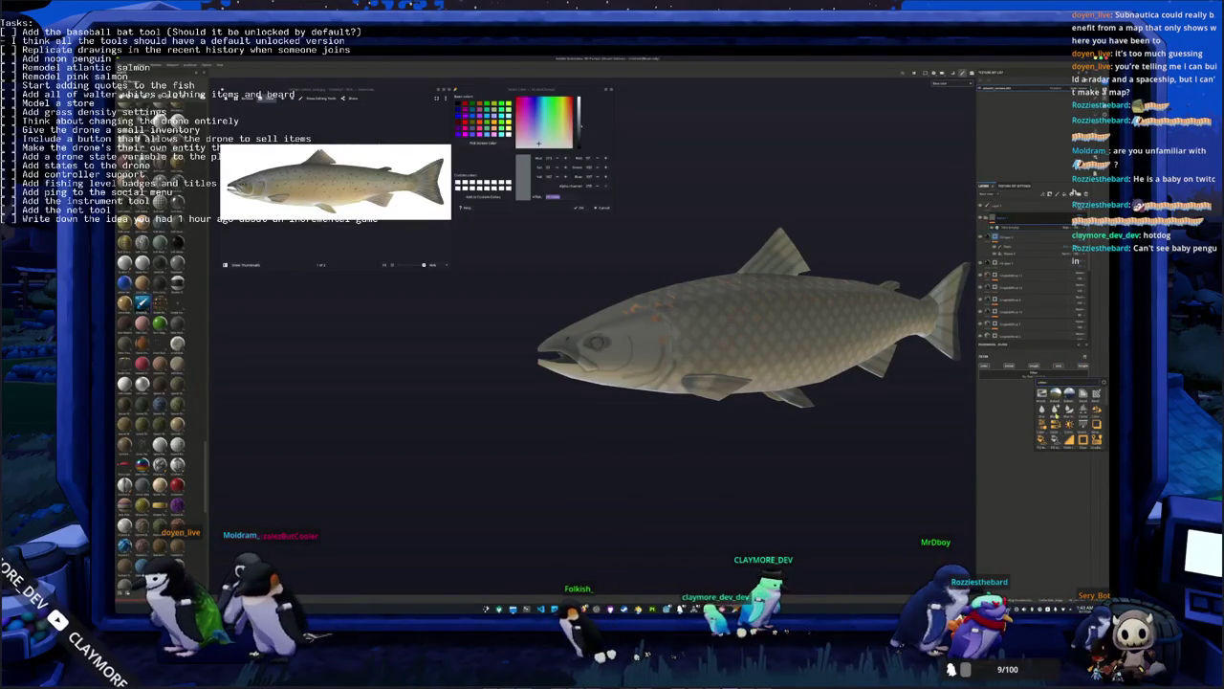
pyautogui.keyDown('alt'); pyautogui.moveTo(903, 389); pyautogui.dragTo(1011, 418); pyautogui.keyUp('alt')
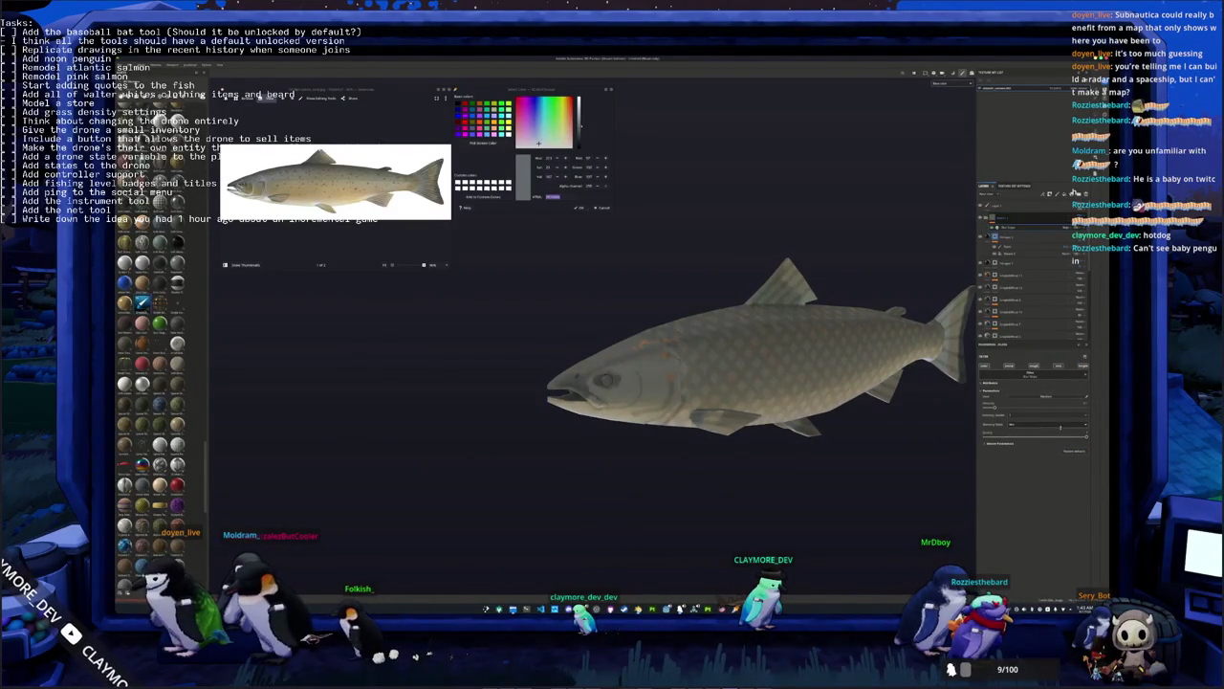
pyautogui.keyDown('alt'); pyautogui.moveTo(822, 397); pyautogui.dragTo(751, 394); pyautogui.keyUp('alt')
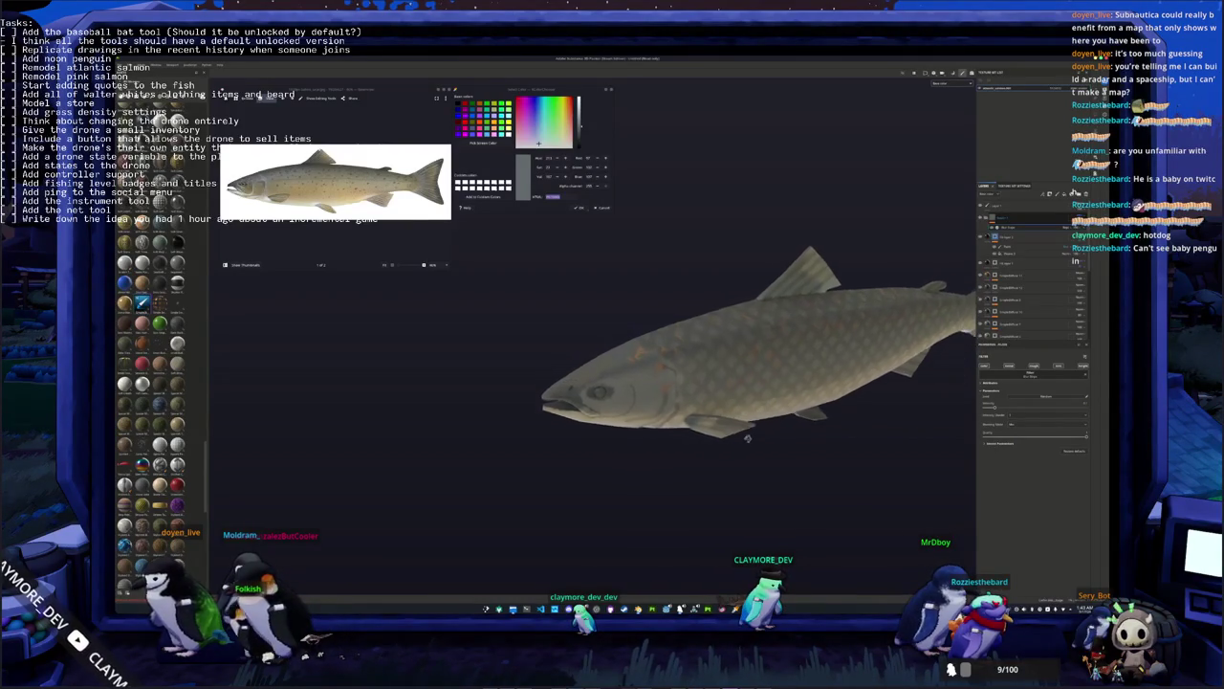
# Create a fill layer in the reference eye's pale yellow and give it a black mask
pyautogui.scroll(3, 245, 193)
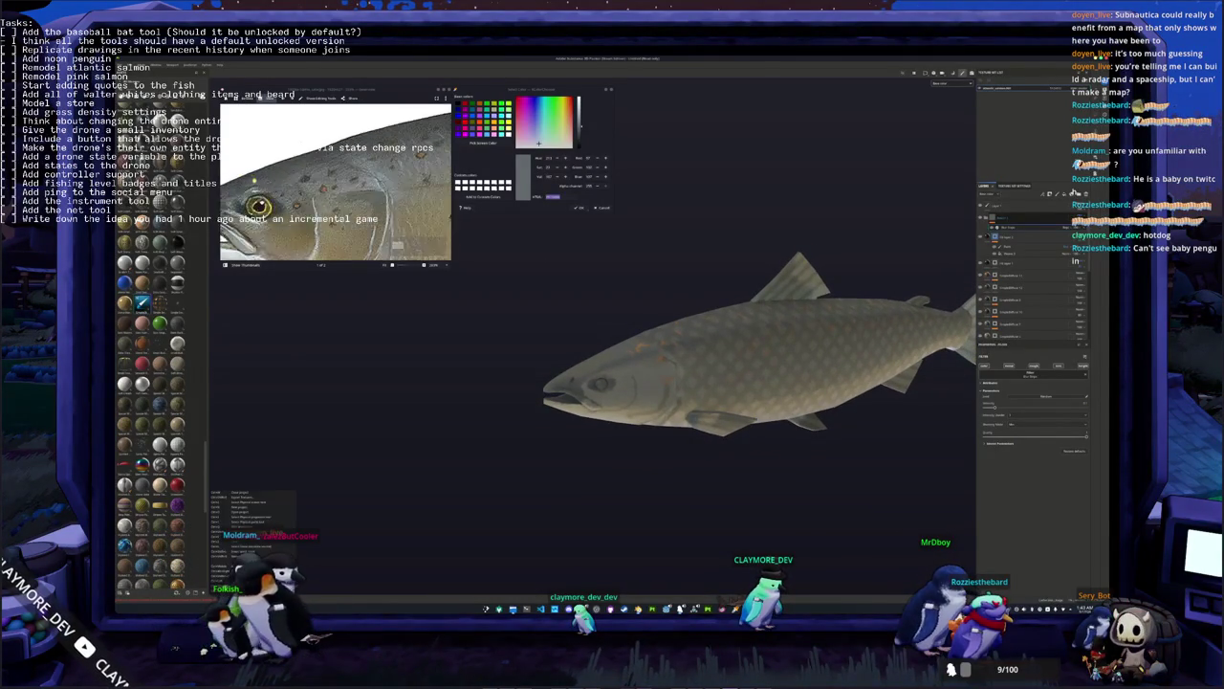
pyautogui.scroll(3, 245, 193)
pyautogui.click(563, 126)
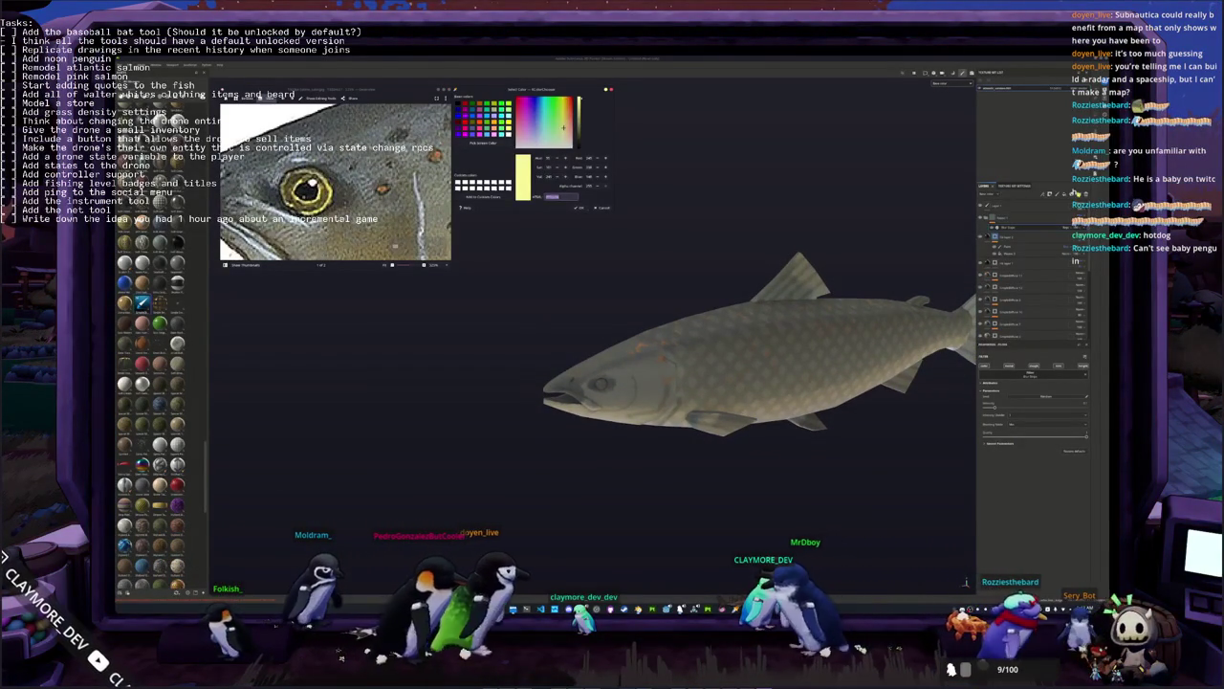
pyautogui.click(1062, 193)
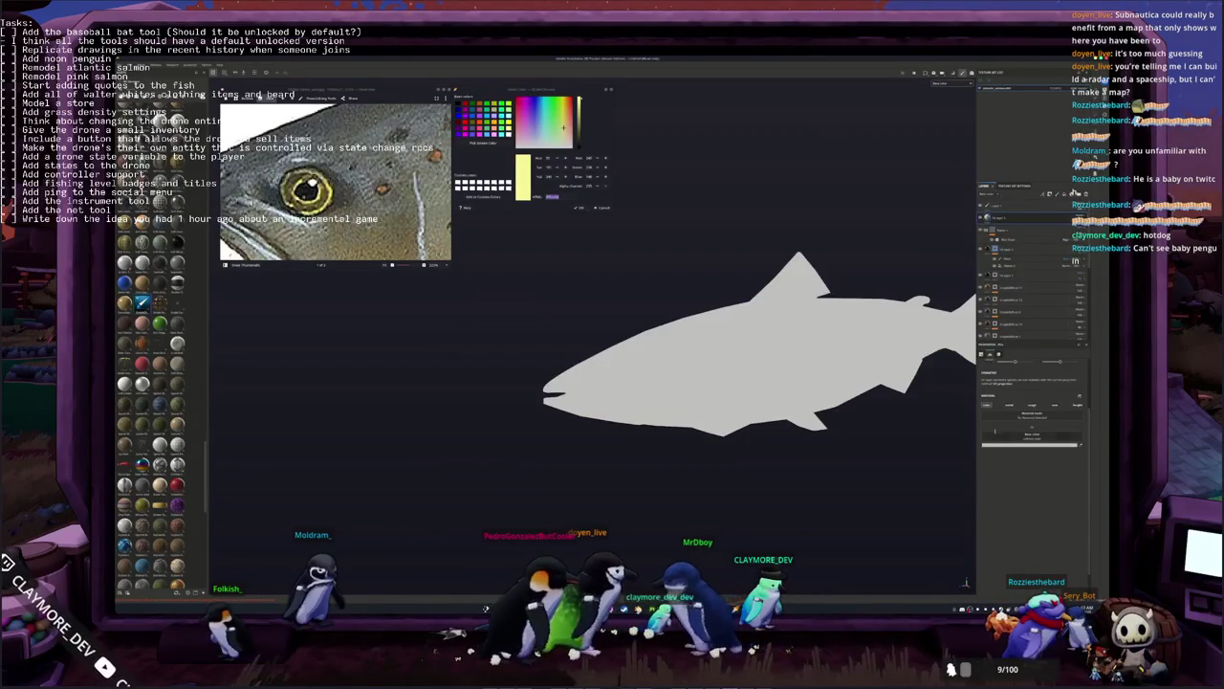
pyautogui.click(1018, 446)
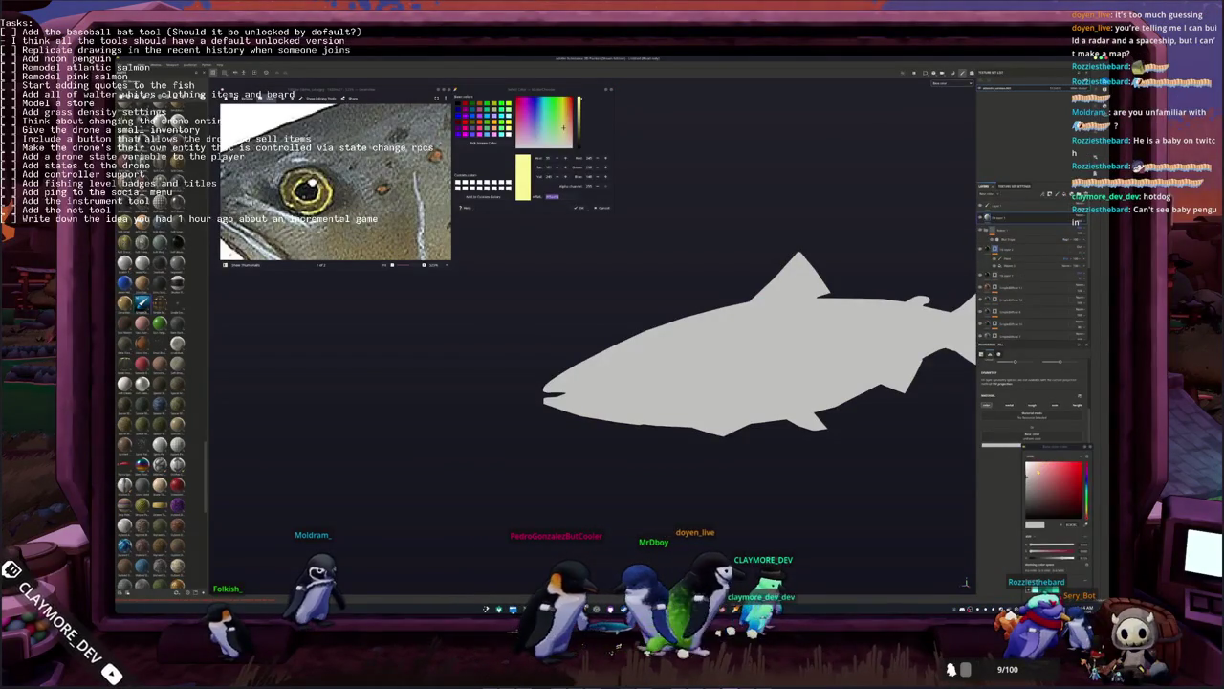
pyautogui.hotkey('ctrl', 'v')
pyautogui.rightClick(1001, 222)
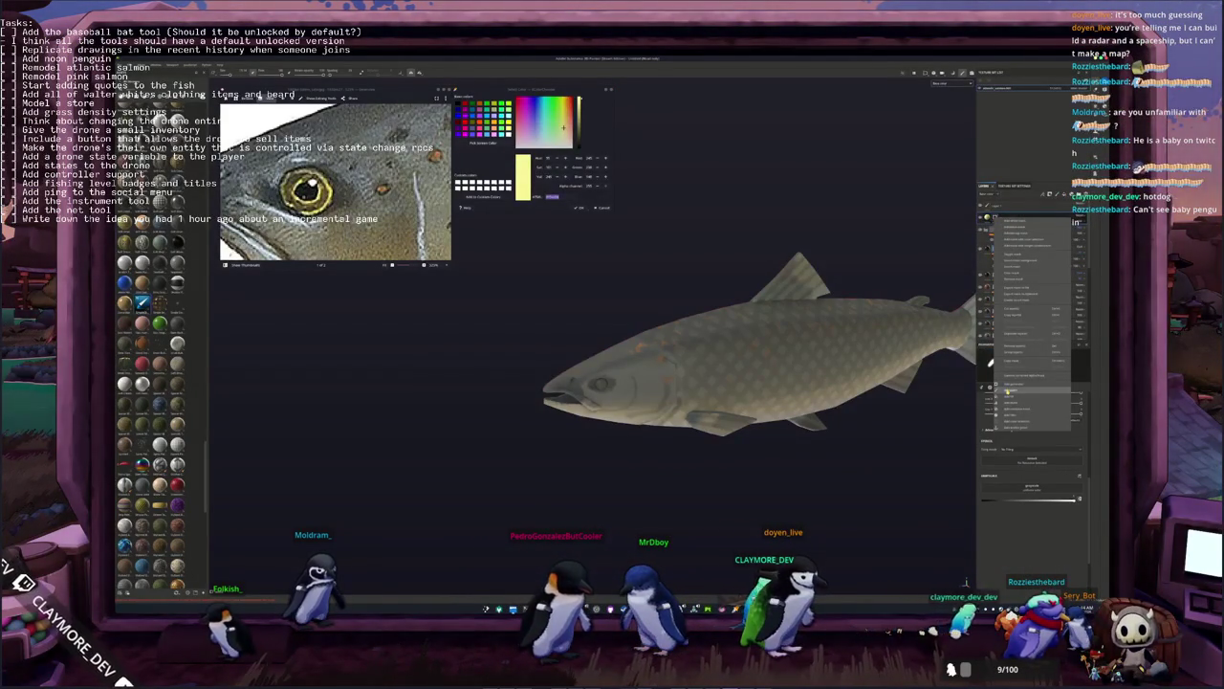
pyautogui.click(1009, 393)
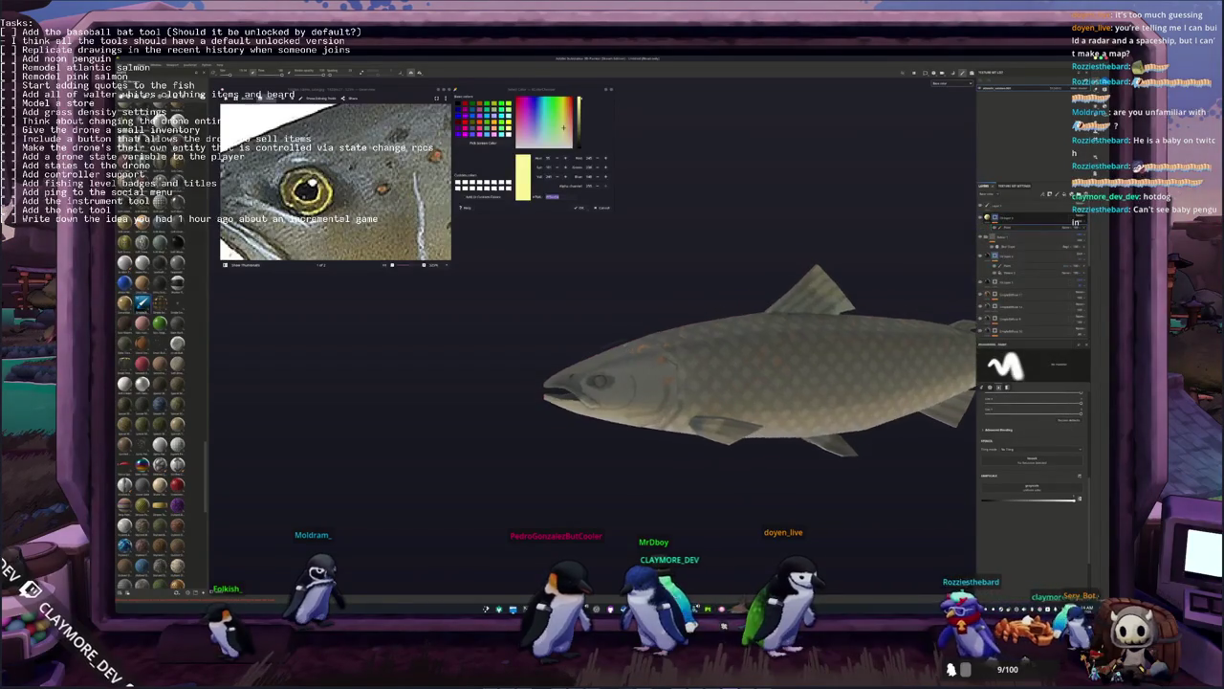
pyautogui.scroll(2, 593, 382)
pyautogui.scroll(3, 593, 382)
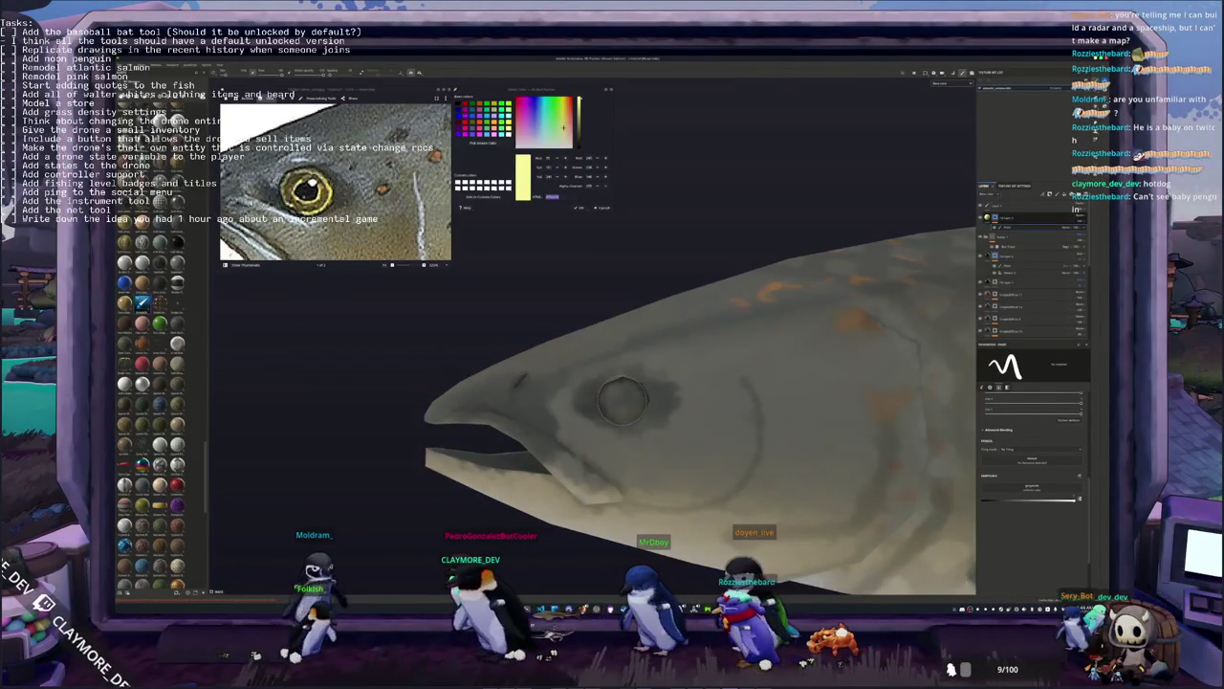
# Fill the salmon's eye with pale yellow, comparing it with and without the fill
pyautogui.click(624, 400)
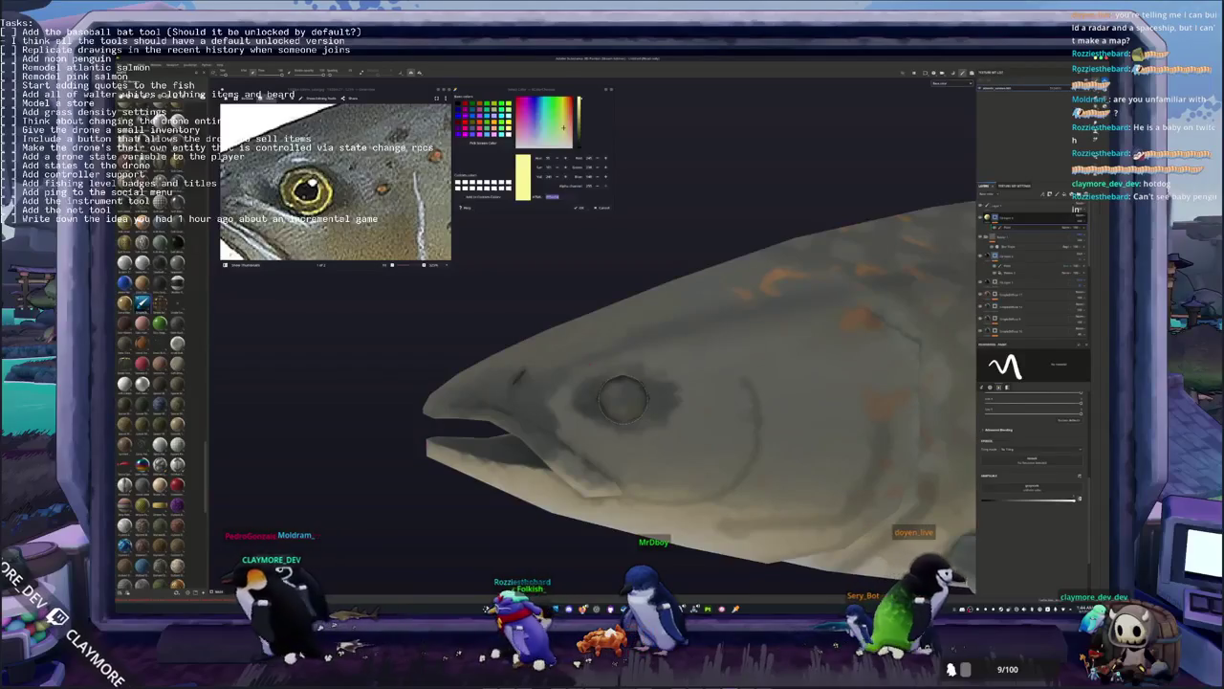
pyautogui.hotkey('ctrl', 'z')
pyautogui.hotkey('ctrl', 'y')
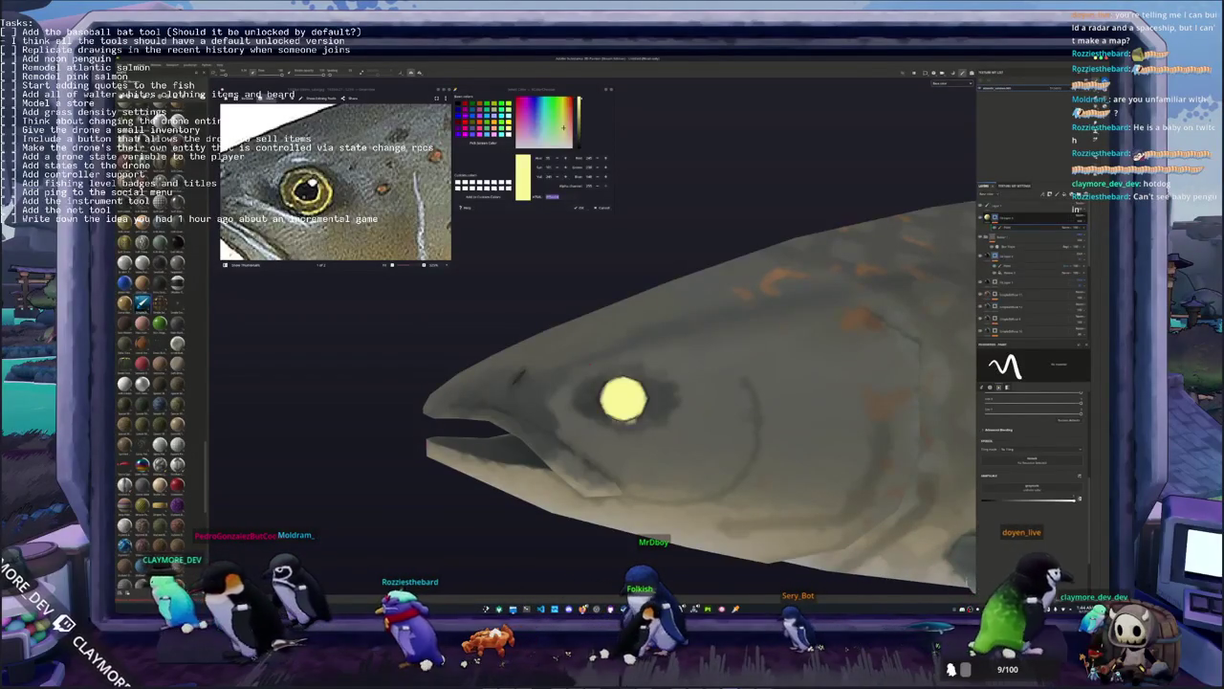
pyautogui.hotkey('ctrl', 'z')
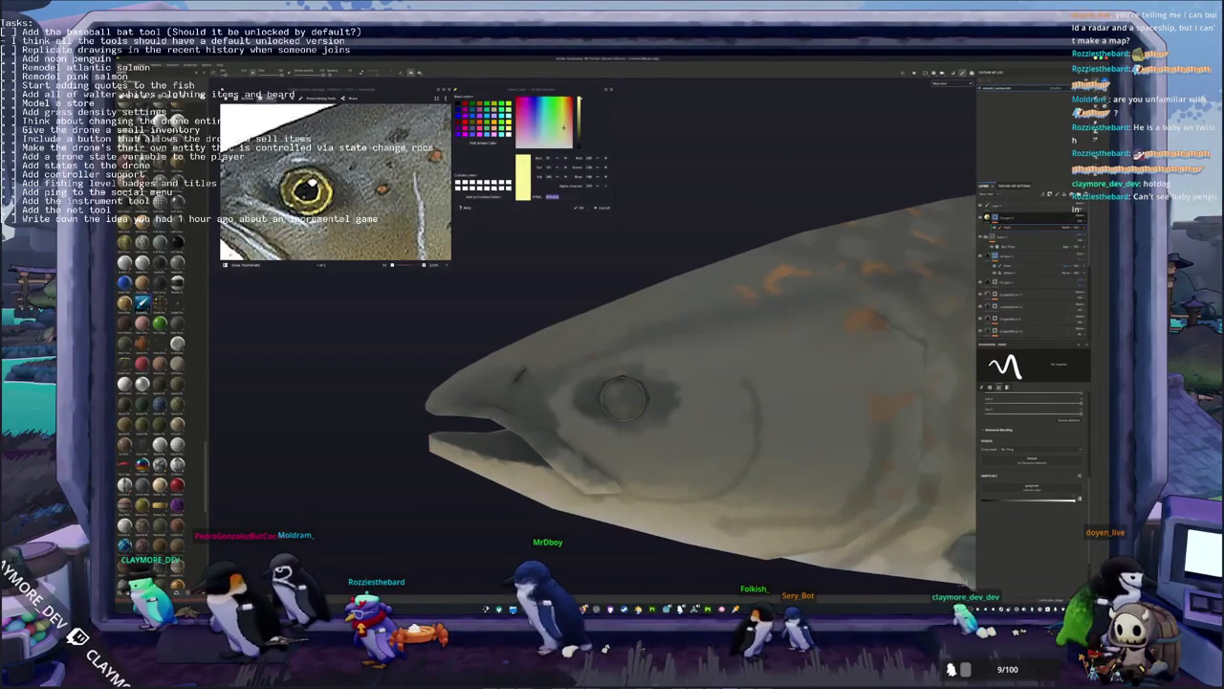
pyautogui.hotkey('ctrl', 'y')
pyautogui.scroll(-2, 585, 222)
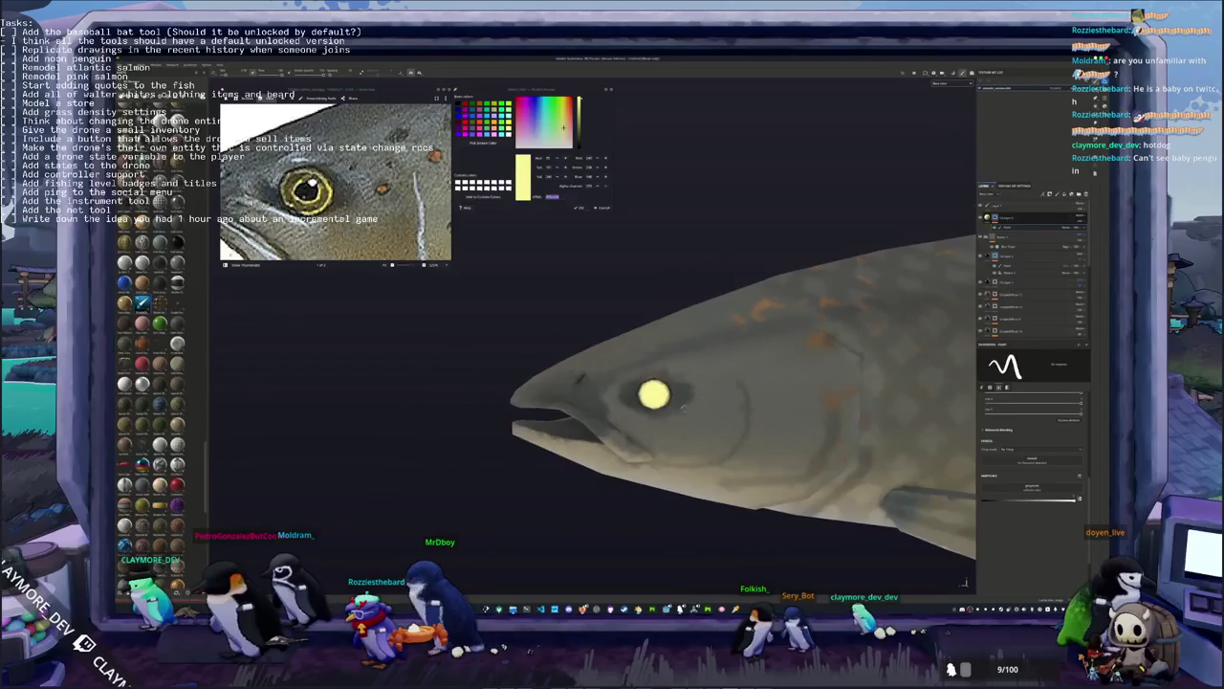
pyautogui.scroll(-1, 585, 221)
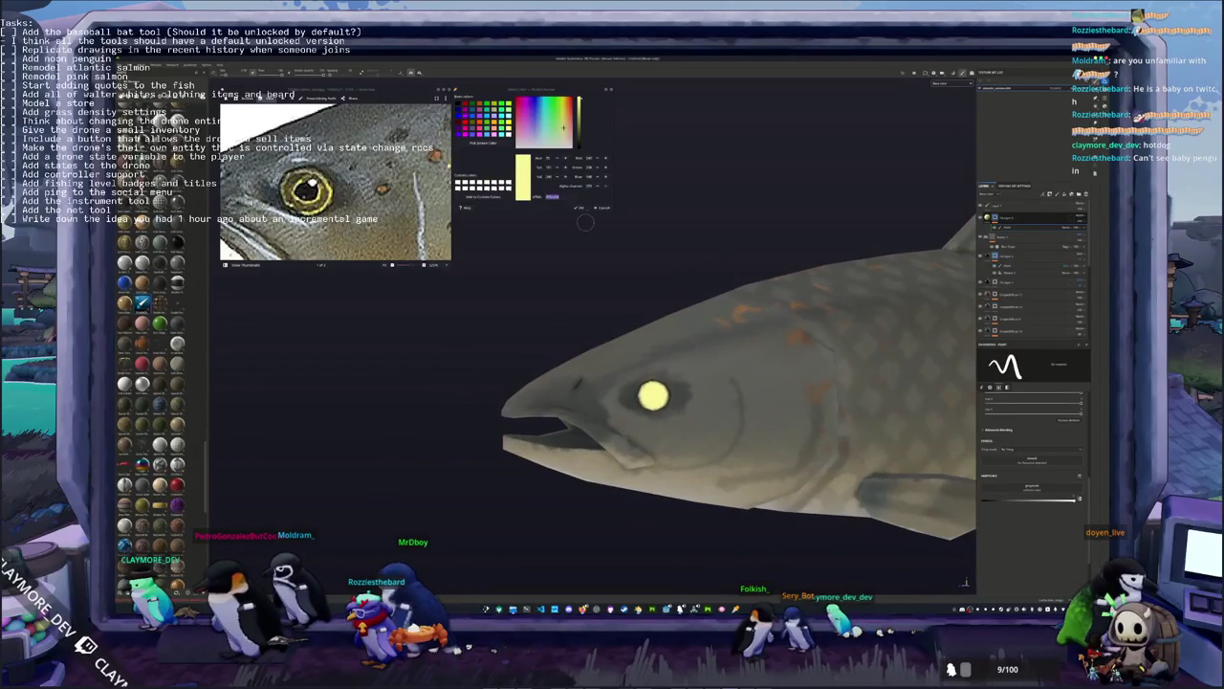
# Add a new masked layer coloured dark ochre
pyautogui.click(567, 329)
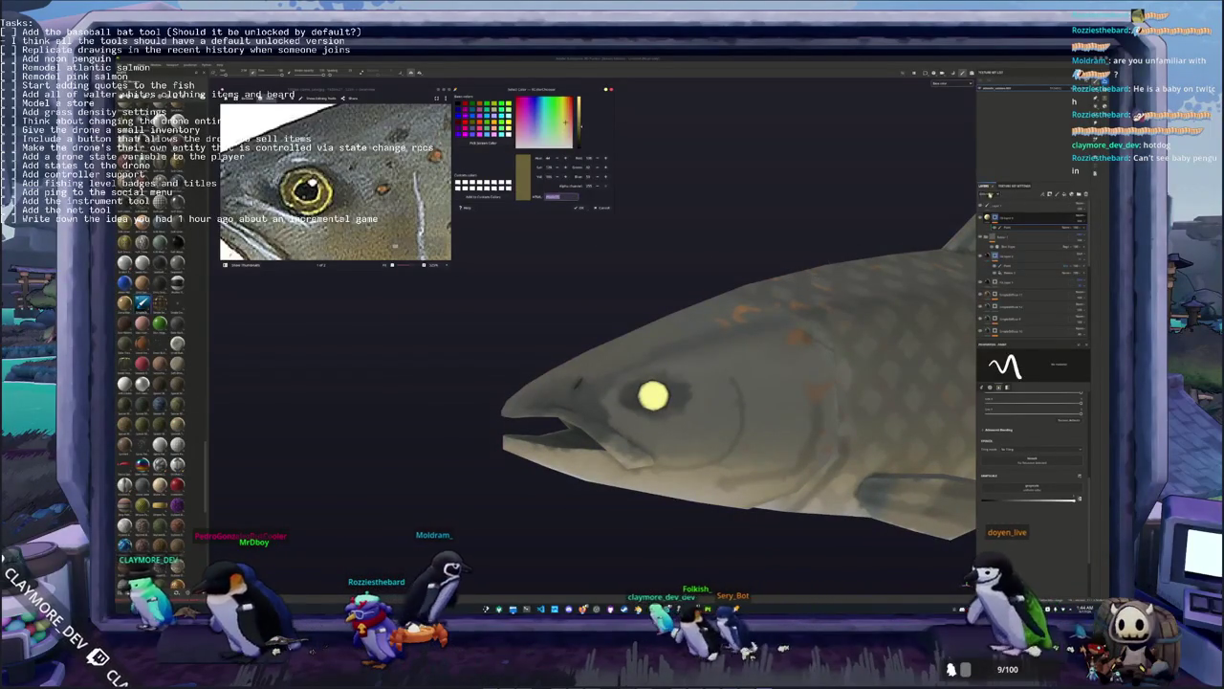
pyautogui.click(1082, 230)
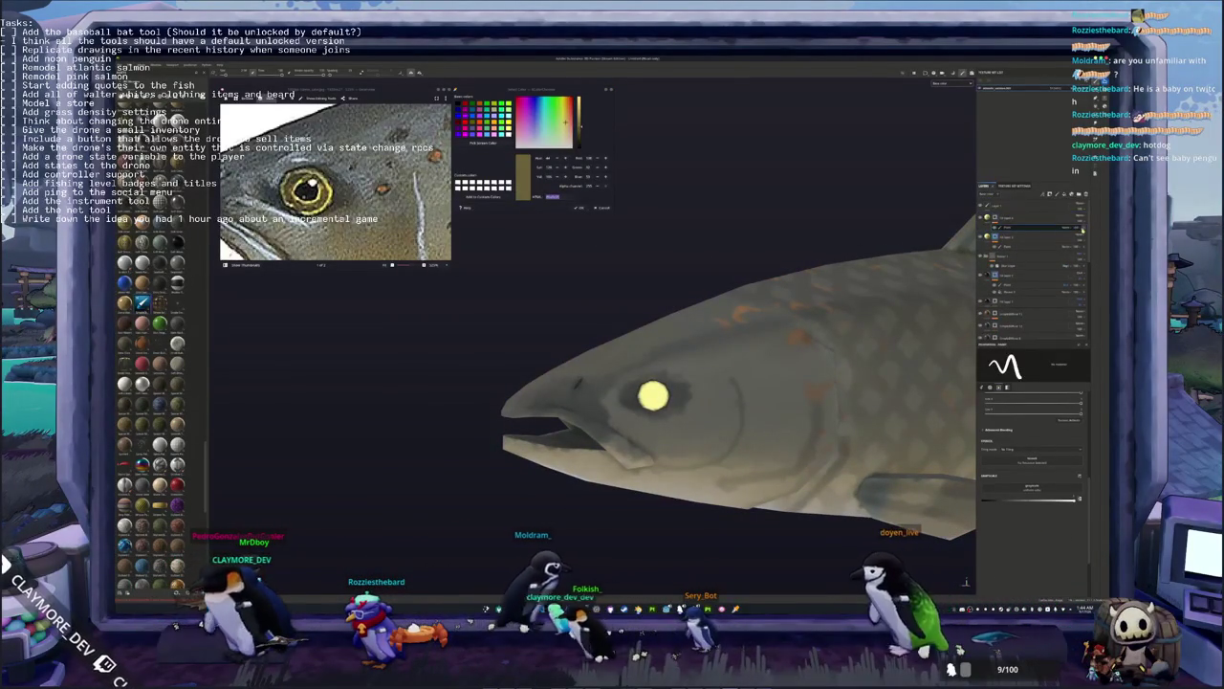
pyautogui.rightClick(989, 218)
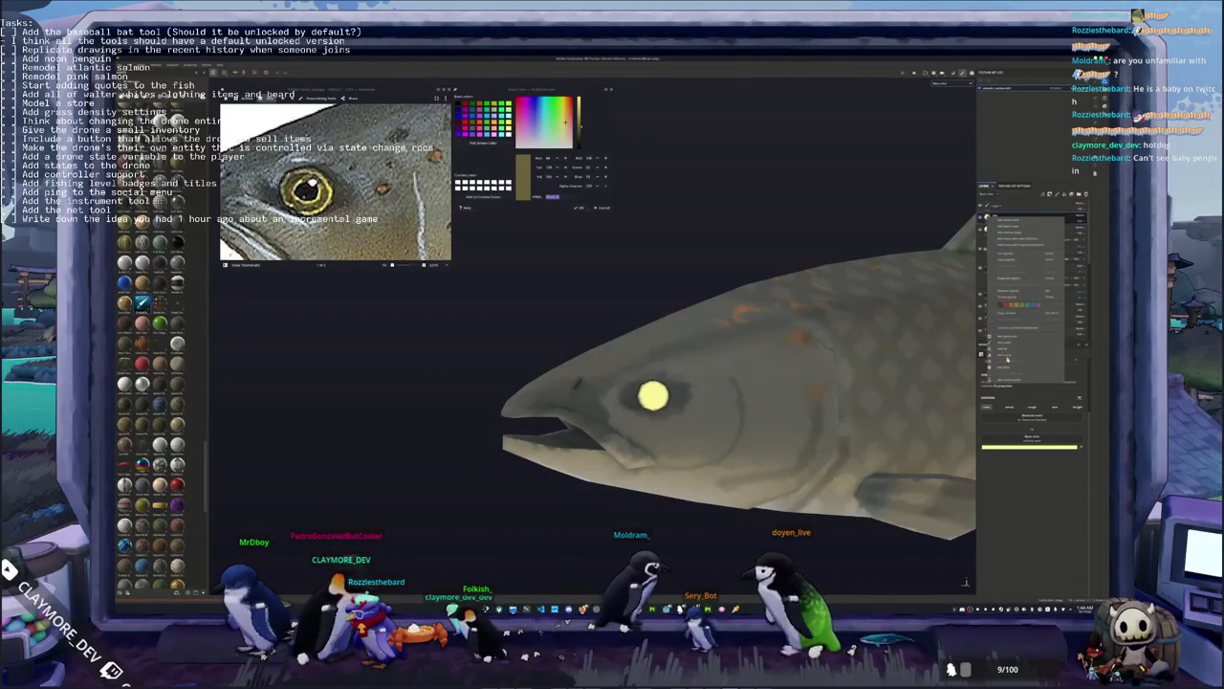
pyautogui.click(991, 220)
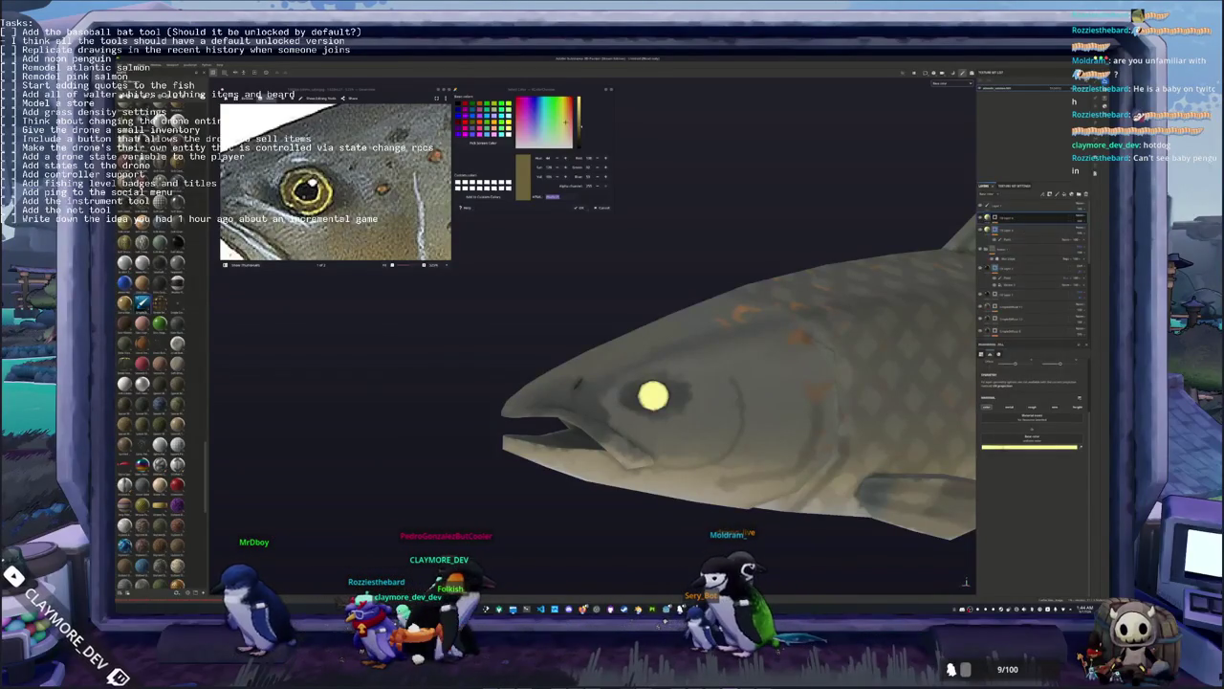
pyautogui.click(1020, 447)
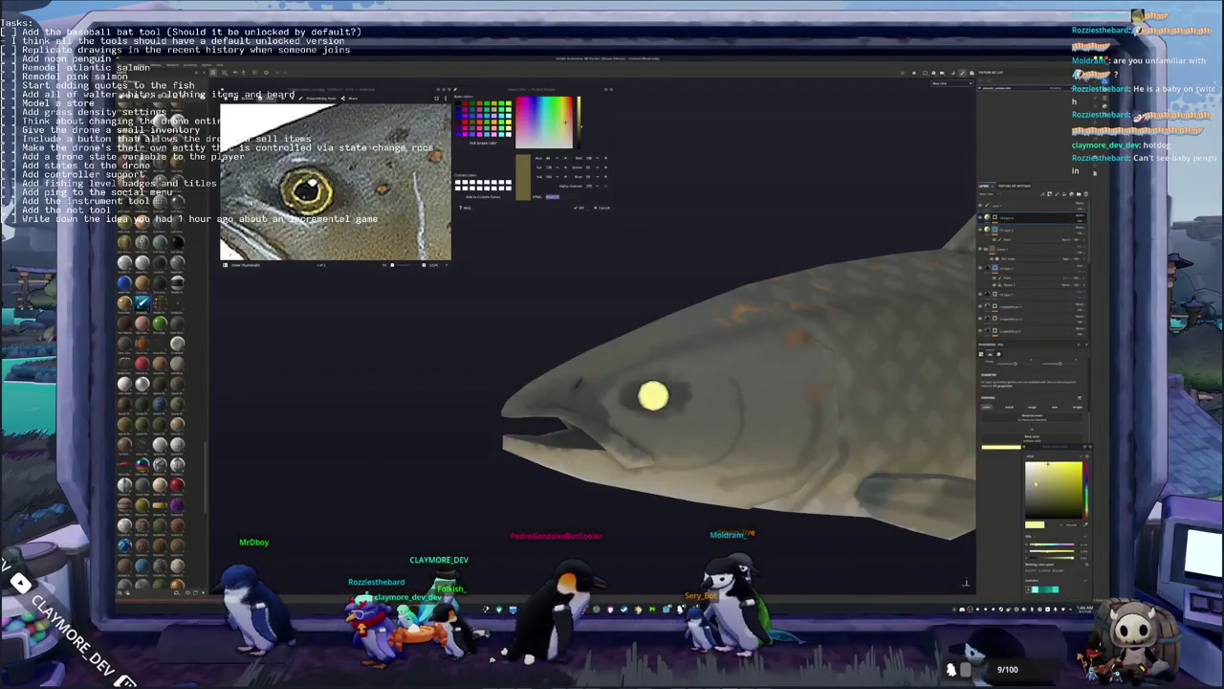
pyautogui.click(1061, 483)
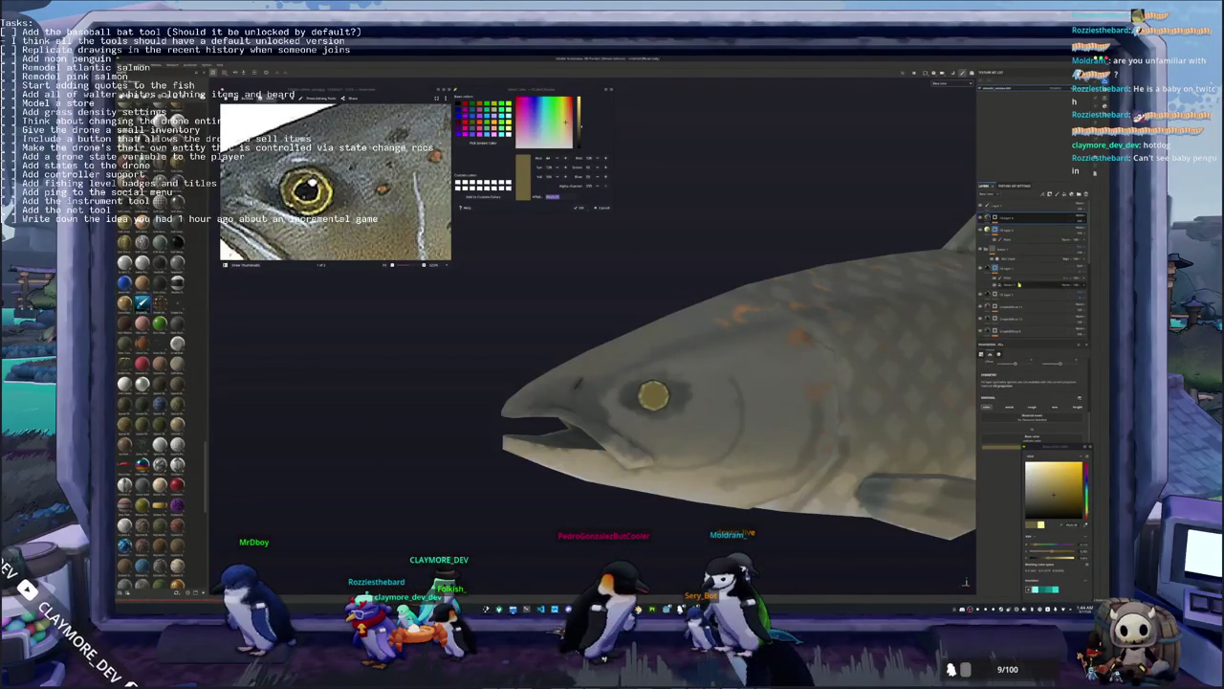
pyautogui.click(1004, 223)
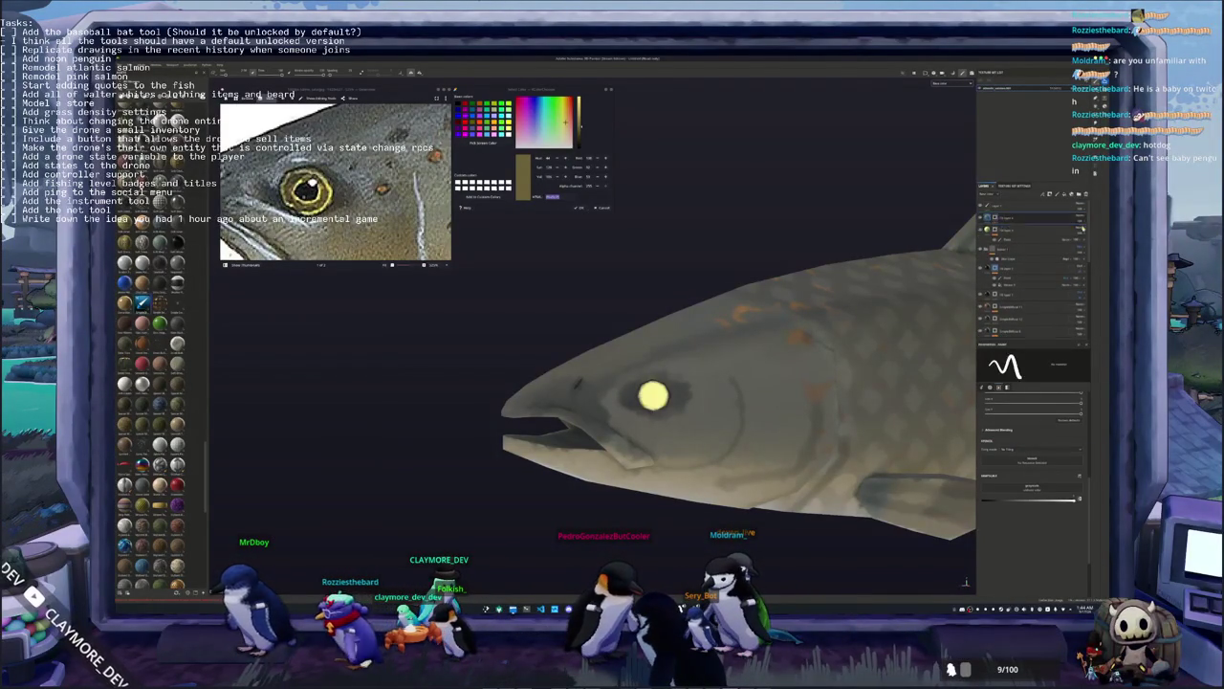
# Paint a darker gold ring around the eye and tilt the head view
pyautogui.scroll(2, 651, 397)
pyautogui.scroll(2, 651, 397)
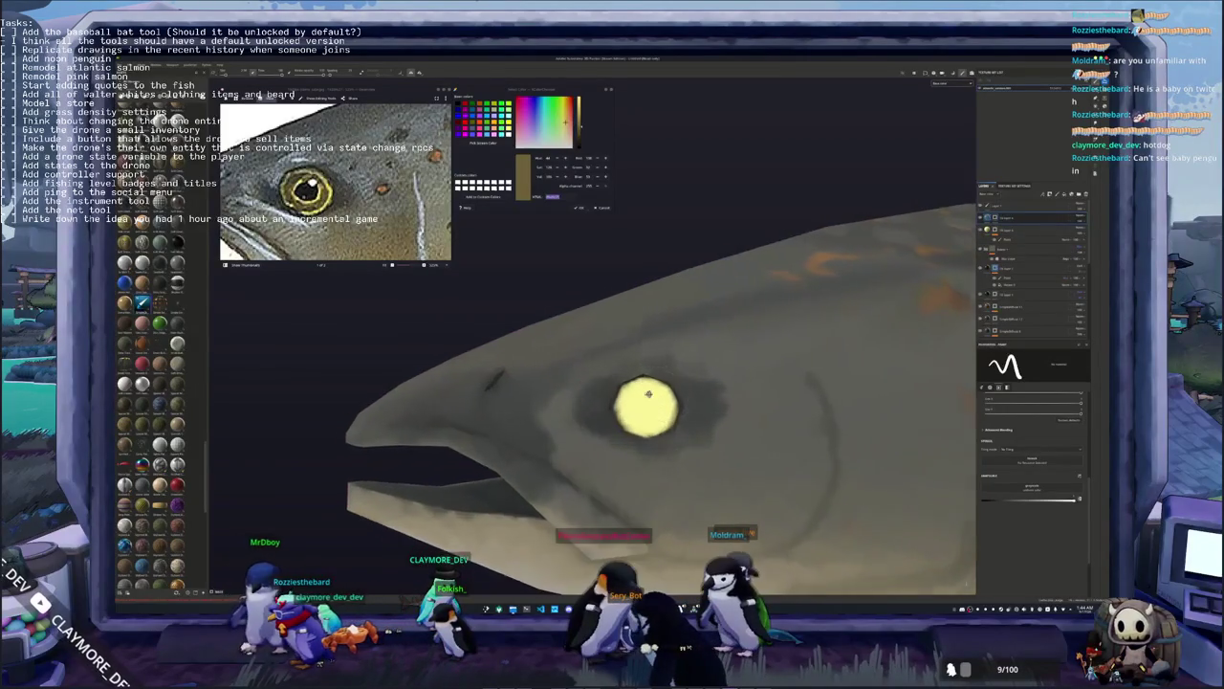
pyautogui.scroll(2, 650, 402)
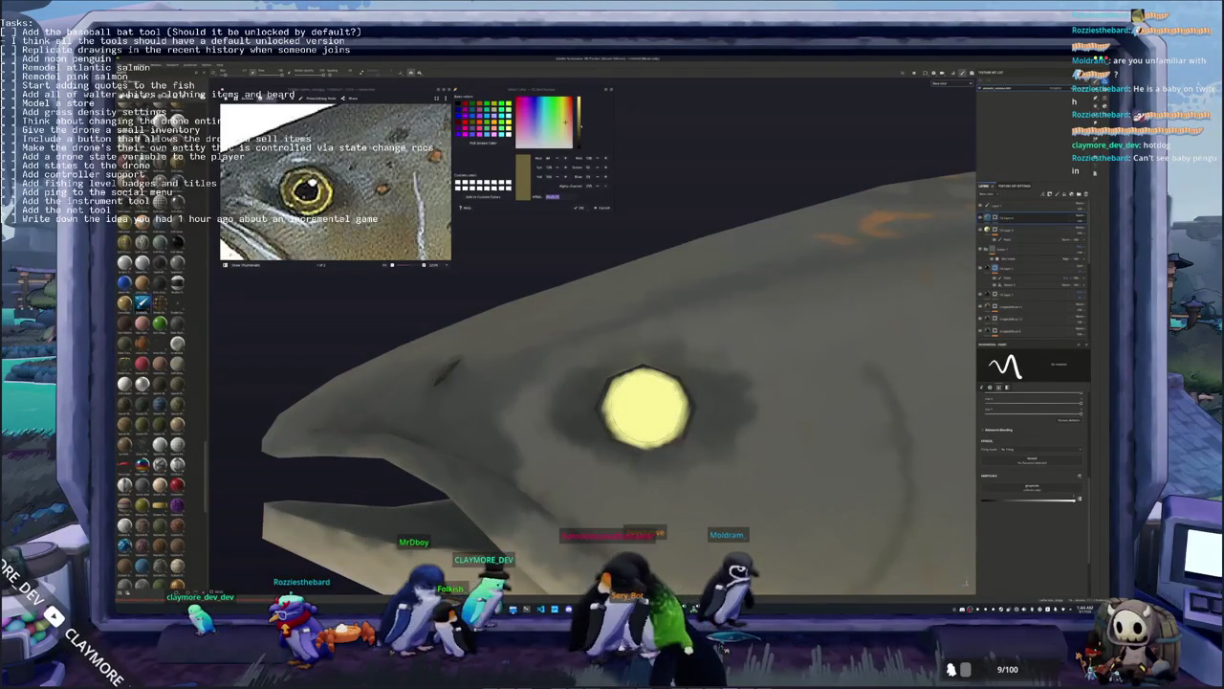
pyautogui.click(646, 407)
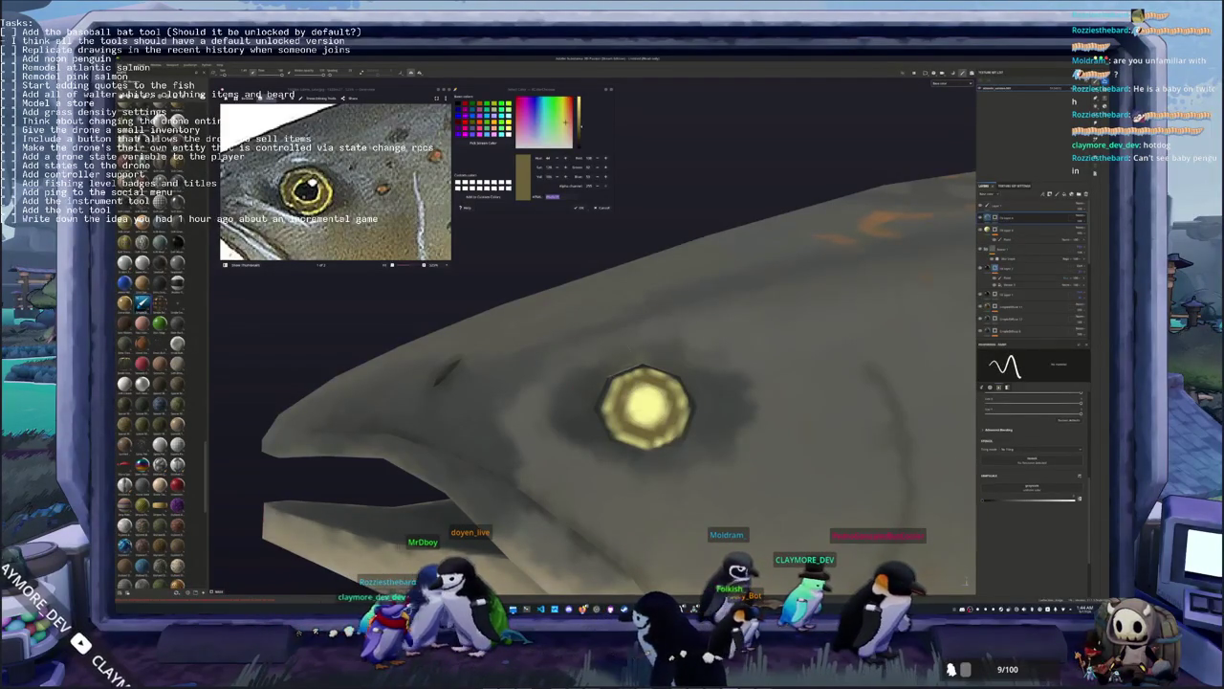
pyautogui.keyDown('alt'); pyautogui.moveTo(517, 306); pyautogui.dragTo(532, 276); pyautogui.keyUp('alt')
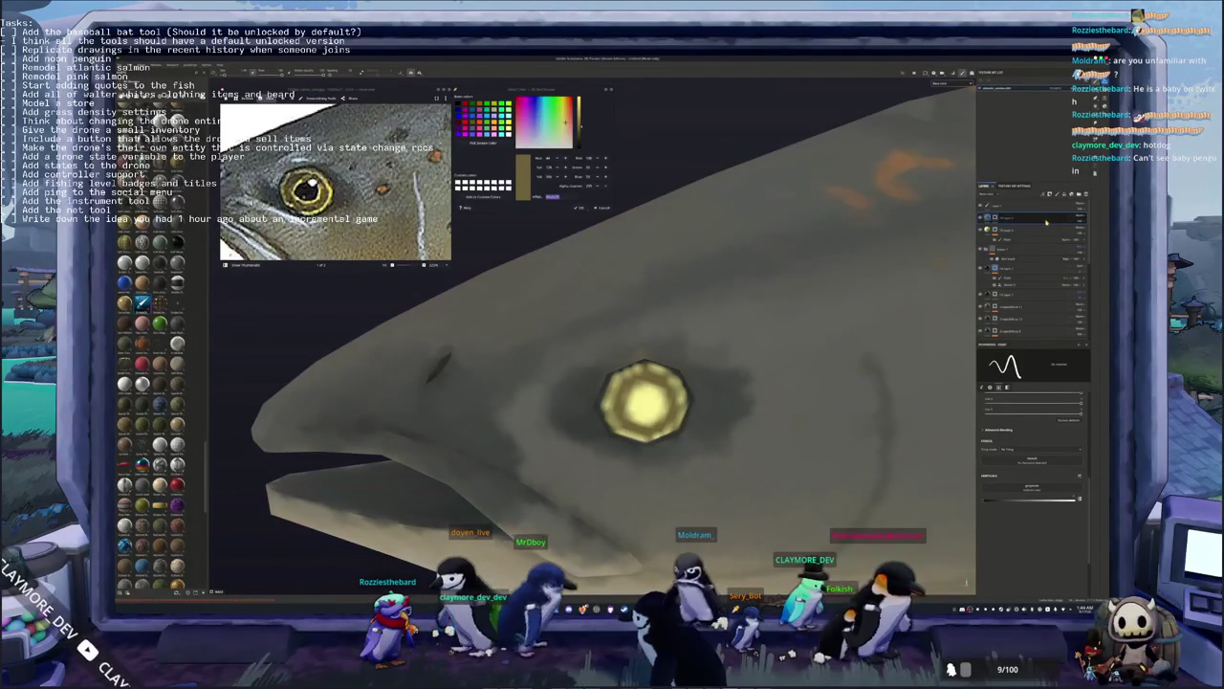
# Add dark-coloured layers and stamp a black pupil in the centre of the yellow eye
pyautogui.rightClick(1002, 215)
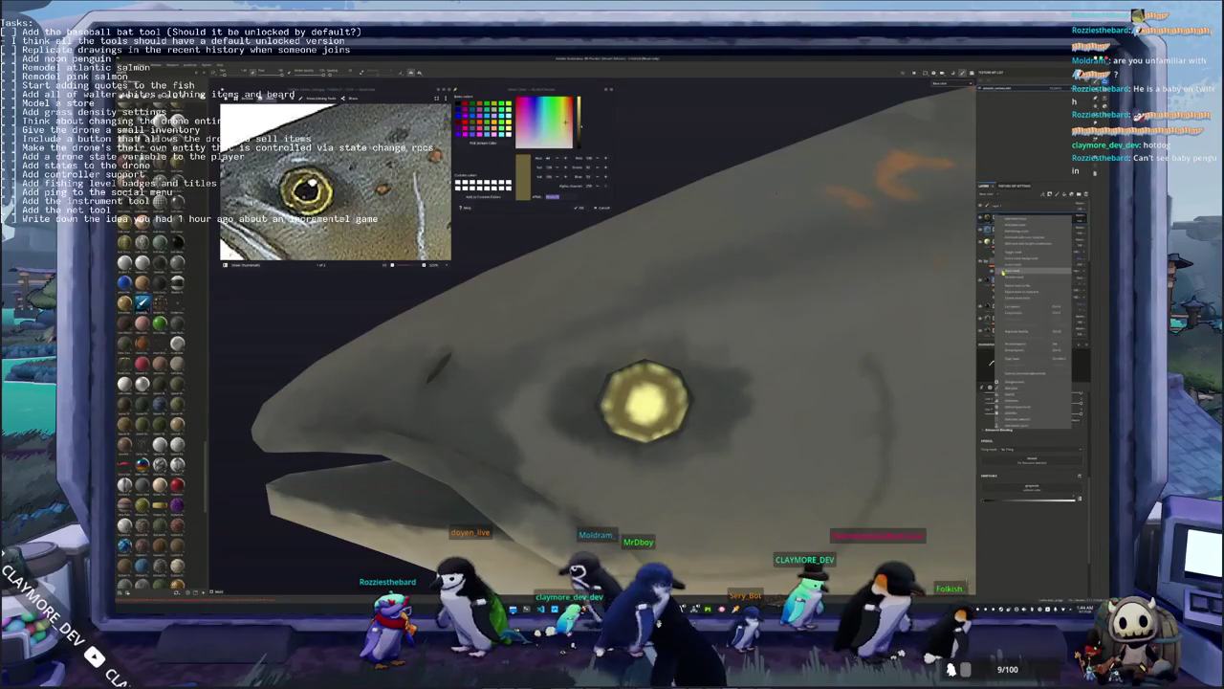
pyautogui.click(1004, 272)
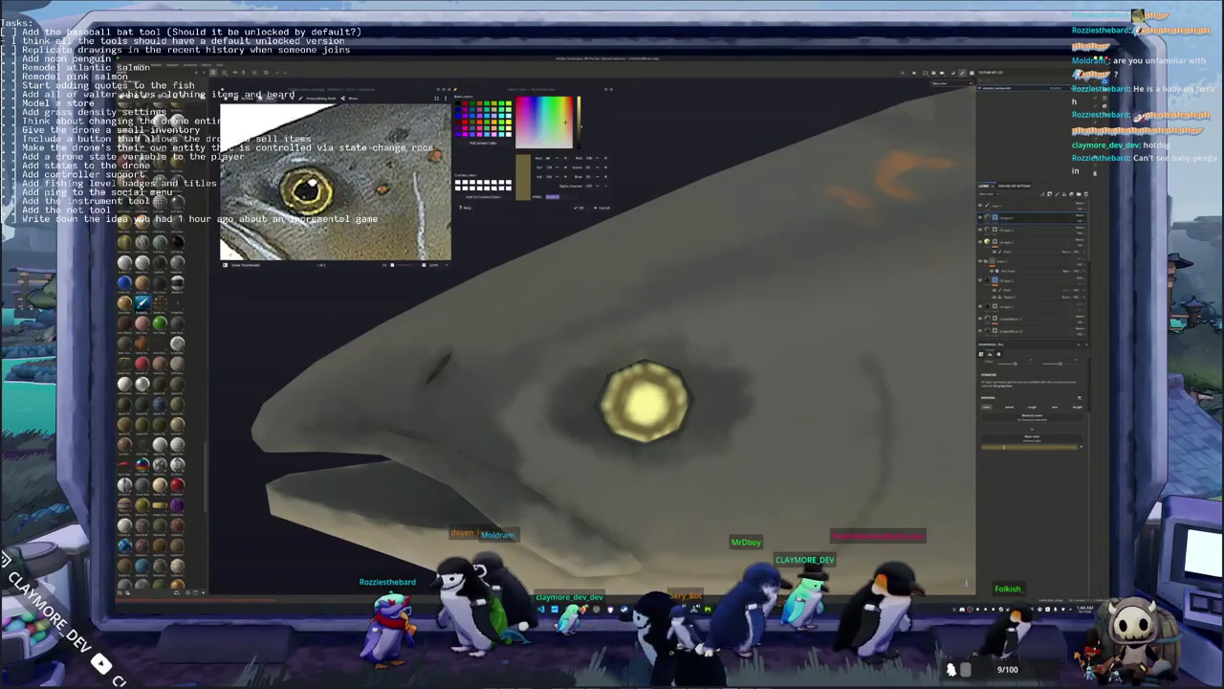
pyautogui.click(1024, 446)
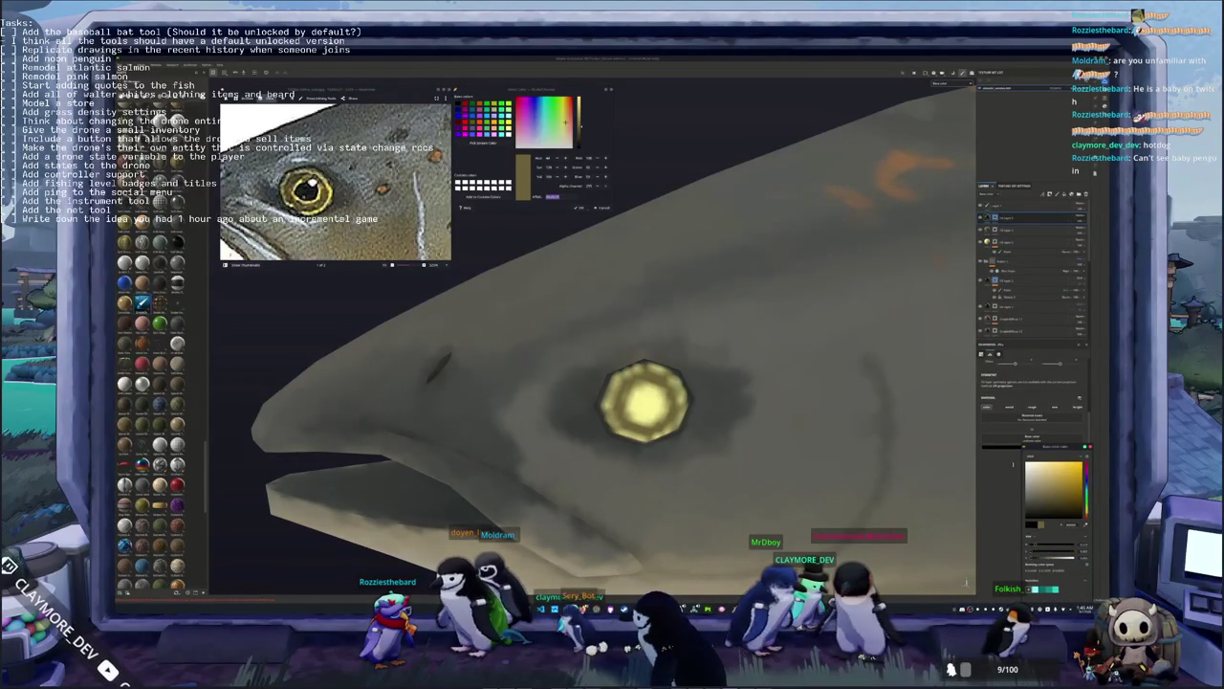
pyautogui.click(999, 218)
pyautogui.rightClick(1000, 218)
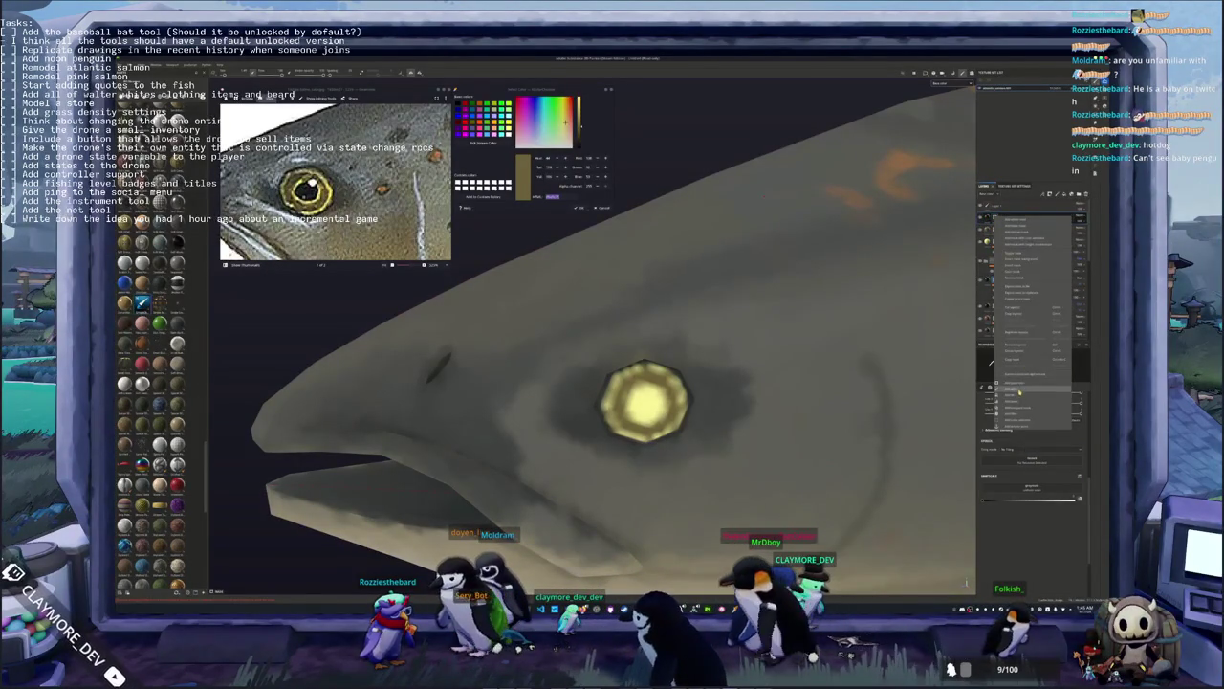
pyautogui.click(1020, 392)
pyautogui.scroll(3, 646, 401)
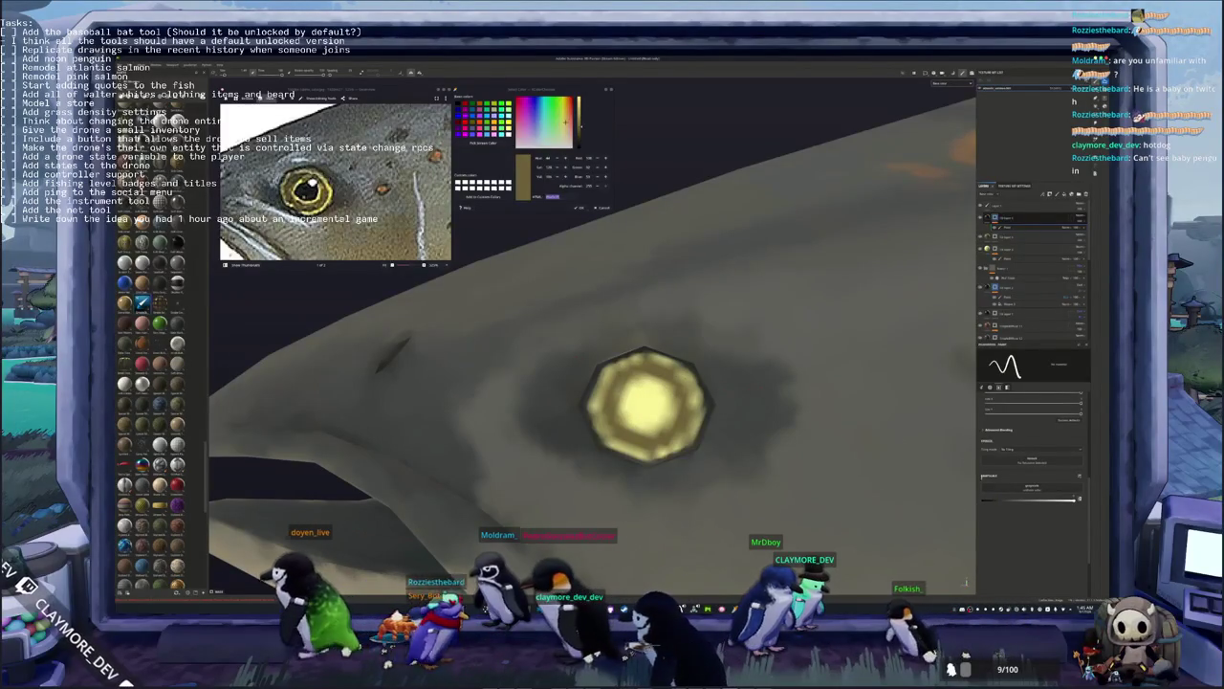
pyautogui.click(647, 404)
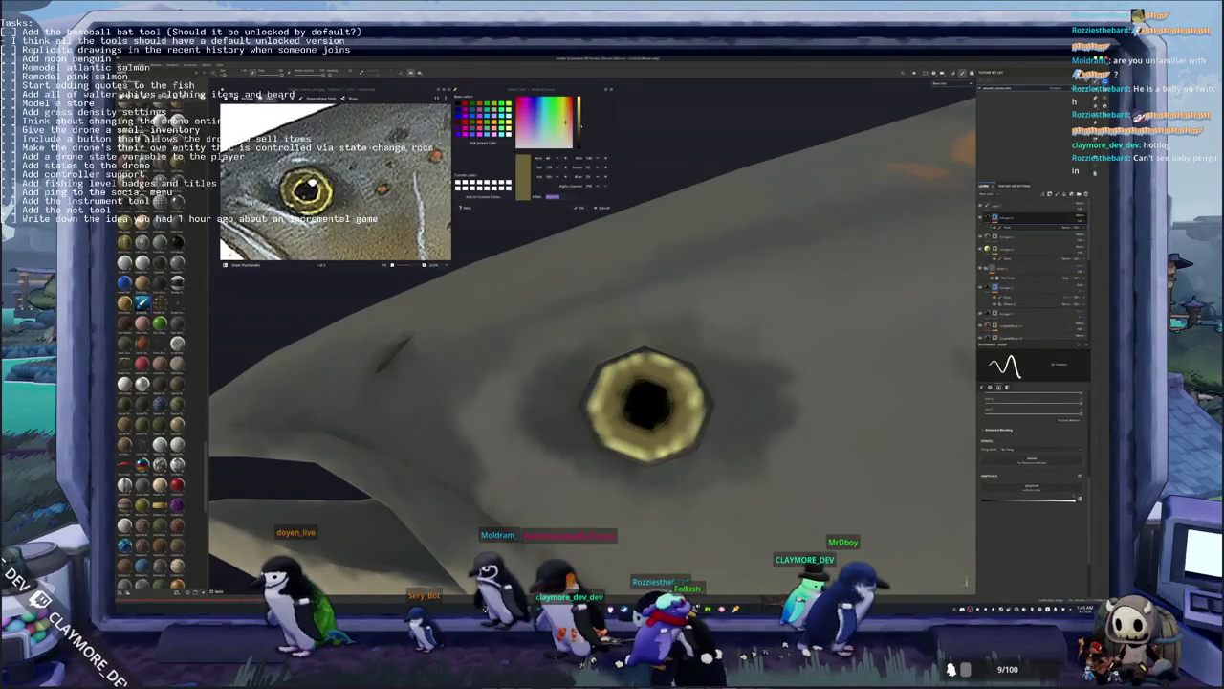
# Frame the salmon and save the Painter project over its existing file
pyautogui.press('f')
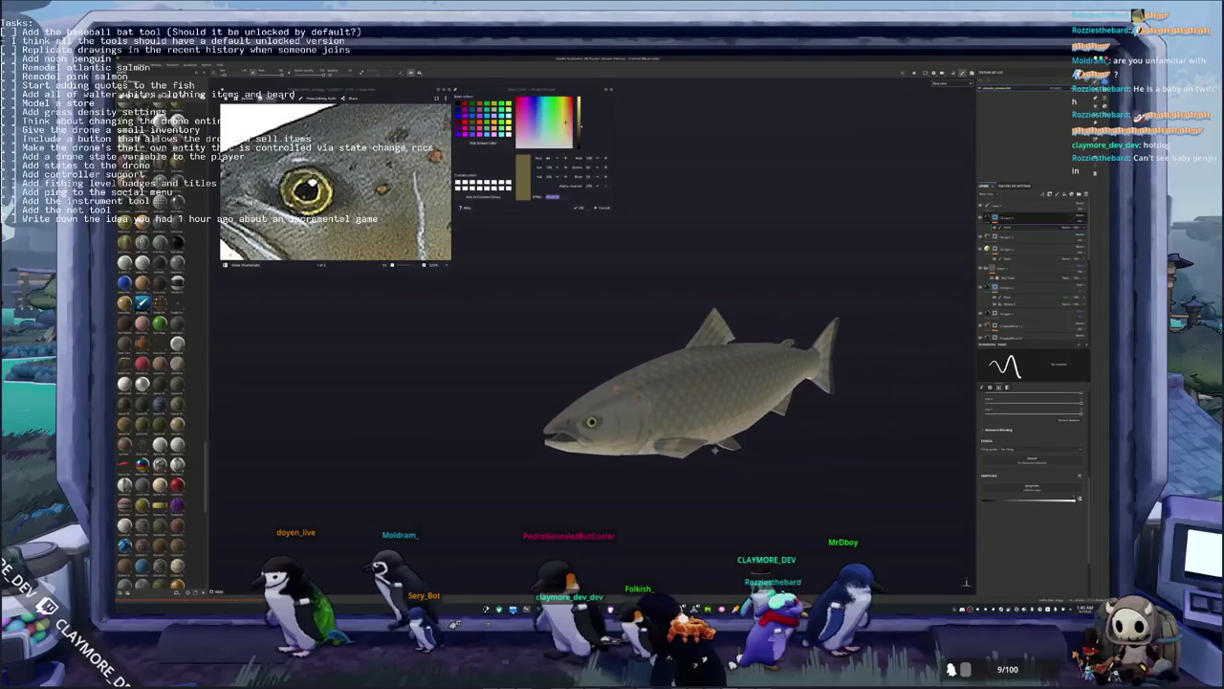
pyautogui.hotkey('ctrl', 's')
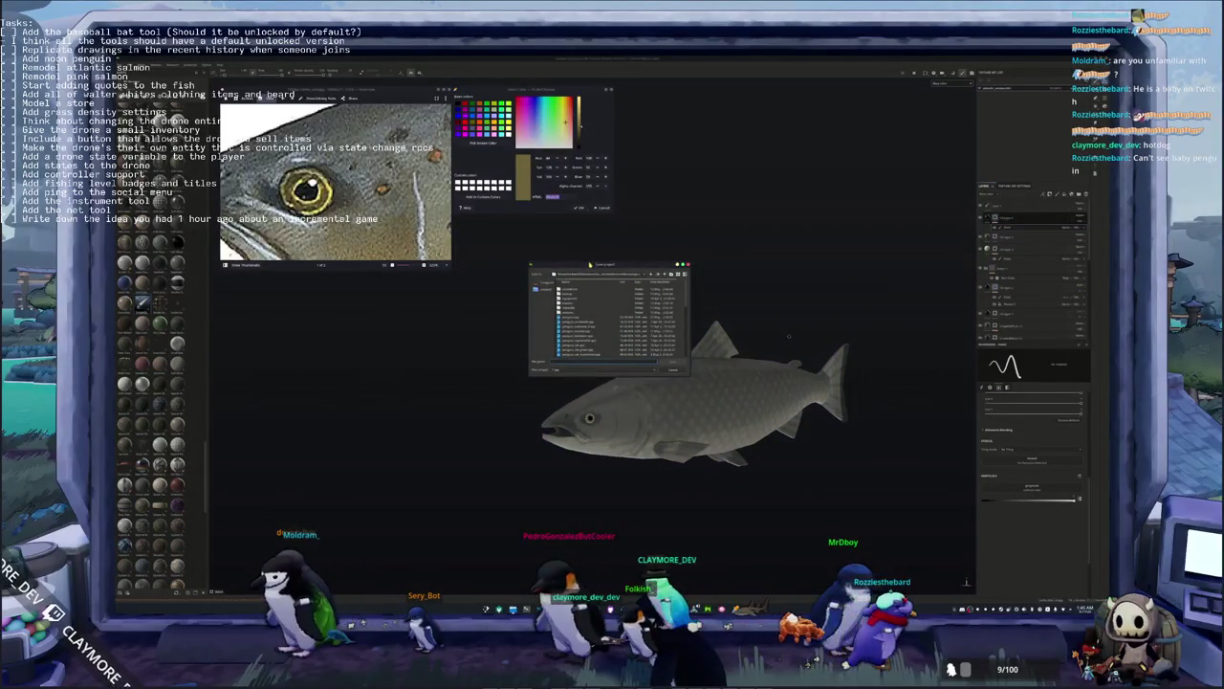
pyautogui.moveTo(589, 264); pyautogui.dragTo(755, 275)
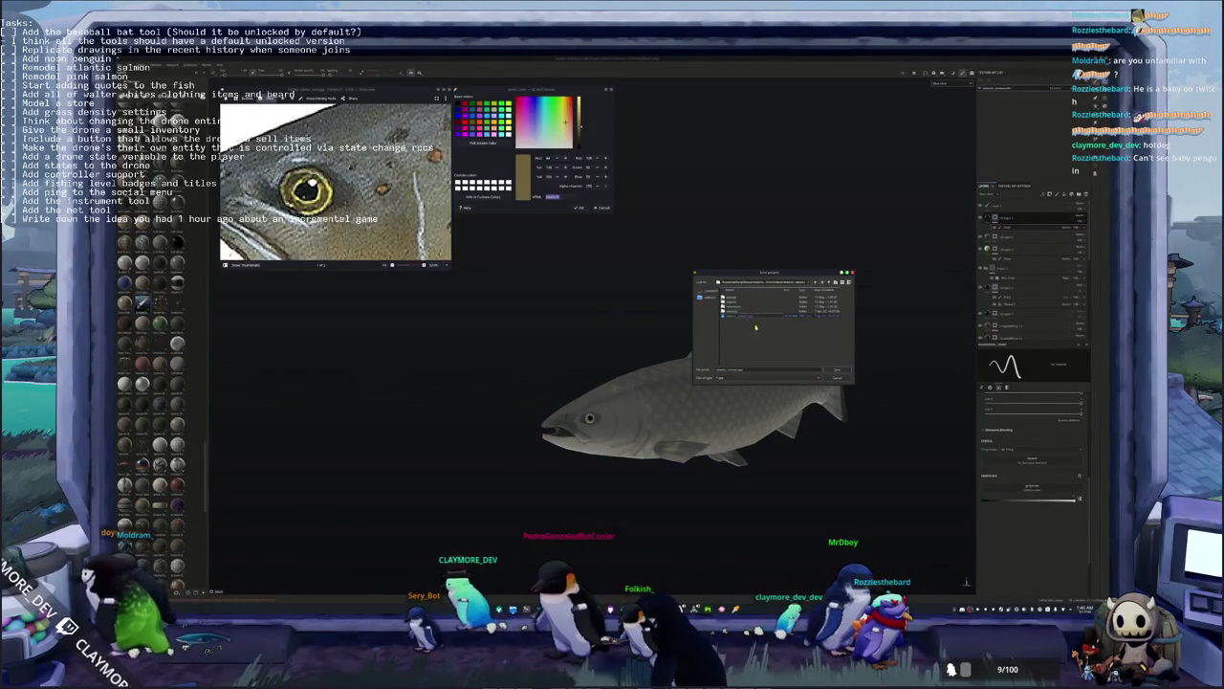
pyautogui.click(835, 373)
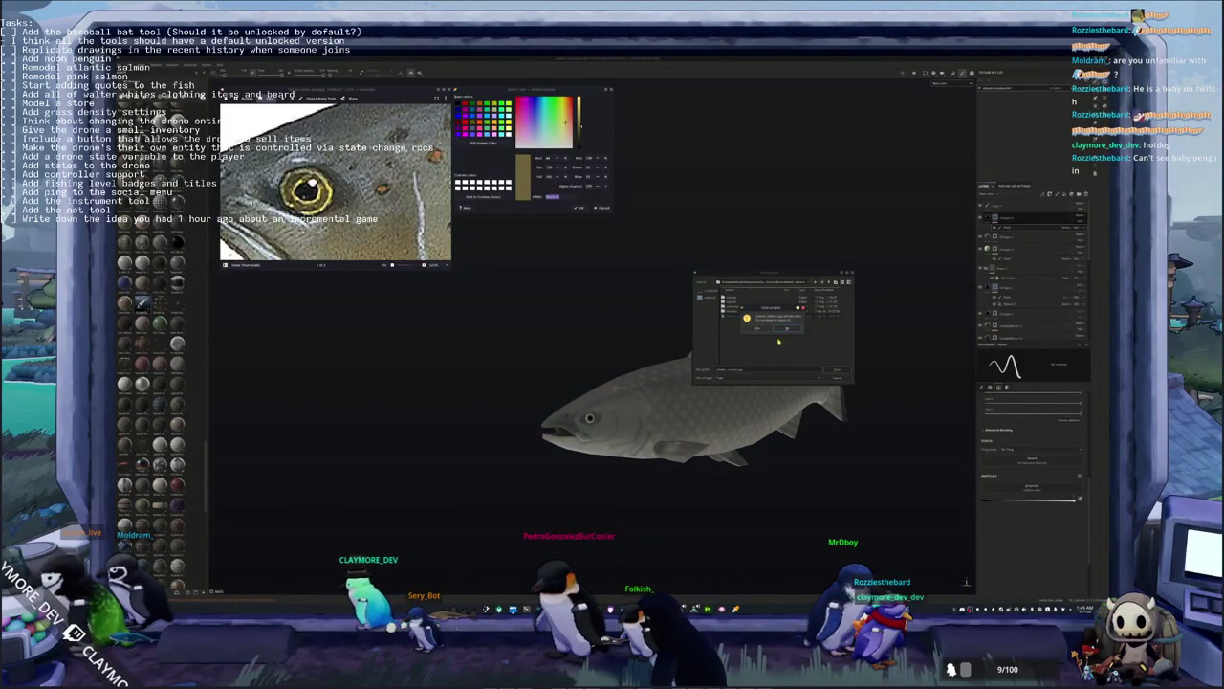
pyautogui.click(757, 328)
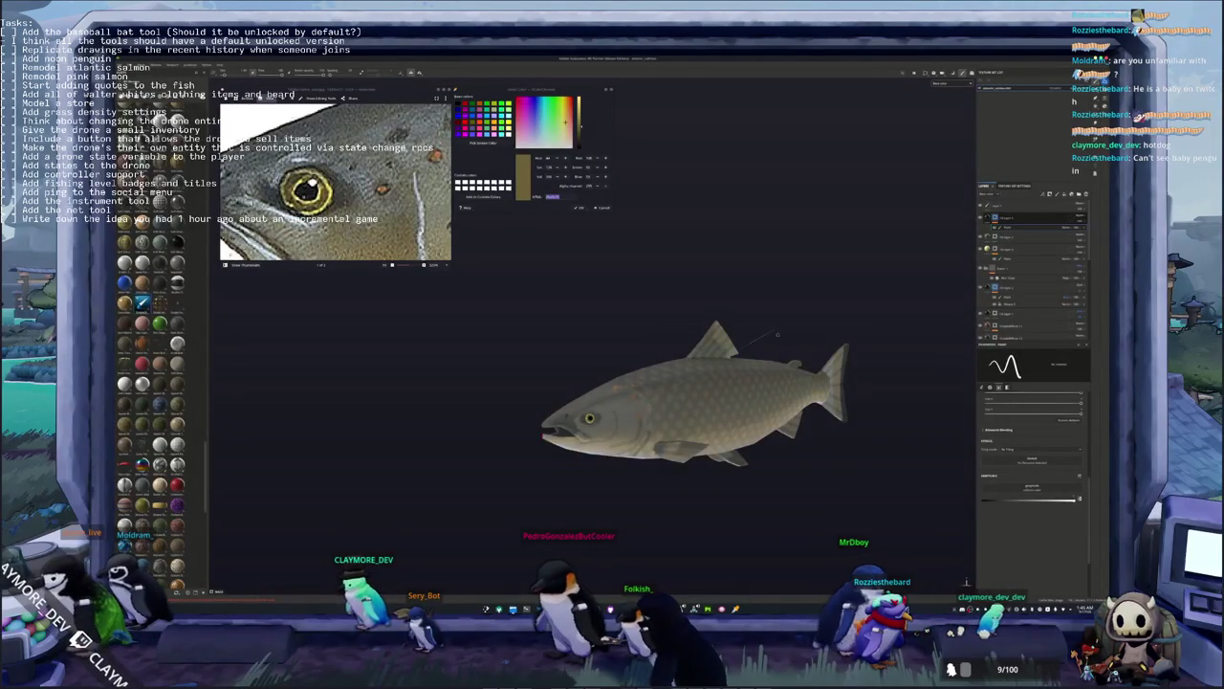
# Export the salmon textures to the chosen folder, then quit Substance 3D Painter
pyautogui.hotkey('ctrl', 'shift', 'e')
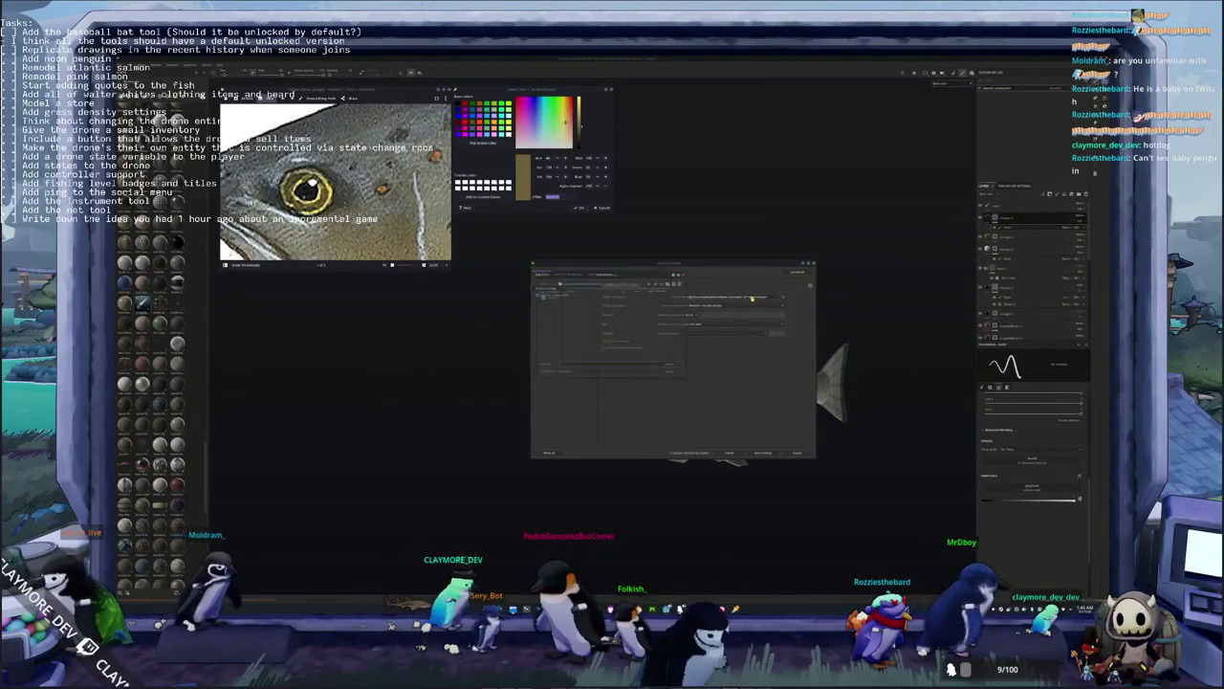
pyautogui.click(752, 297)
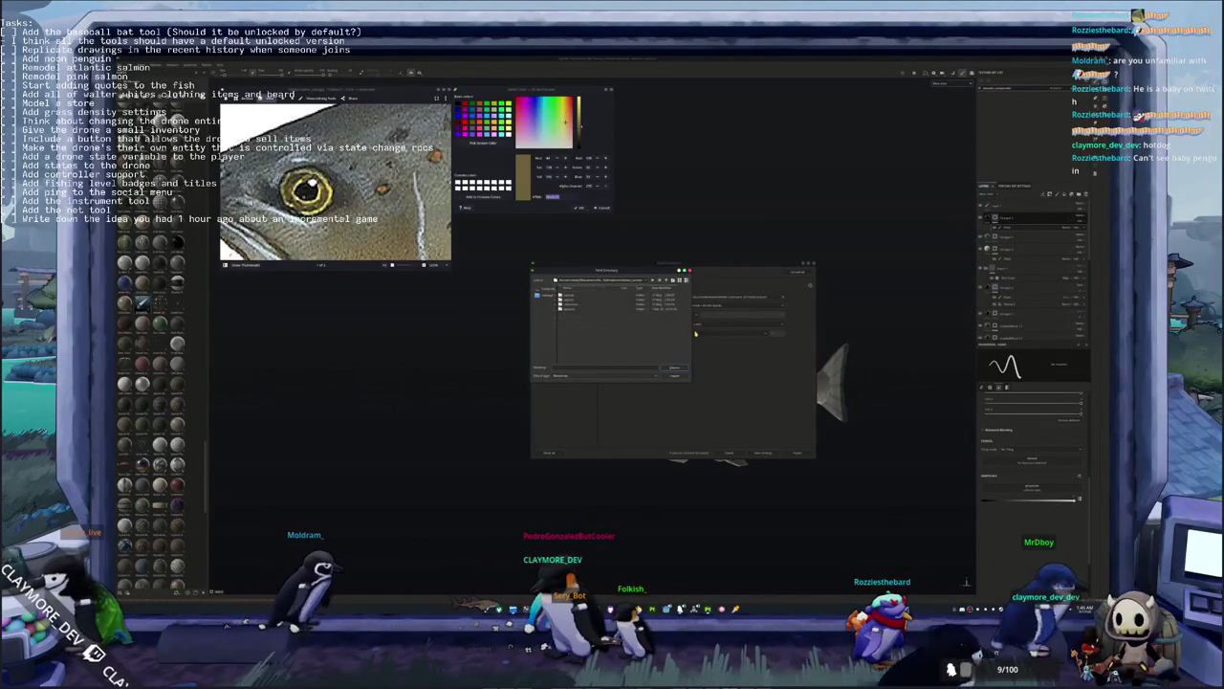
pyautogui.doubleClick(571, 294)
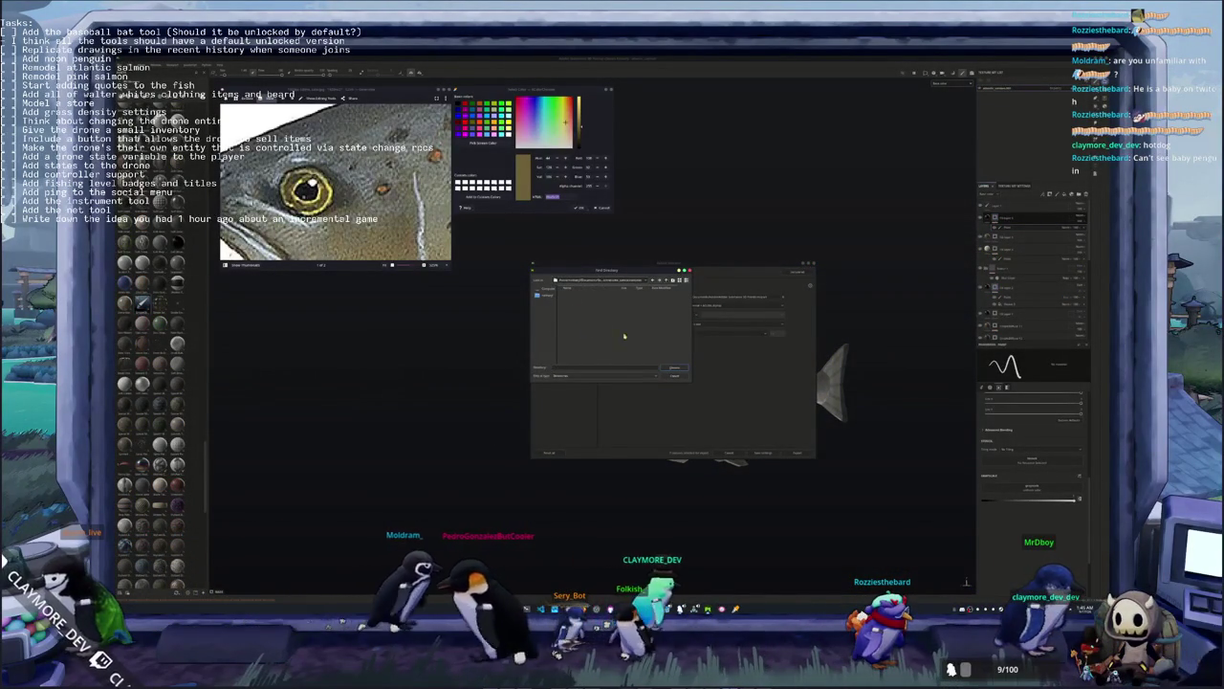
pyautogui.press('Return')
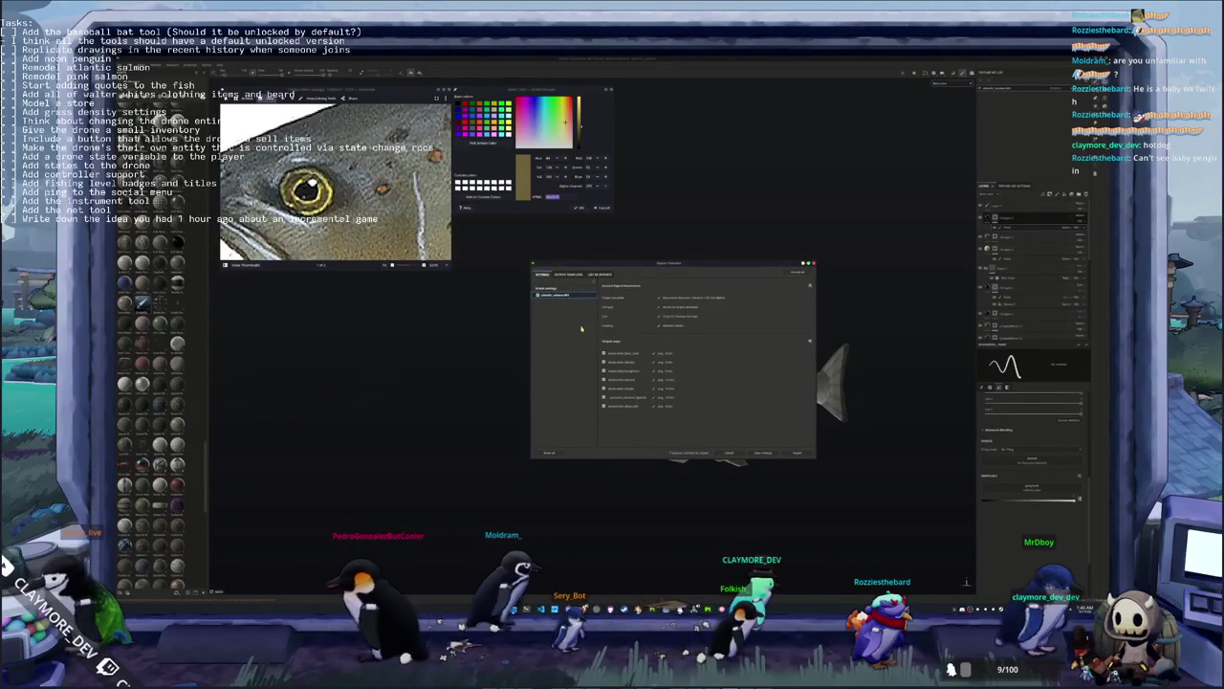
pyautogui.click(571, 293)
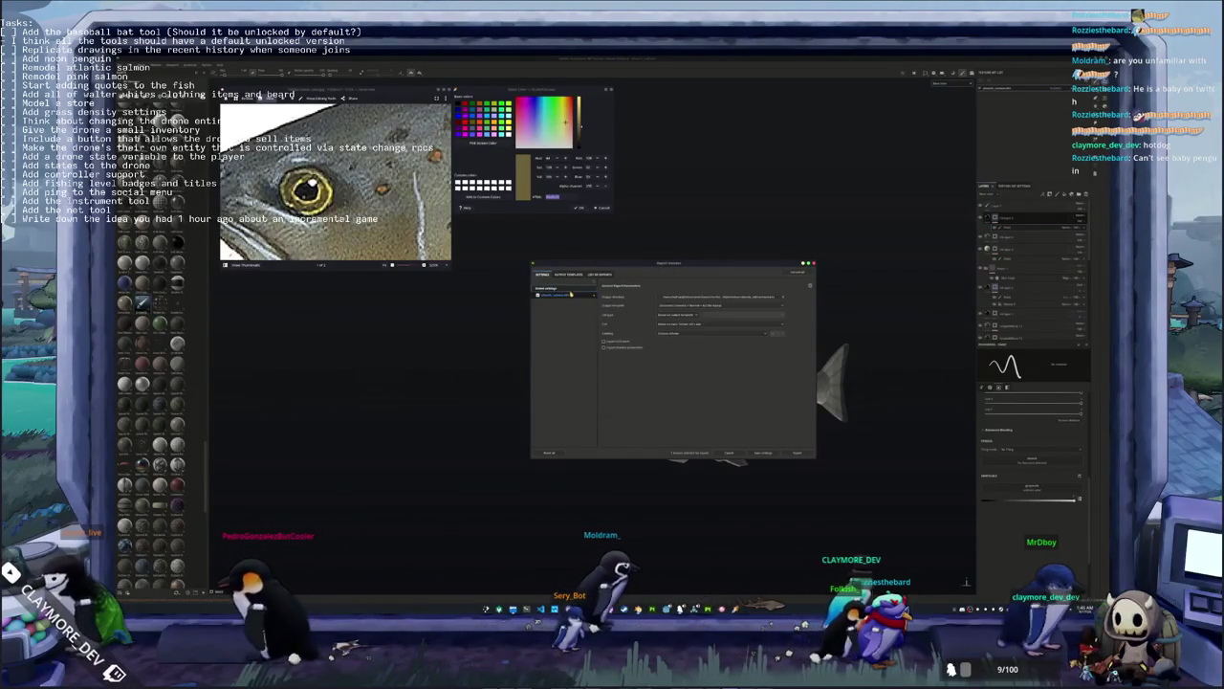
pyautogui.click(797, 453)
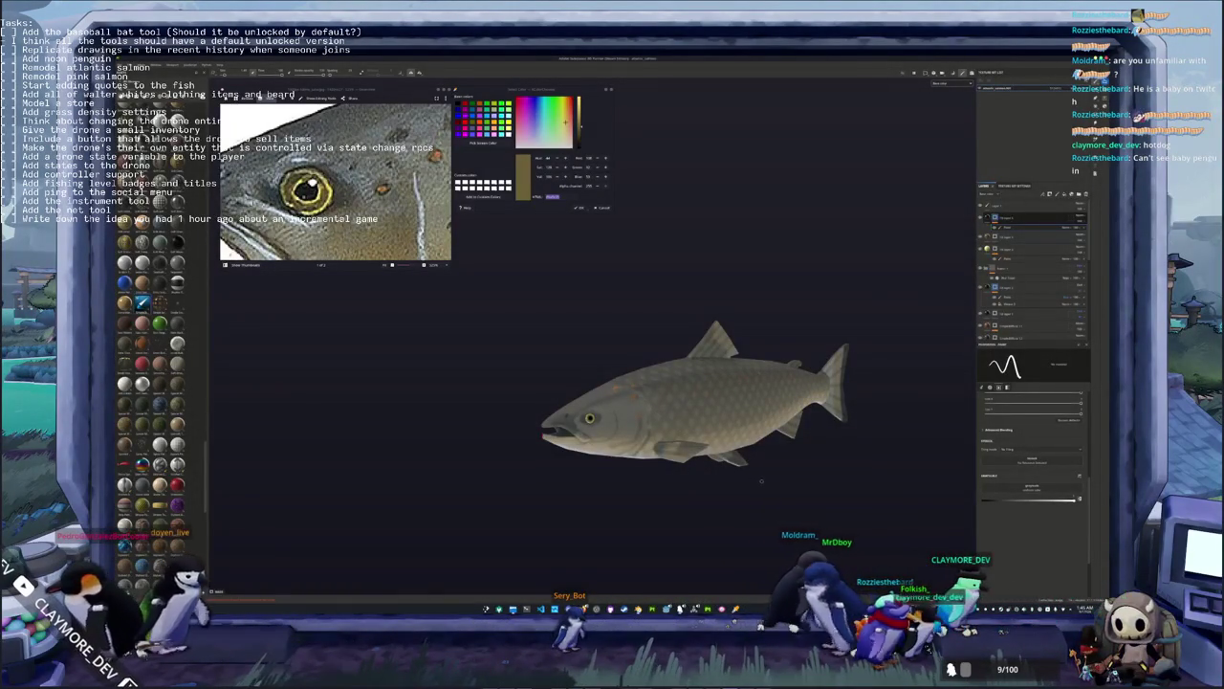
pyautogui.hotkey('ctrl', 'q')
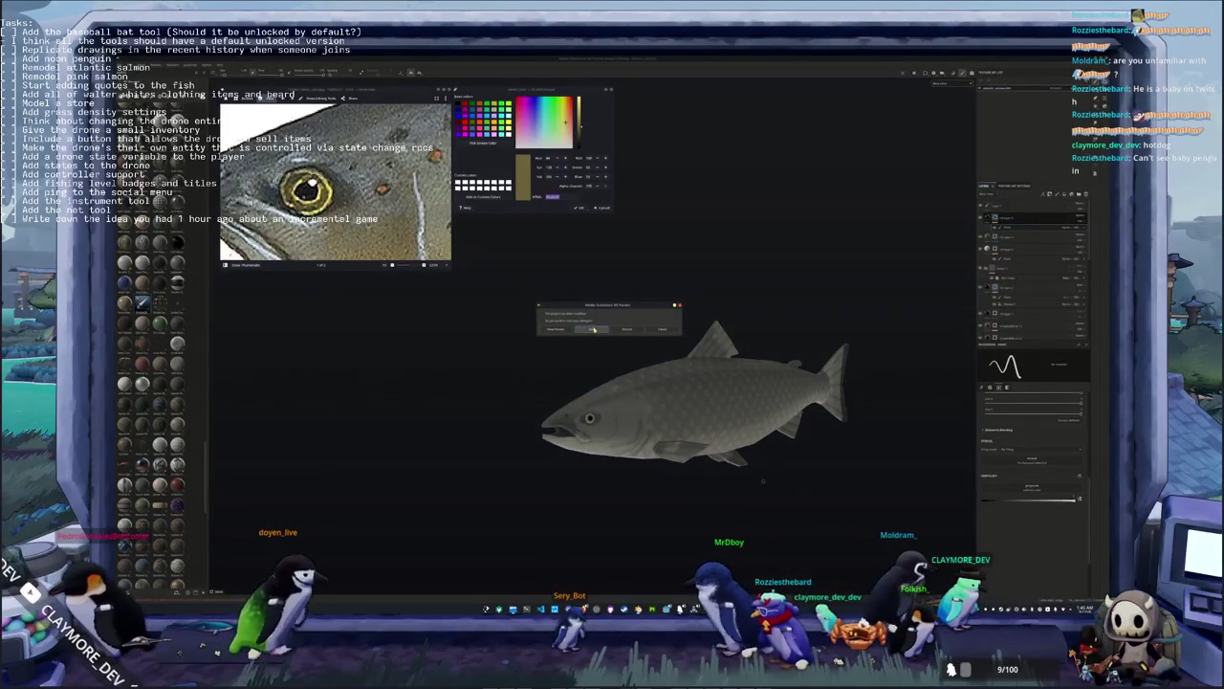
pyautogui.click(594, 329)
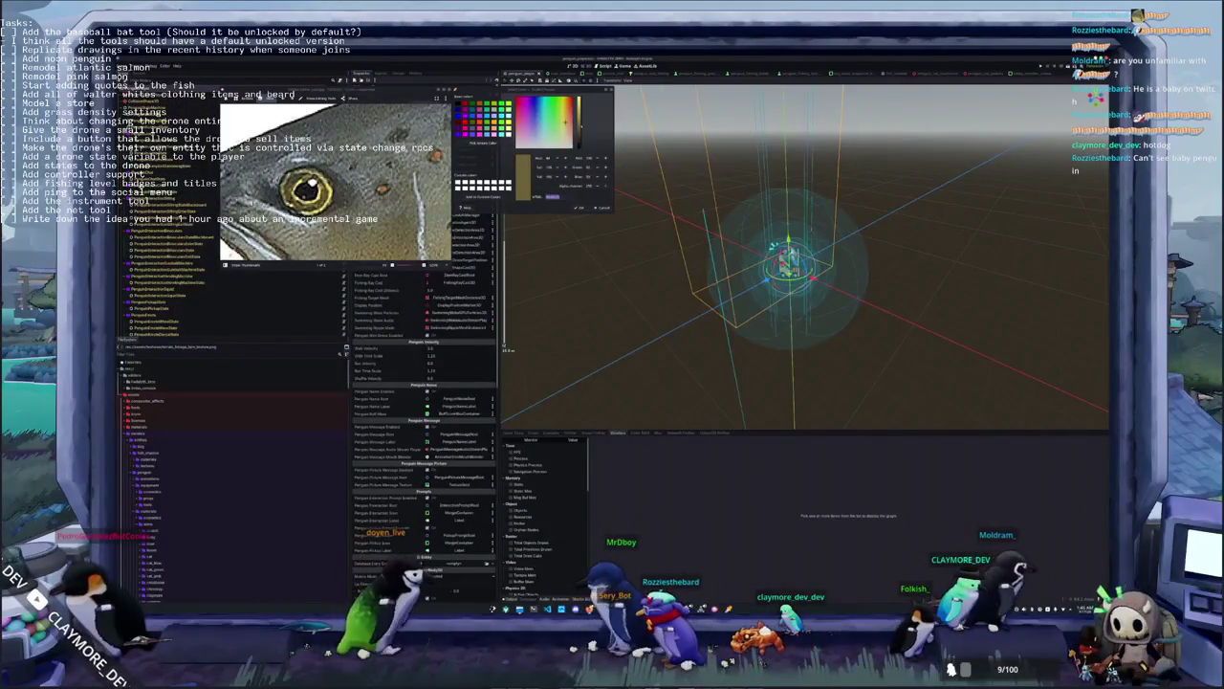
# In Blender, open the file browser, select a file in its list, then close it
pyautogui.hotkey('alt', 'Tab')
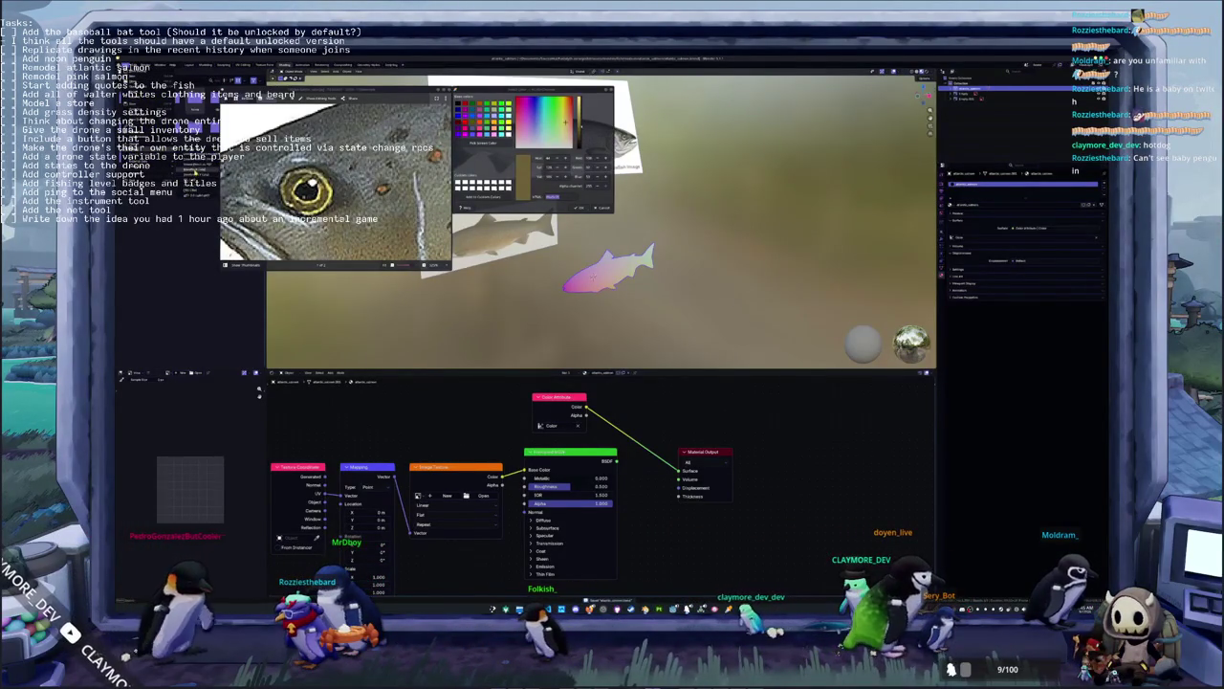
pyautogui.hotkey('ctrl', 'shift', 's')
pyautogui.moveTo(564, 66); pyautogui.dragTo(777, 100)
pyautogui.click(823, 149)
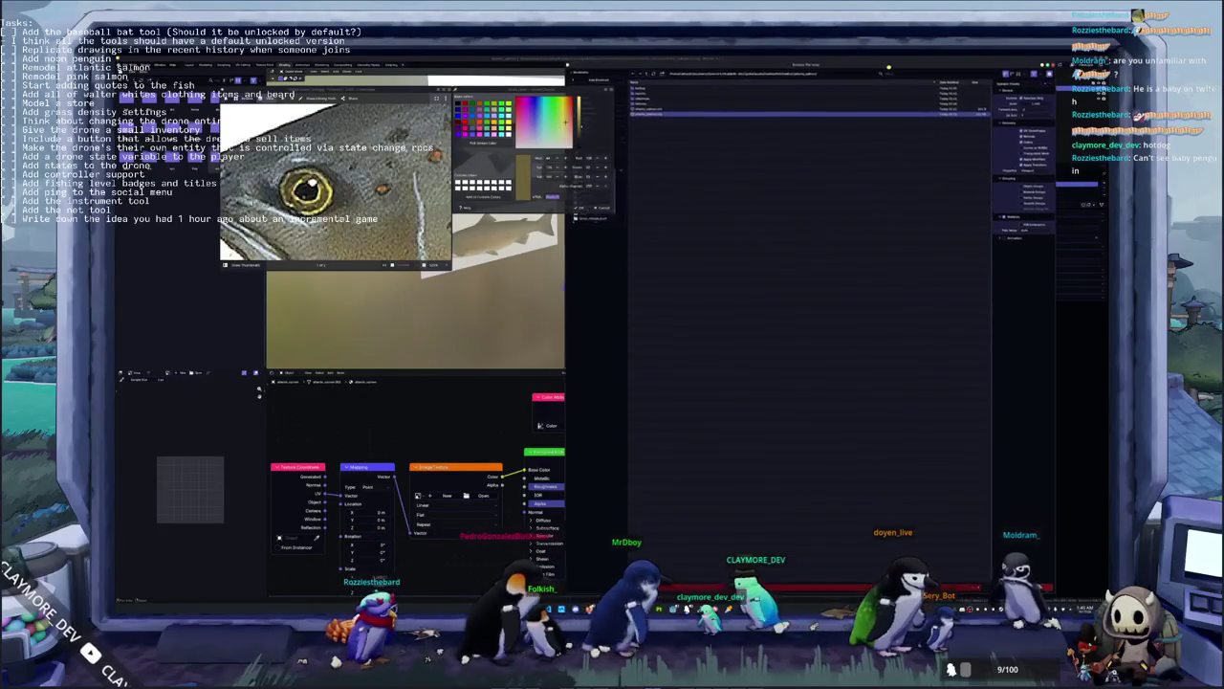
pyautogui.moveTo(904, 98); pyautogui.dragTo(884, 63)
pyautogui.press('Return')
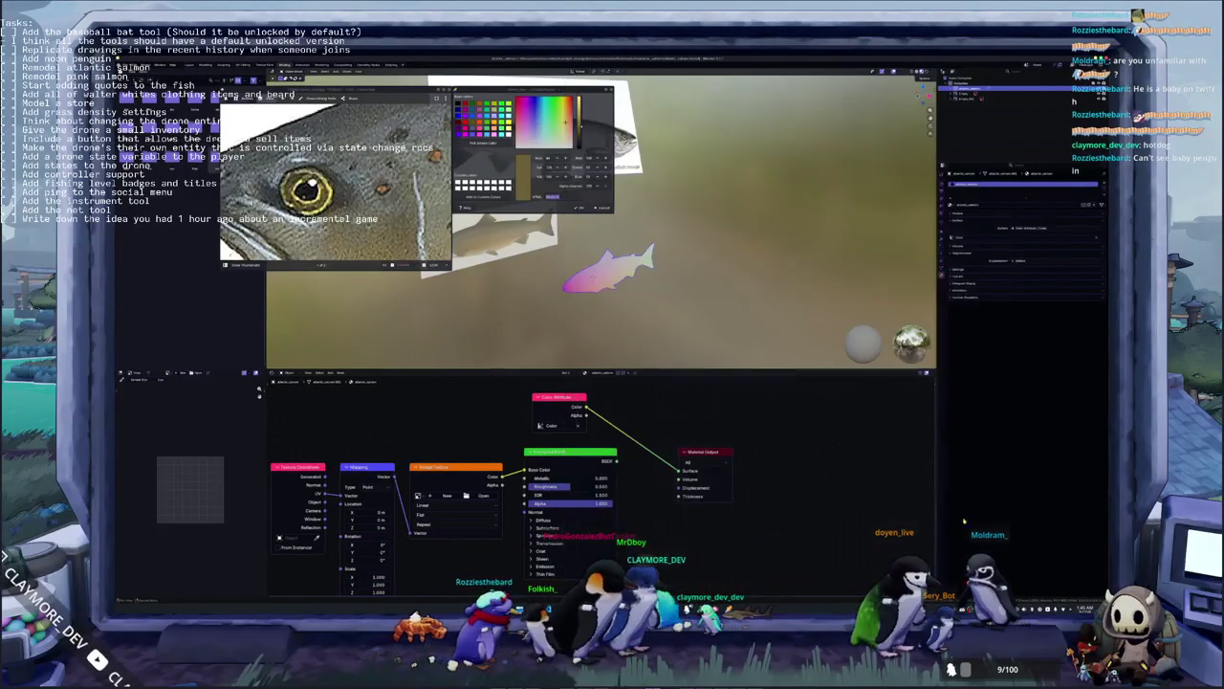
# Close the colour picker and eye reference image windows and return to Godot
pyautogui.click(595, 208)
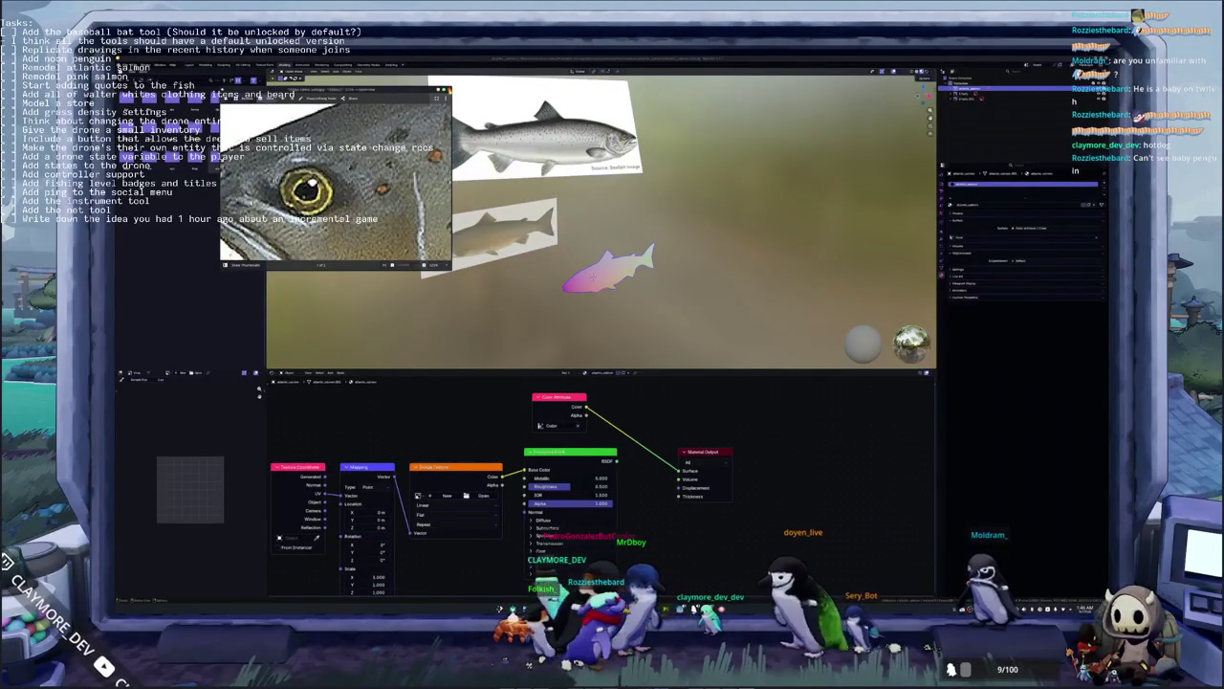
pyautogui.click(258, 391)
pyautogui.hotkey('alt', 'Tab')
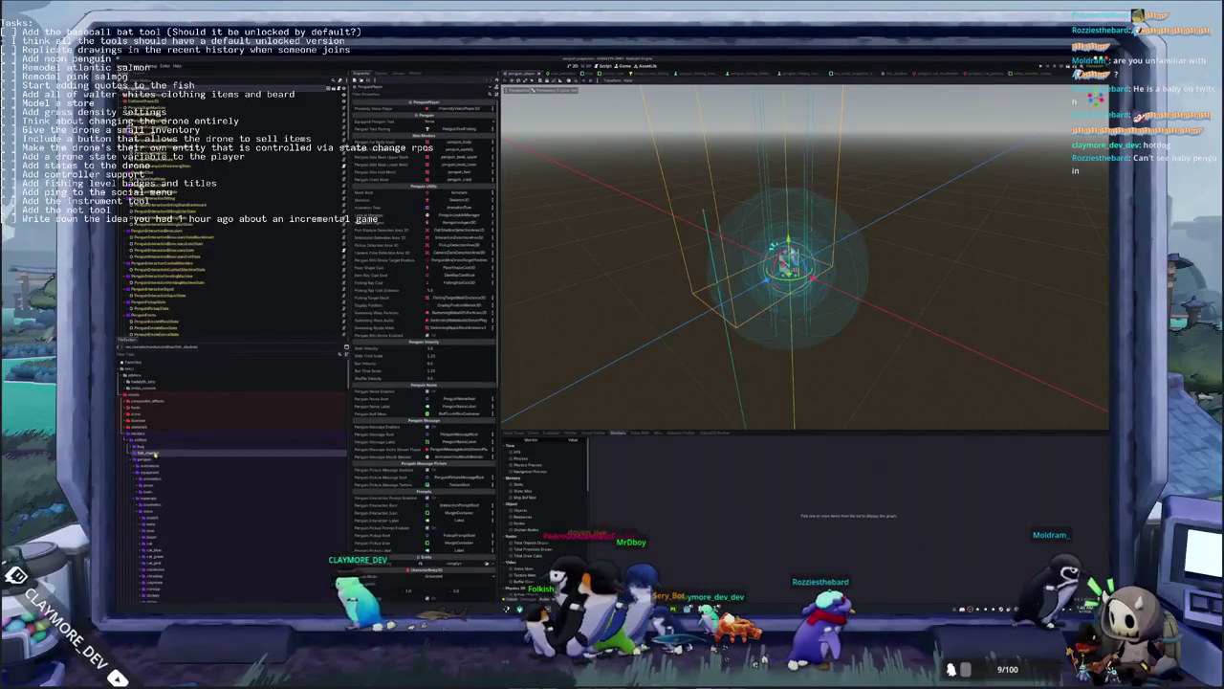
# Open the medium > atlantic_salmon textures folder in FileSystem and delete a salmon texture file
pyautogui.click(153, 458)
pyautogui.doubleClick(153, 457)
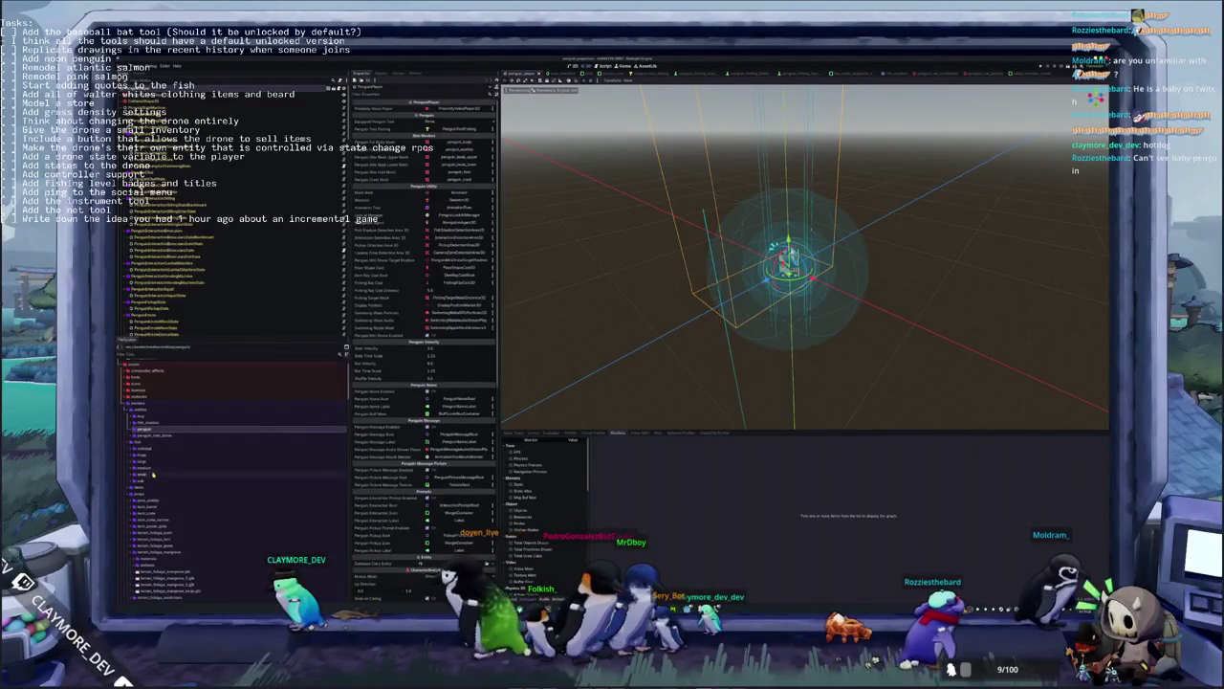
pyautogui.doubleClick(151, 467)
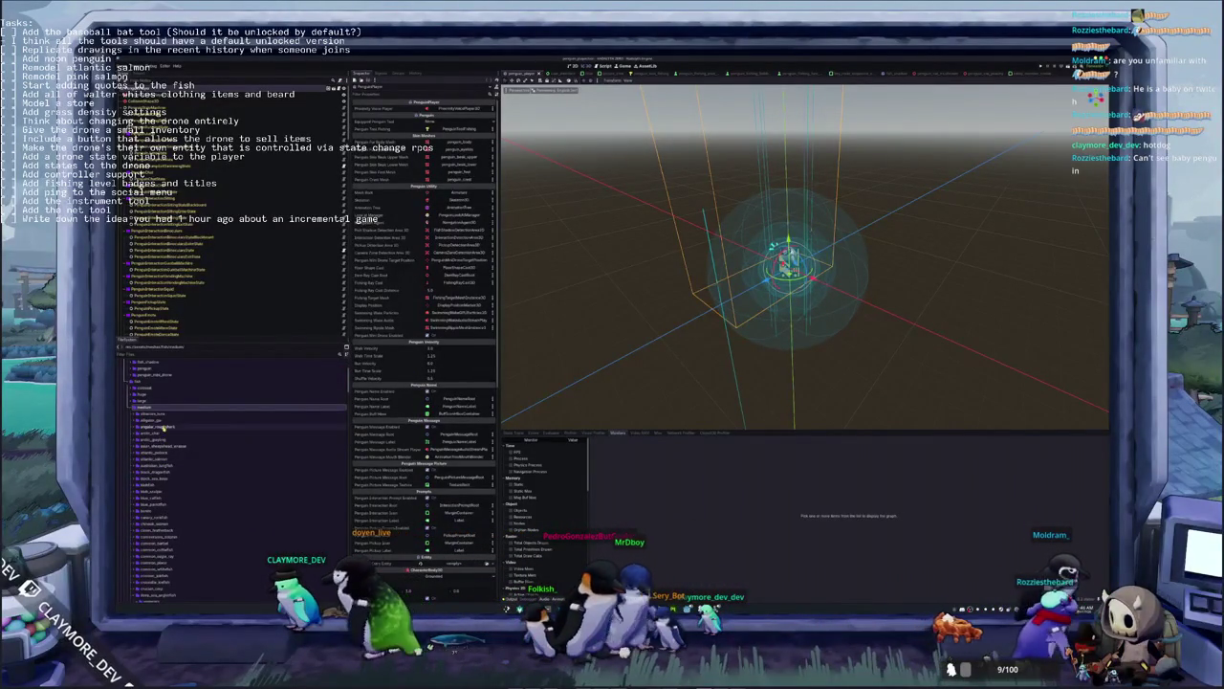
pyautogui.doubleClick(166, 460)
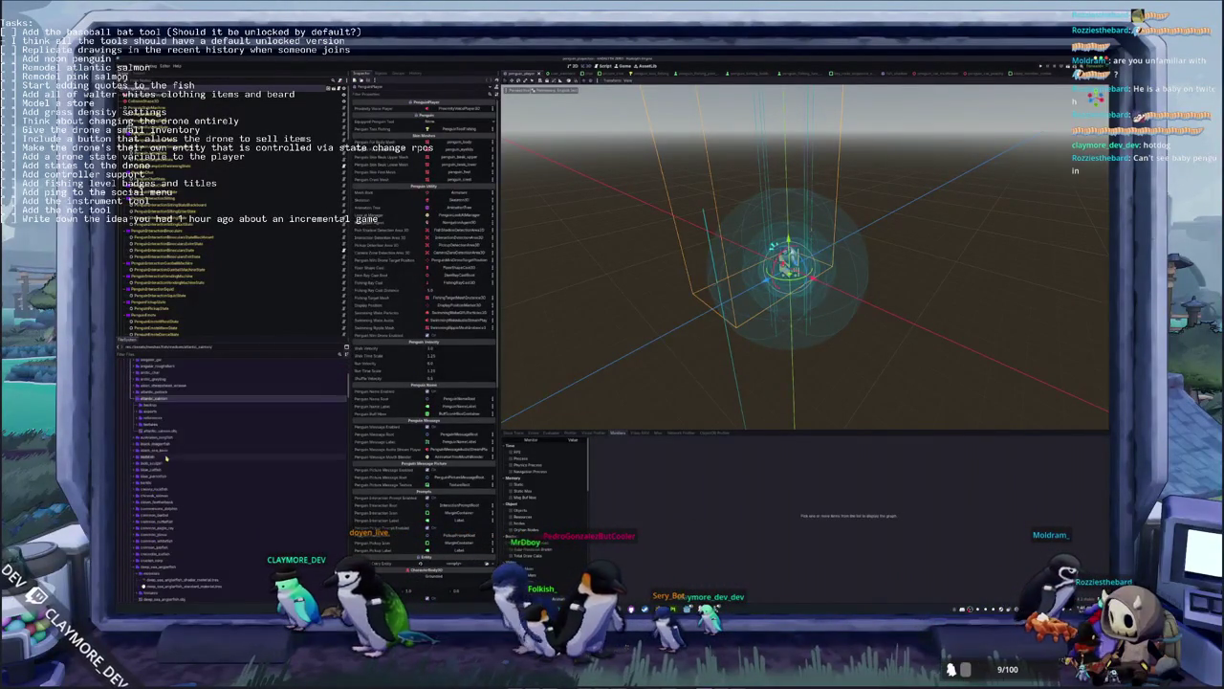
pyautogui.doubleClick(158, 424)
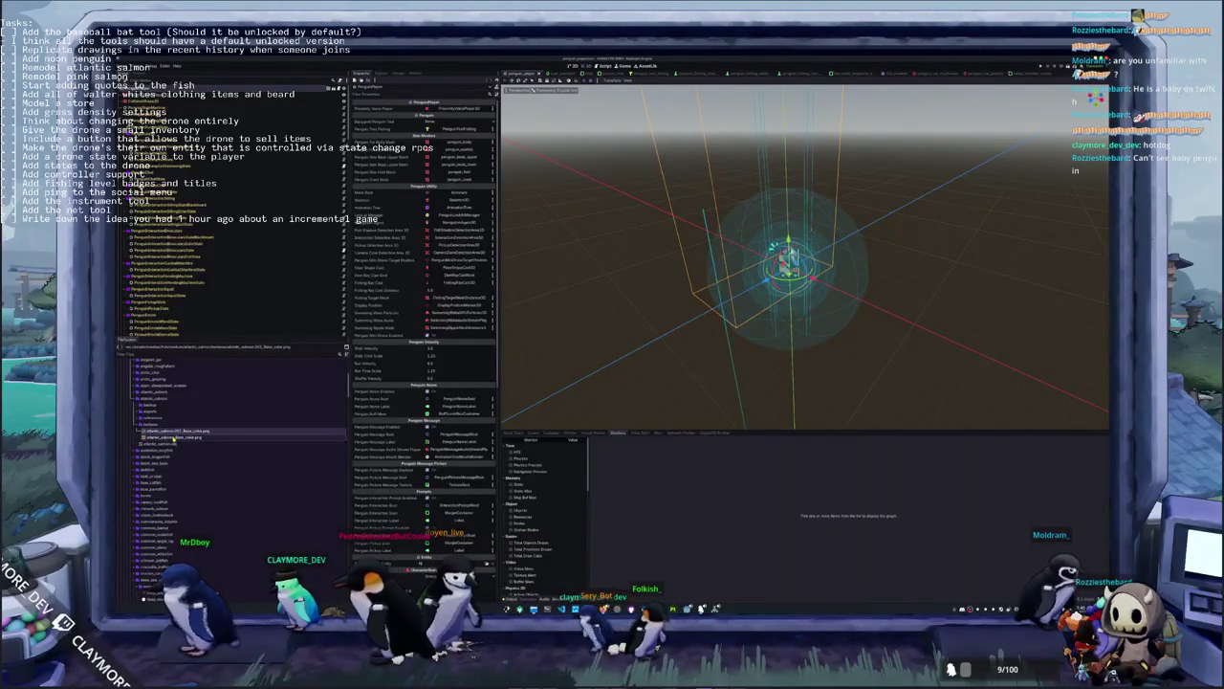
pyautogui.press('Delete')
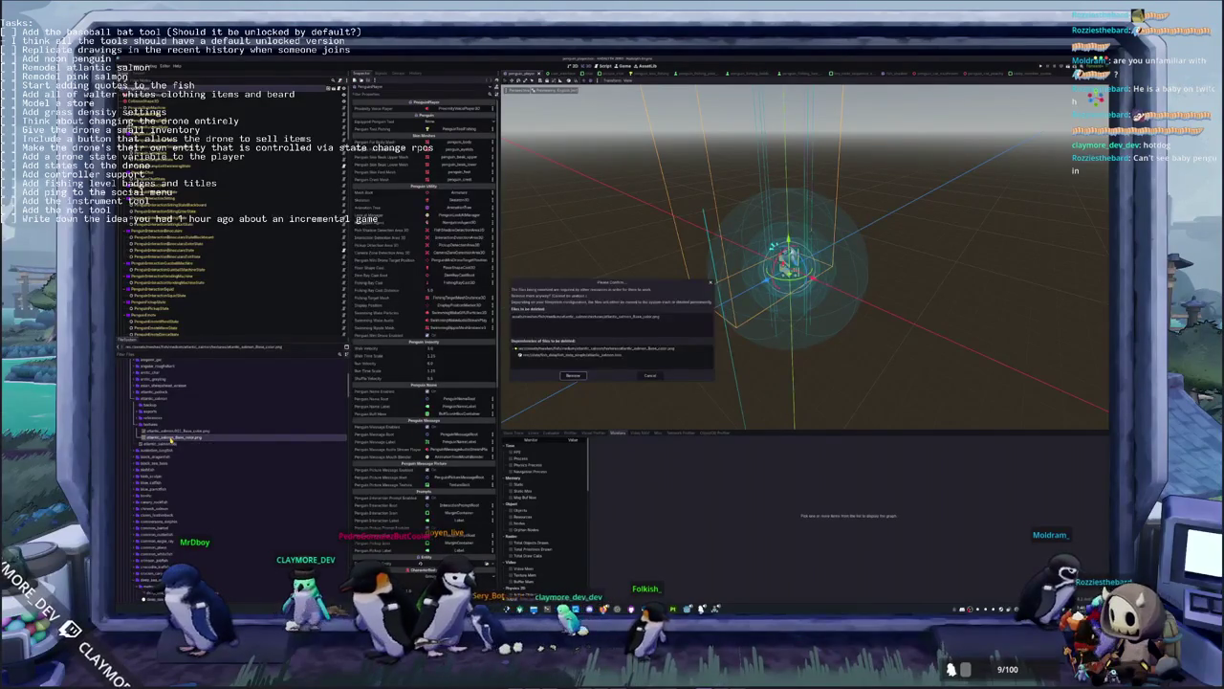
pyautogui.press('Return')
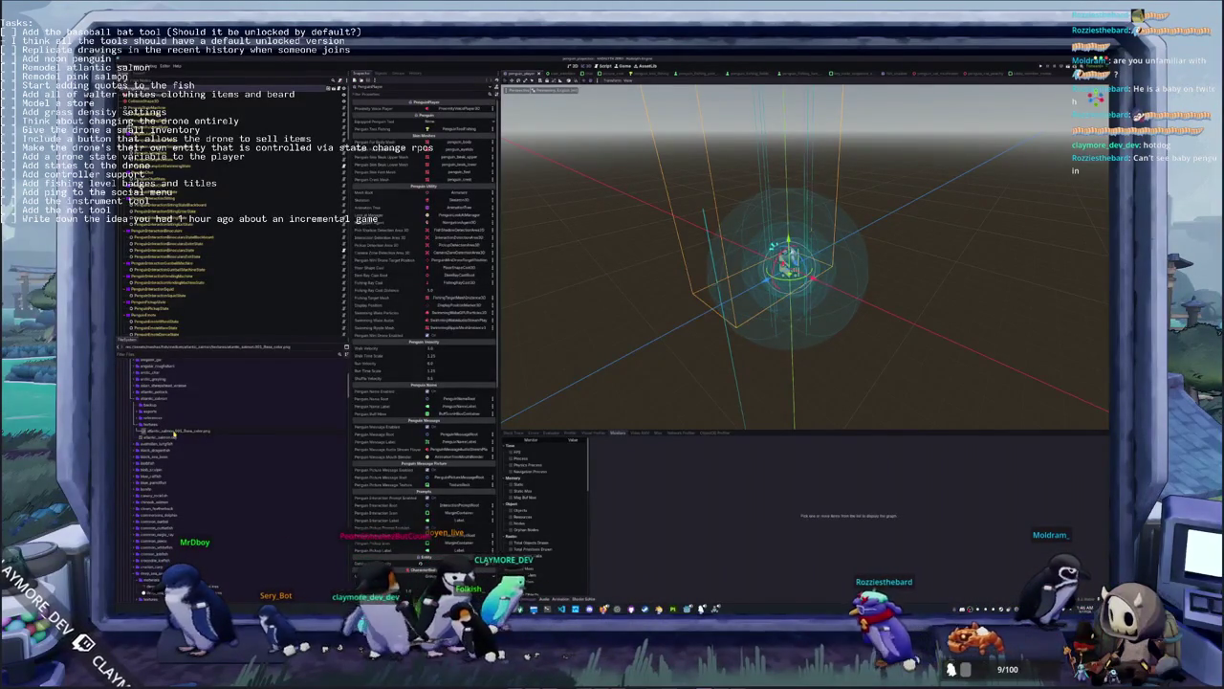
# Drag the atlantic salmon texture toward the scene tabs and close the penguin_player scene
pyautogui.click(177, 432)
pyautogui.moveTo(177, 431); pyautogui.dragTo(786, 84)
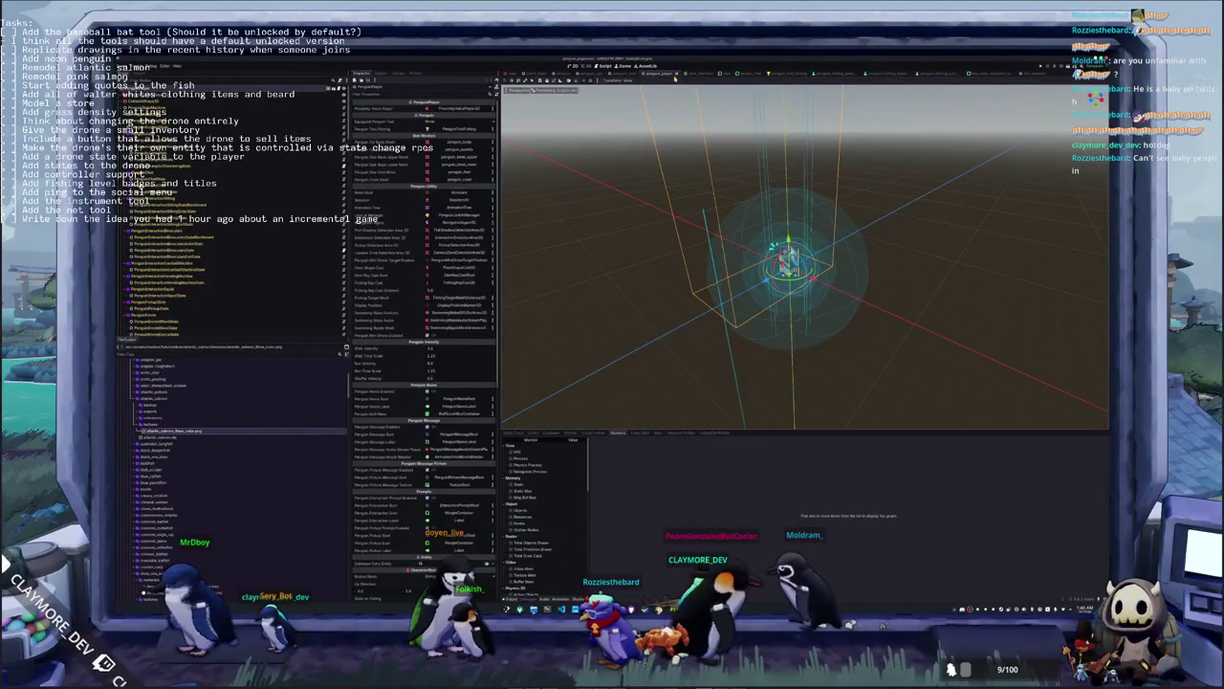
pyautogui.click(675, 77)
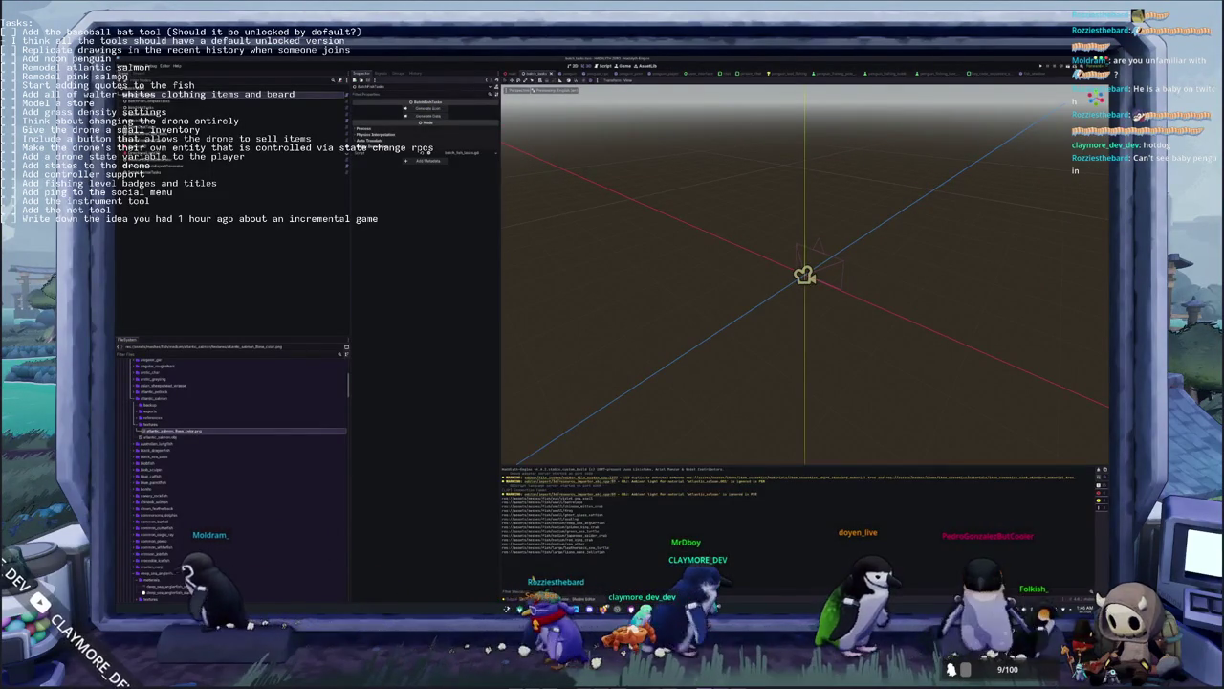
# Preview the atlantic_salmon PNG images in FileSystem and select the BatchFishTasks node
pyautogui.hotkey('alt', 'Tab')
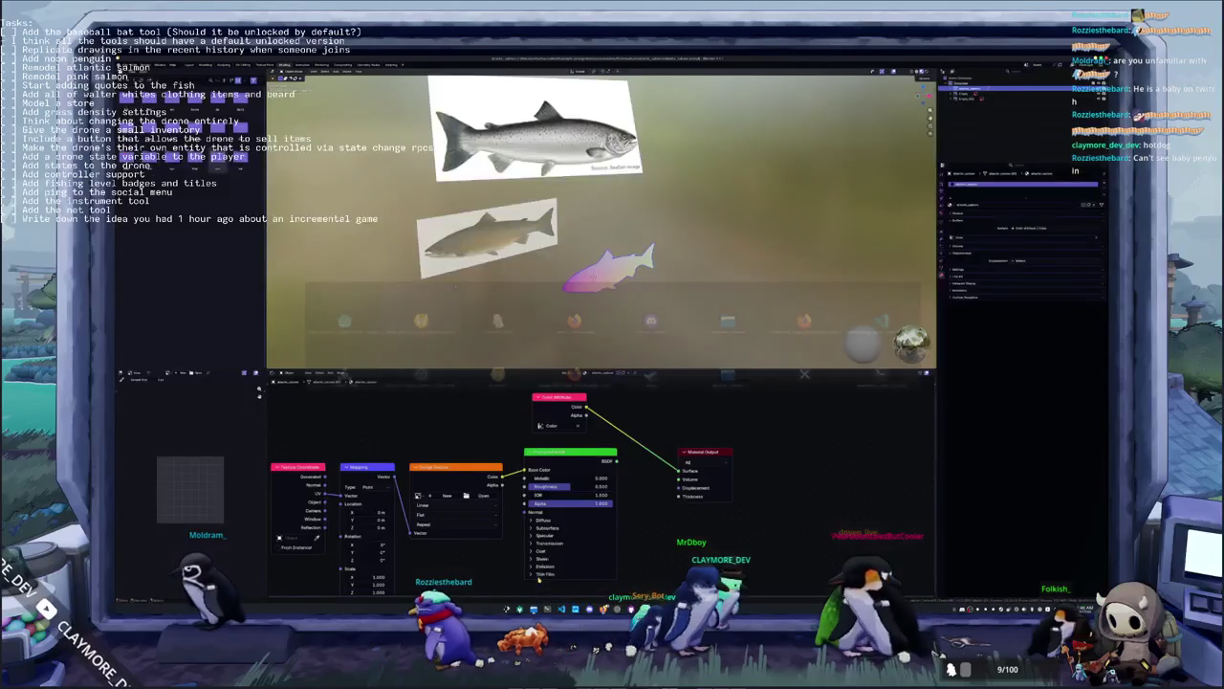
pyautogui.hotkey('alt', 'Tab')
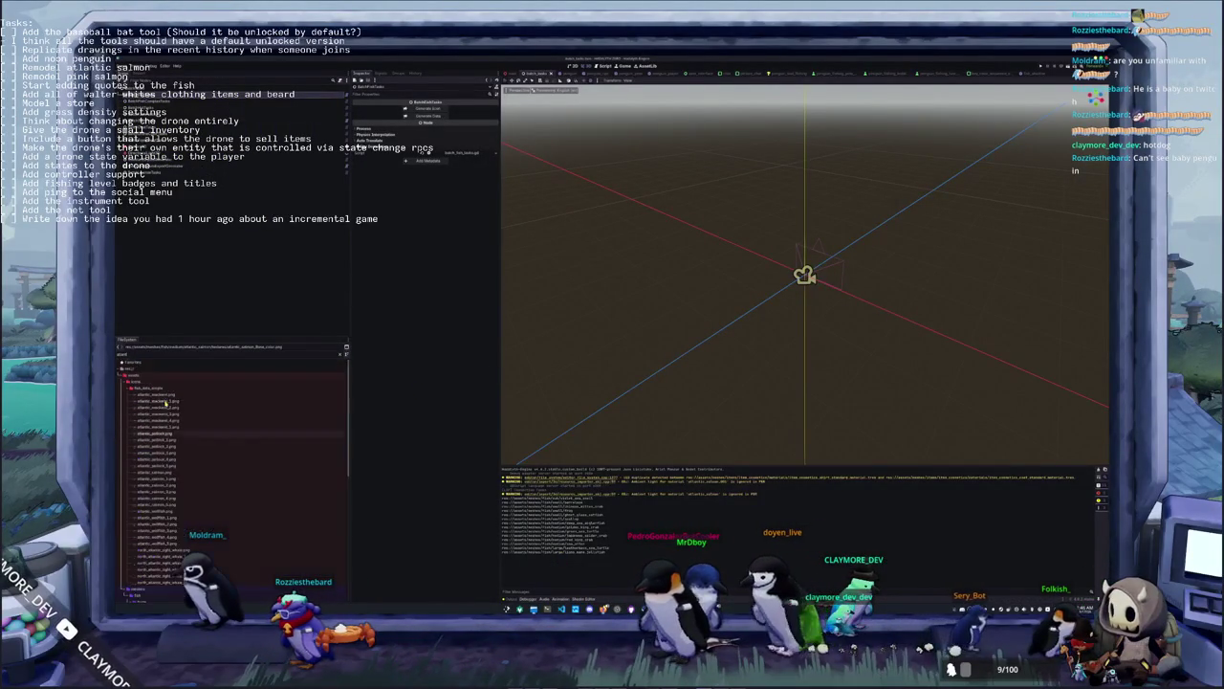
pyautogui.click(157, 424)
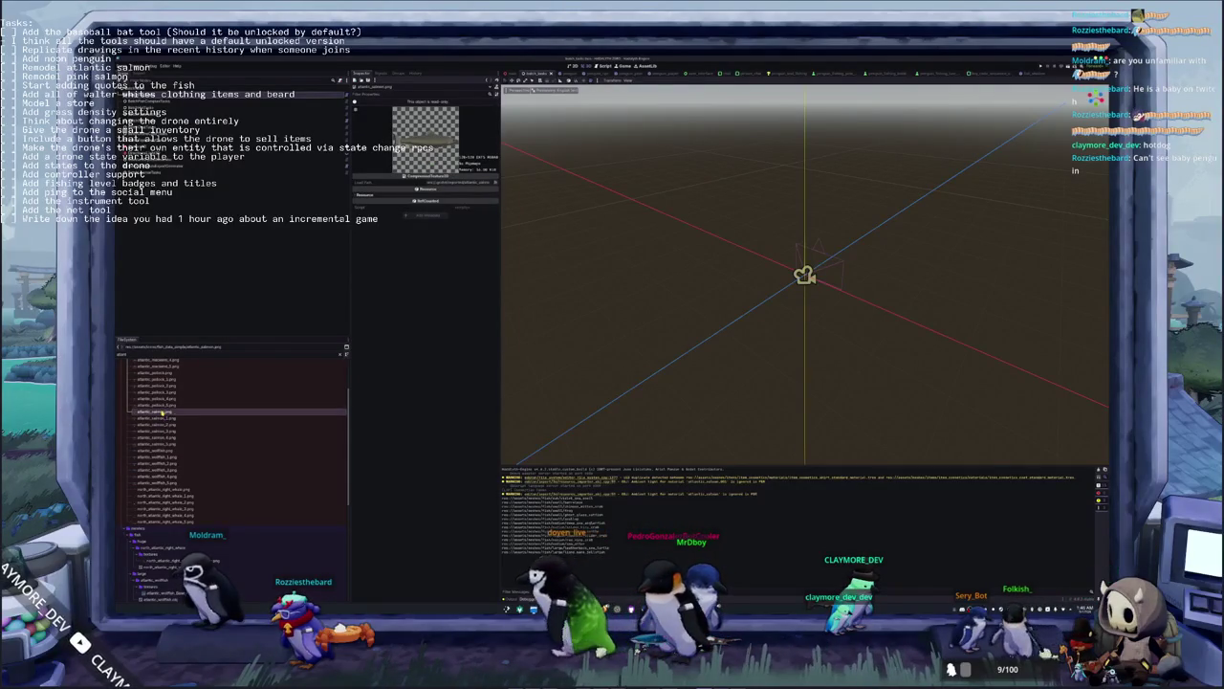
pyautogui.click(161, 444)
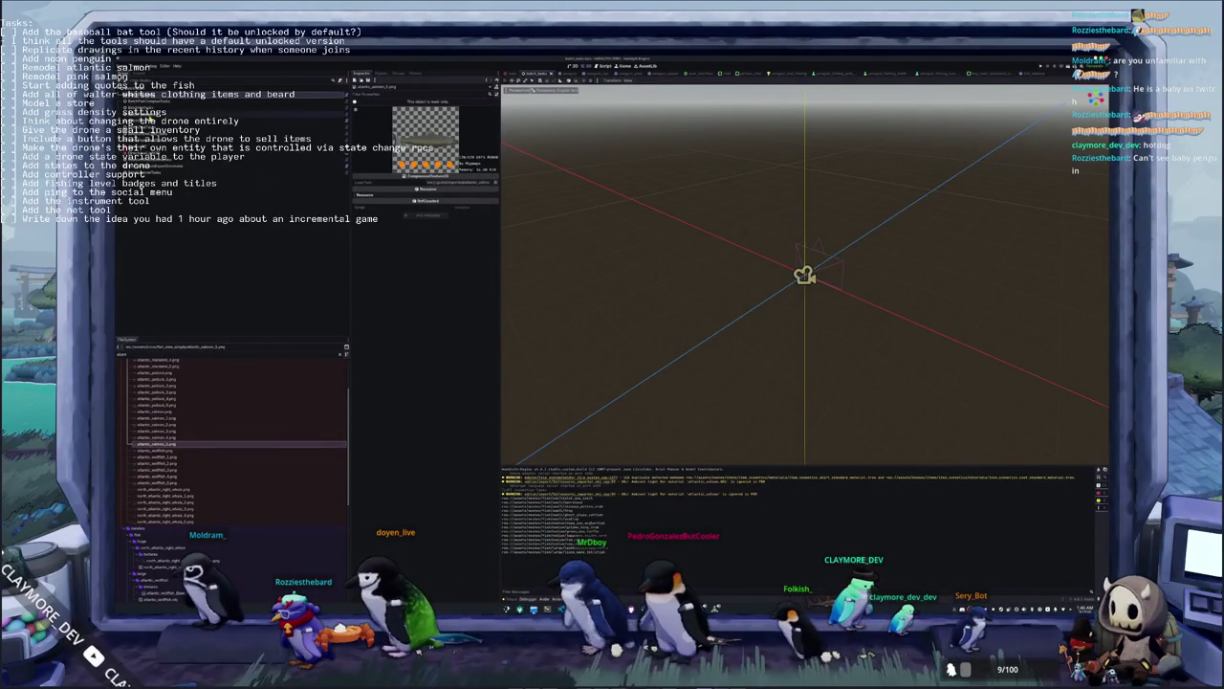
pyautogui.click(143, 99)
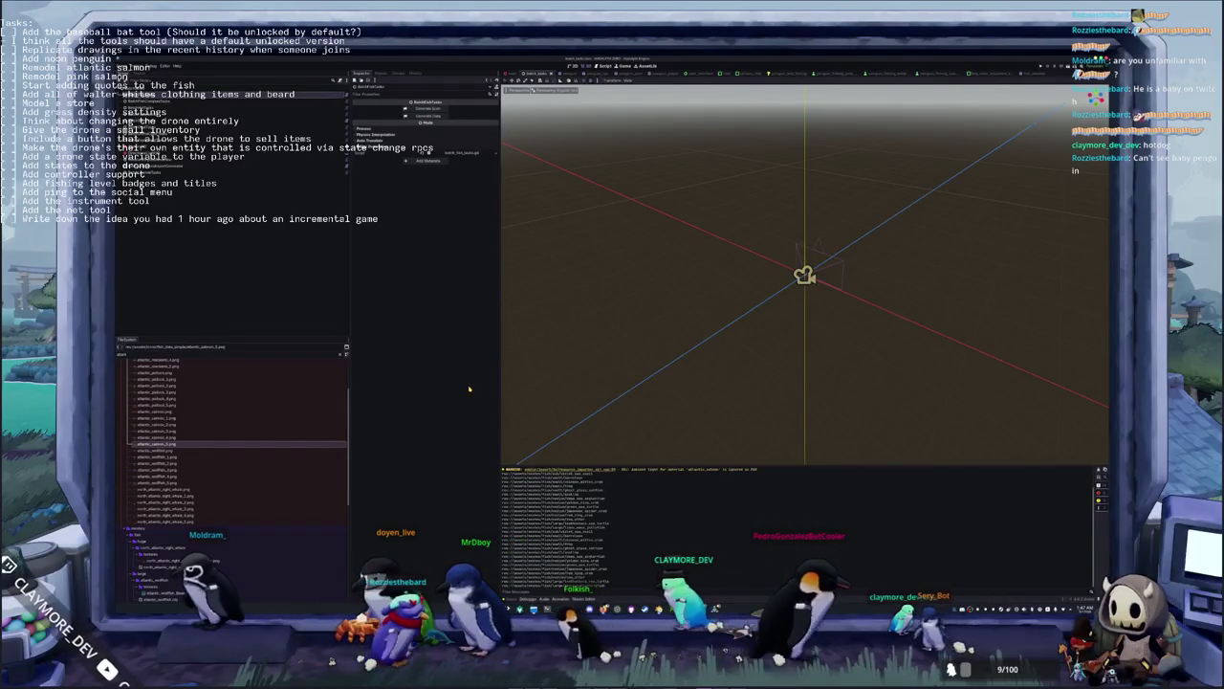
# Switch between Blender and Godot and scroll the view
pyautogui.hotkey('alt', 'Tab')
pyautogui.hotkey('alt', 'Tab')
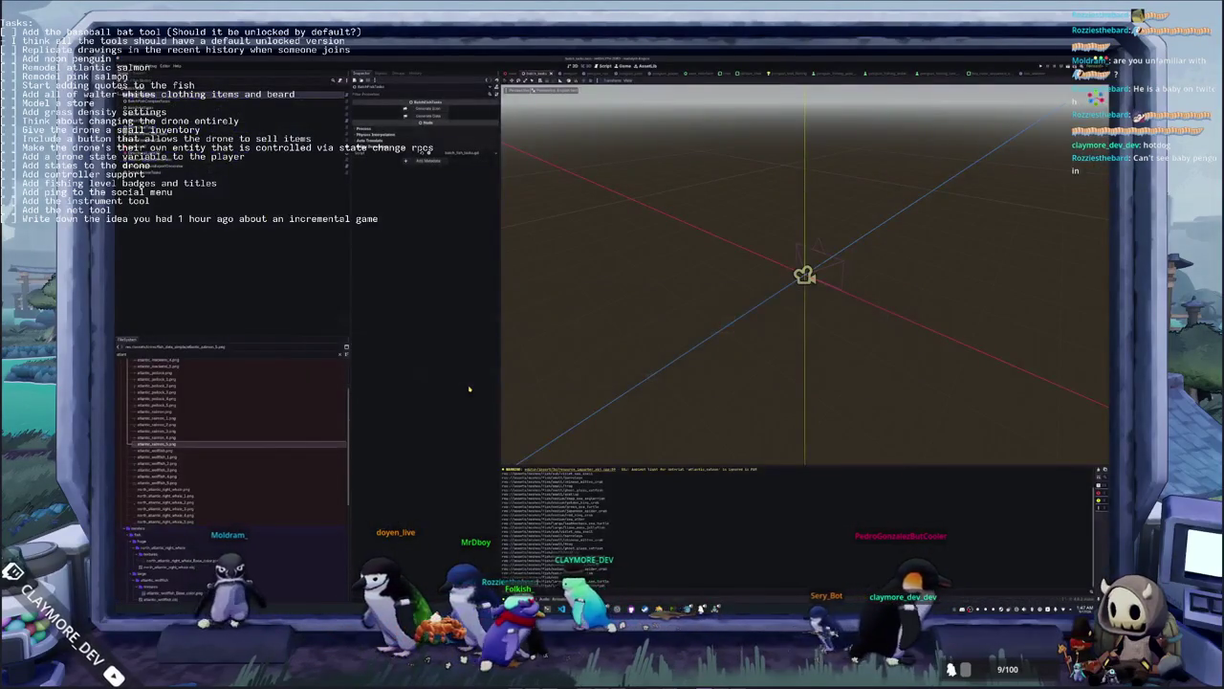
pyautogui.hotkey('alt', 'Tab')
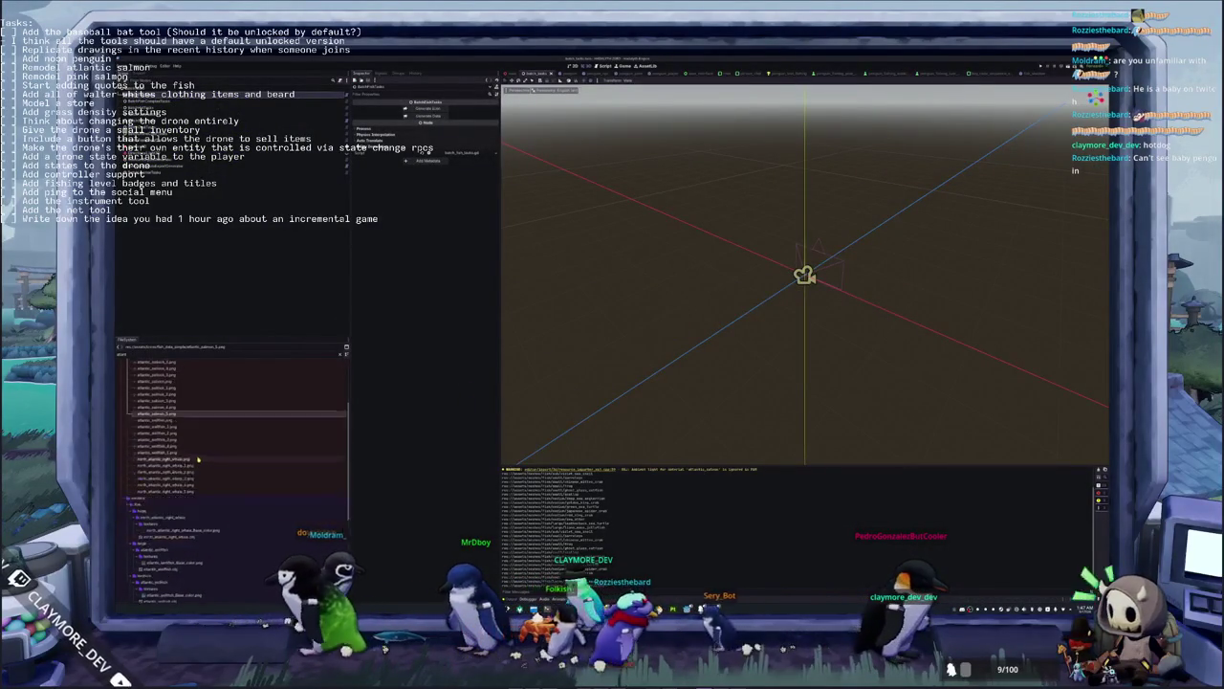
pyautogui.hotkey('alt', 'Tab')
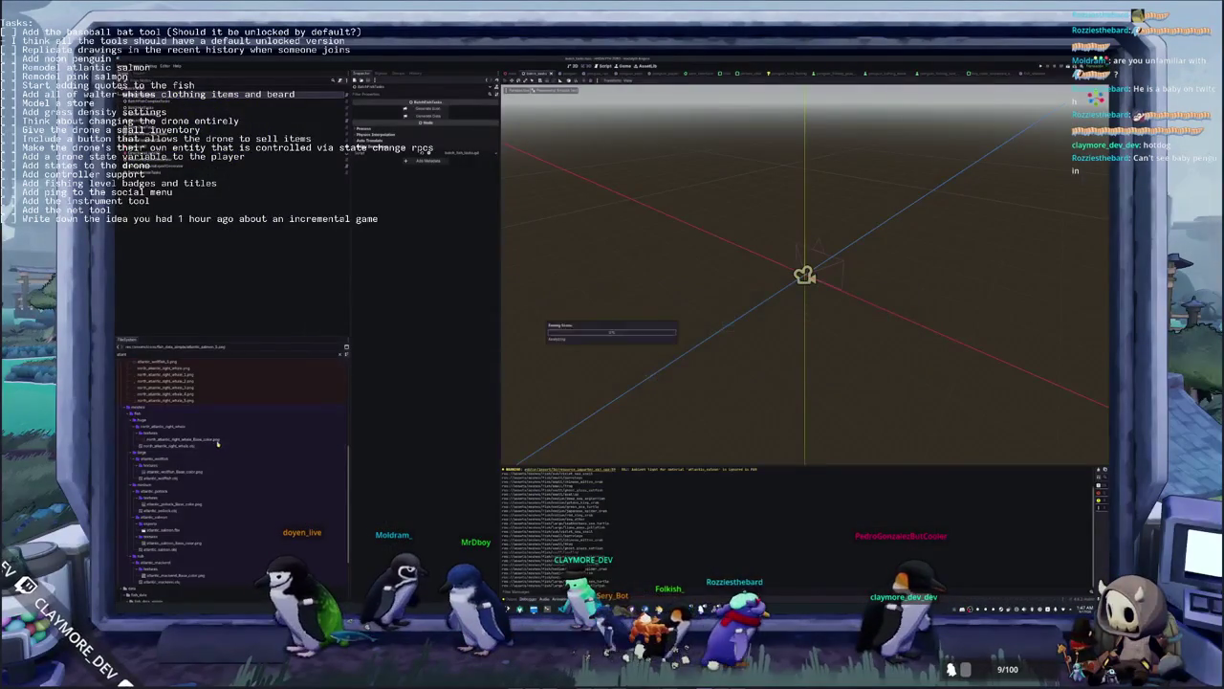
pyautogui.scroll(-3, 189, 468)
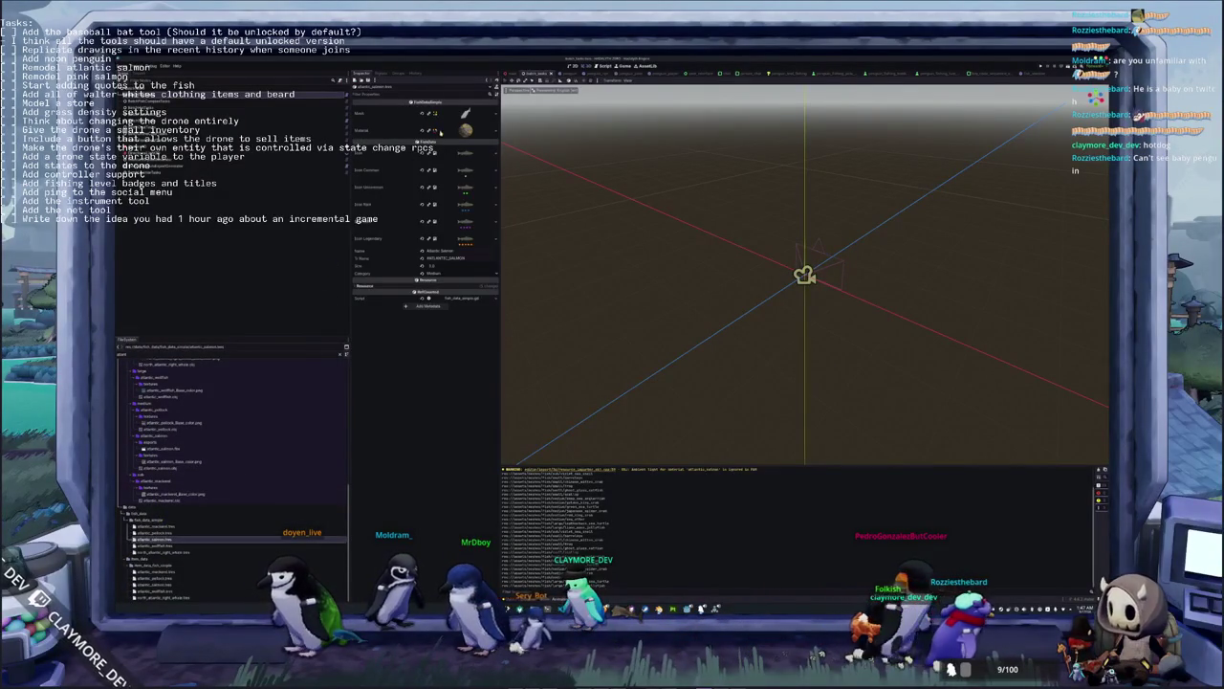
# Expand the salmon's Mesh and Material to reveal the shader's albedo texture
pyautogui.click(464, 114)
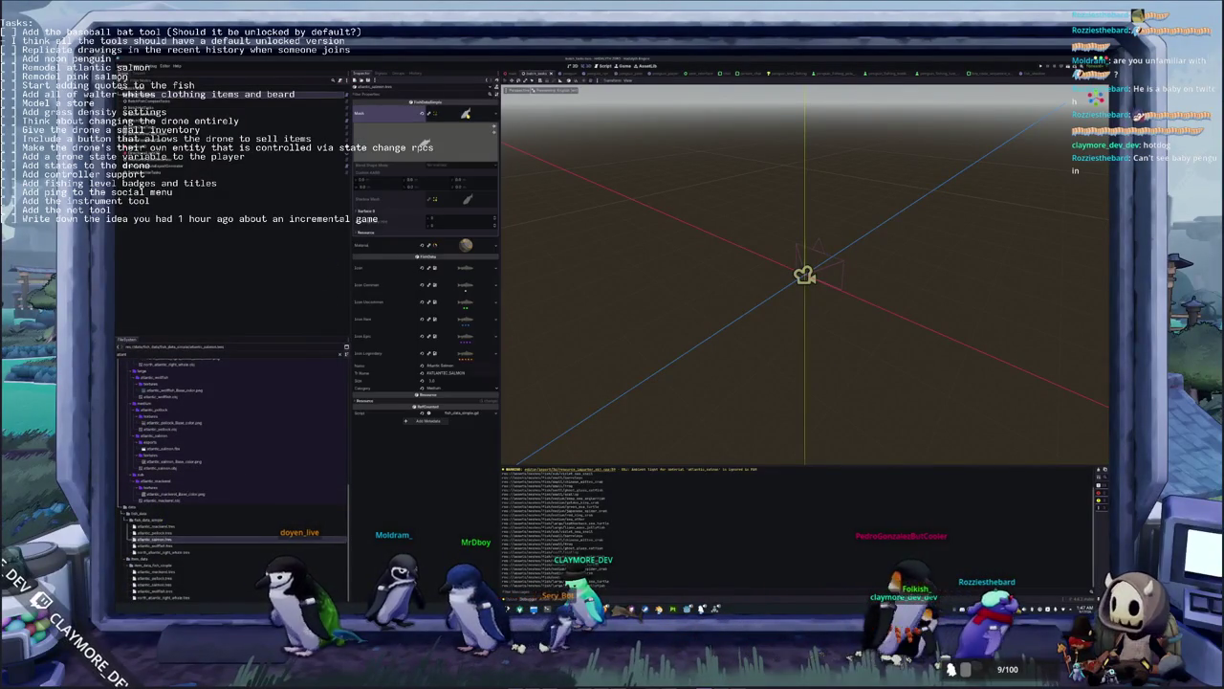
pyautogui.click(466, 247)
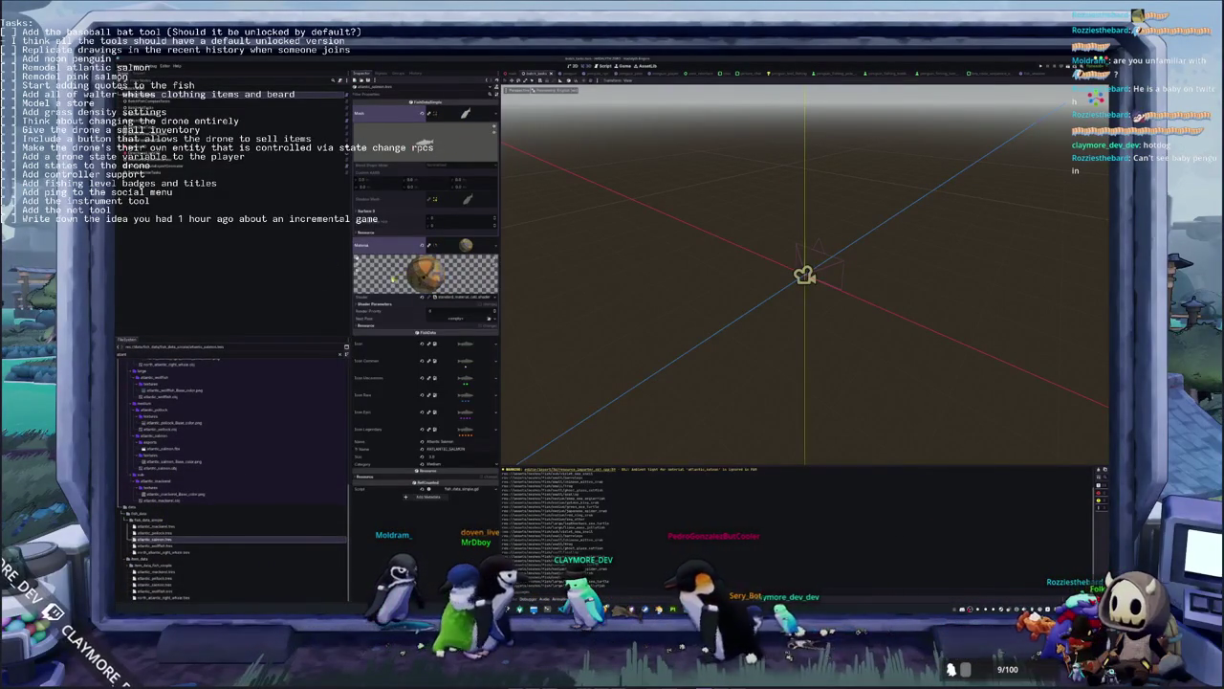
pyautogui.click(378, 304)
pyautogui.click(465, 314)
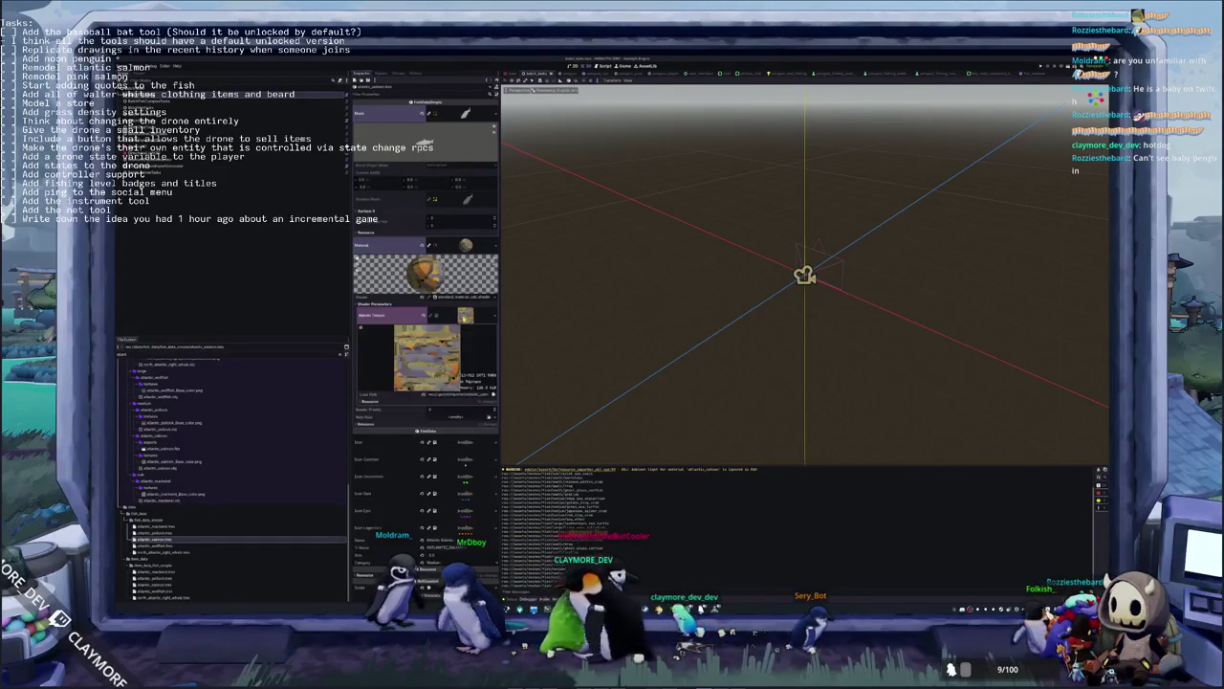
pyautogui.click(465, 315)
# Quick Load the atlantic_salmon texture as albedo, then reopen the Atlantic salmon fish resource
pyautogui.click(490, 314)
pyautogui.click(456, 453)
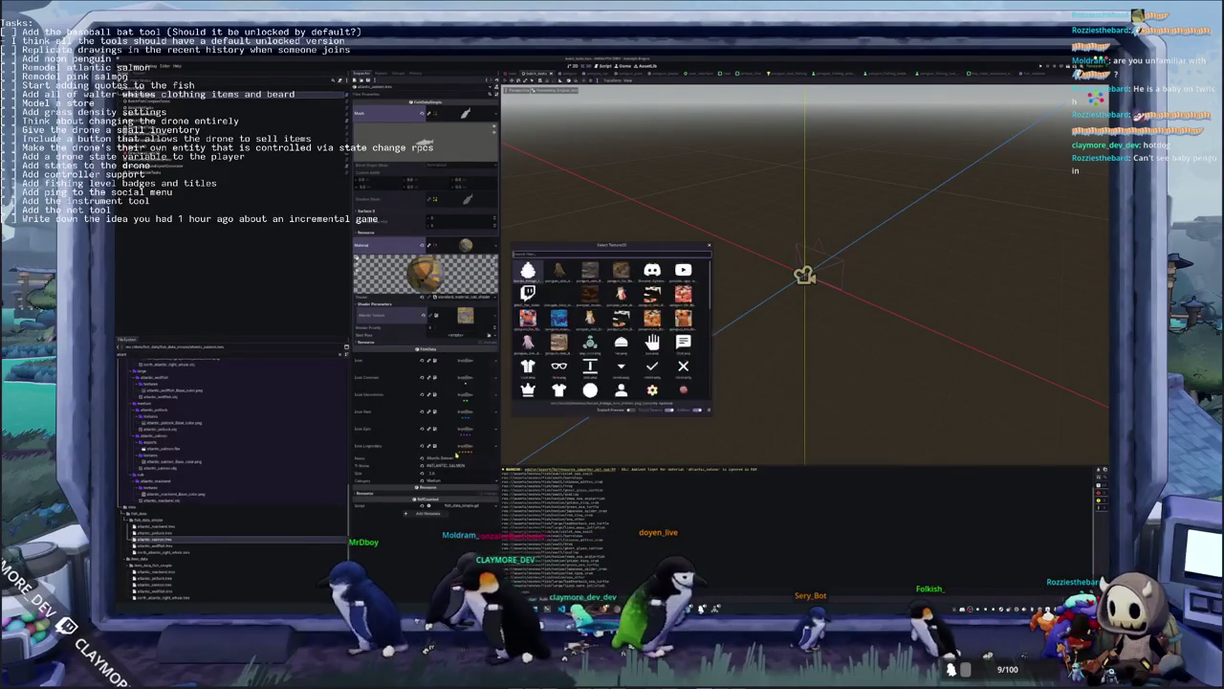
pyautogui.write('atlant')
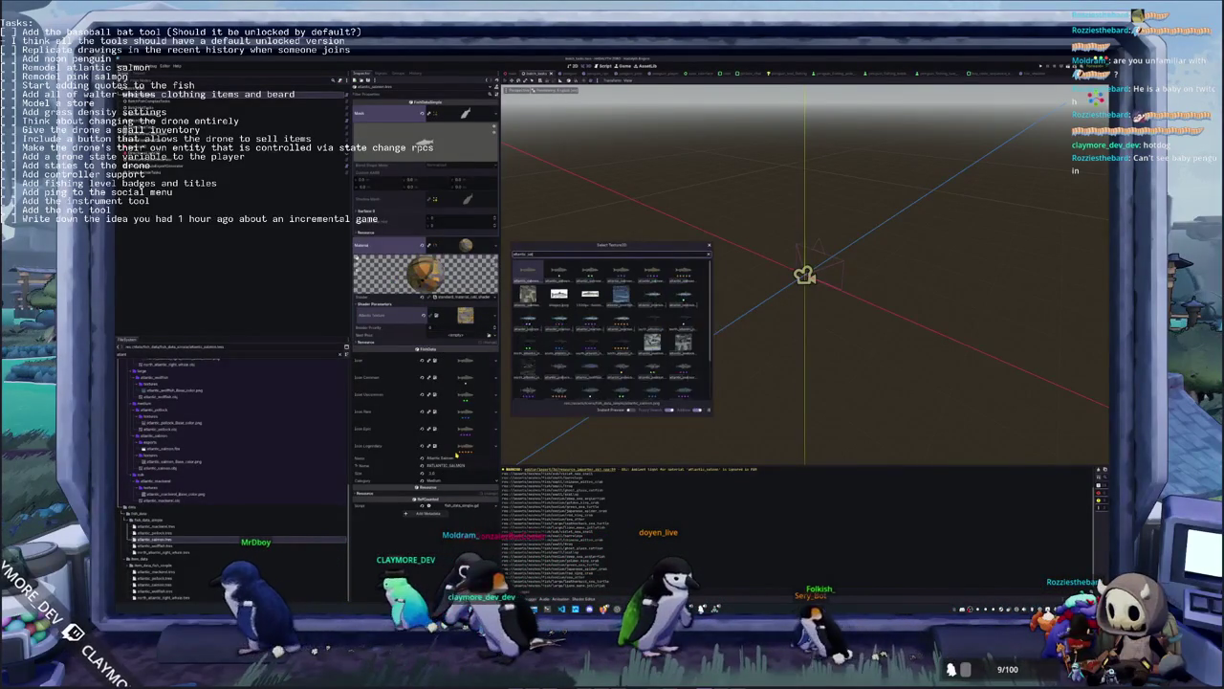
pyautogui.write('ic_salmon')
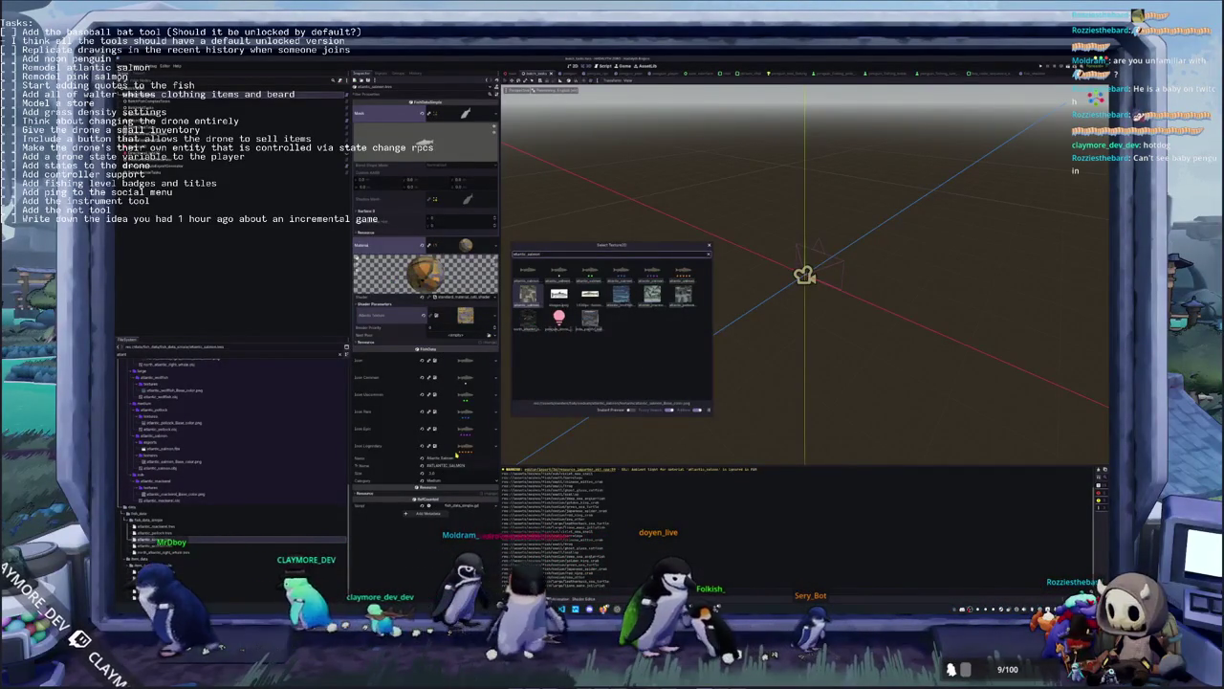
pyautogui.press('Return')
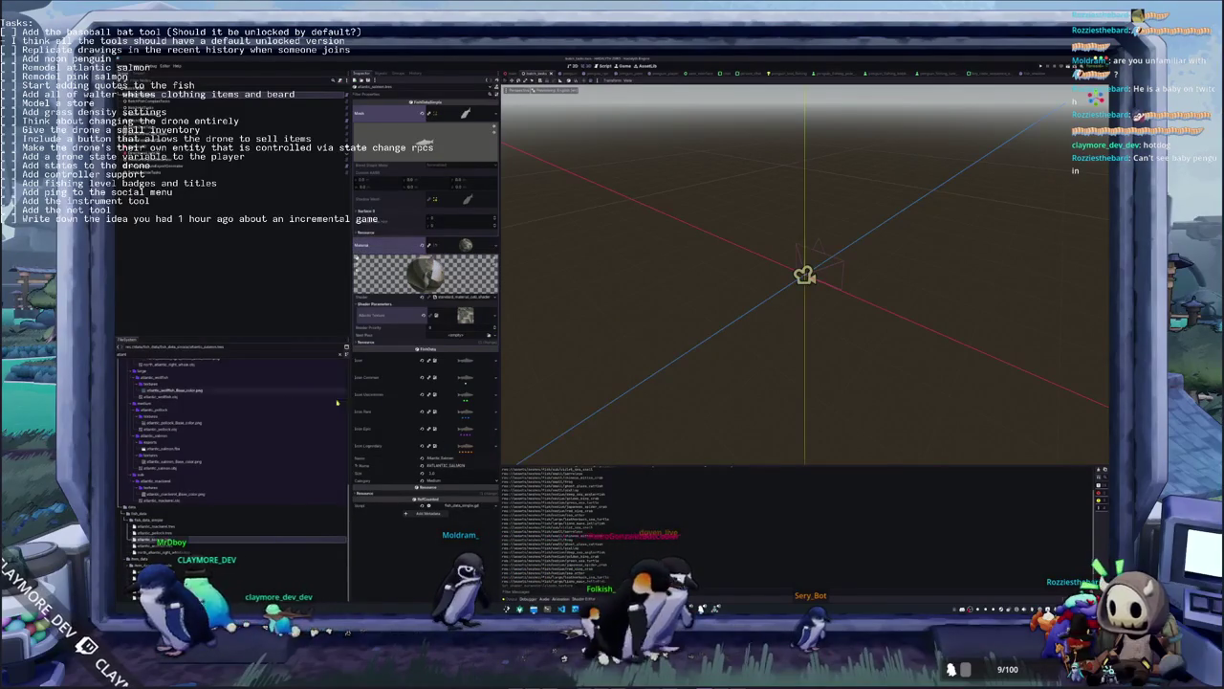
pyautogui.click(206, 101)
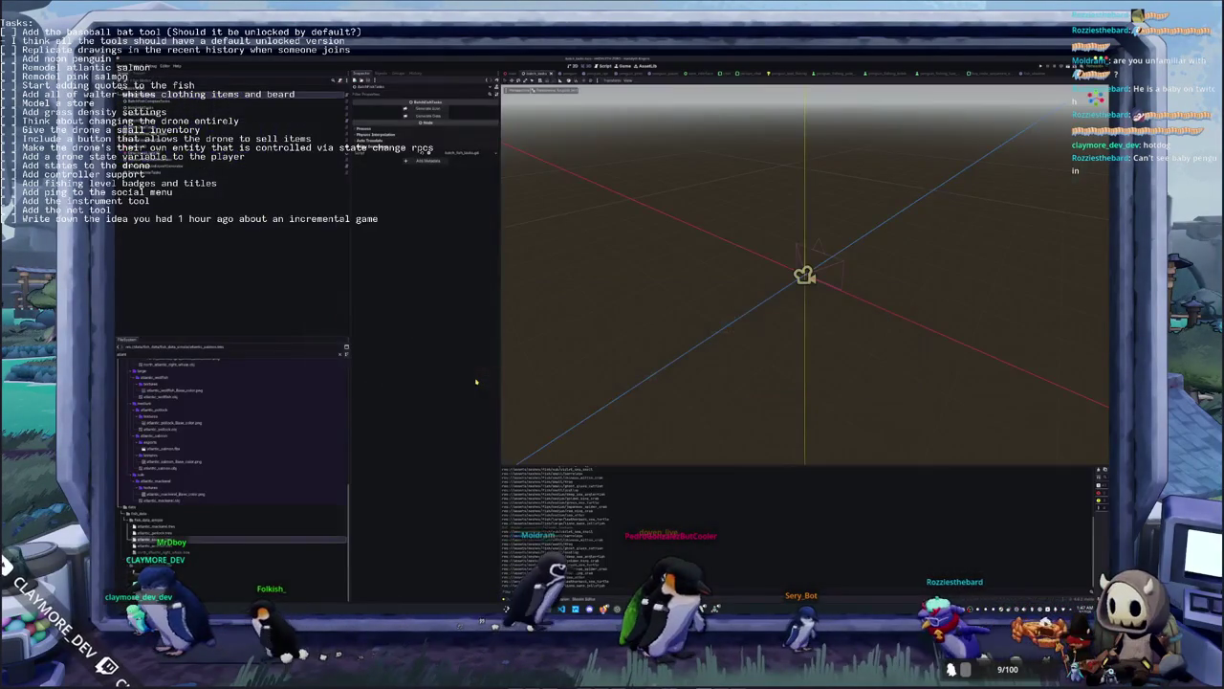
pyautogui.click(229, 516)
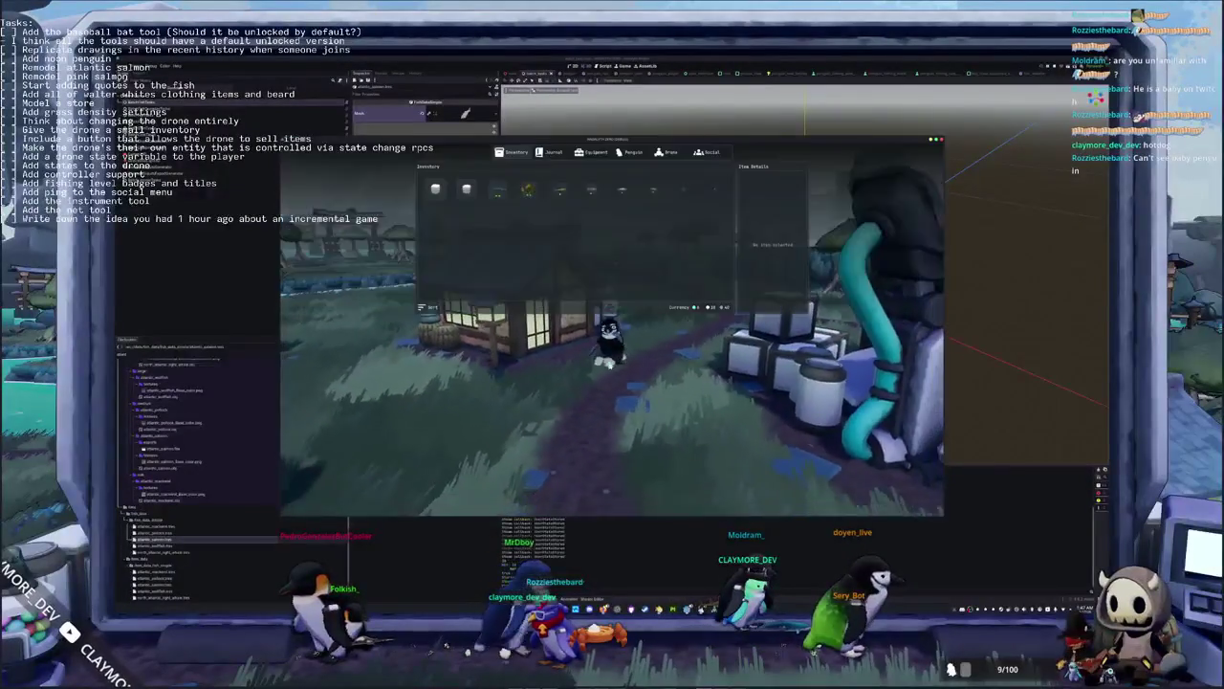
# Open the in-game fish Journal, scroll through the fish entries, then close it
pyautogui.press('Tab')
pyautogui.click(553, 153)
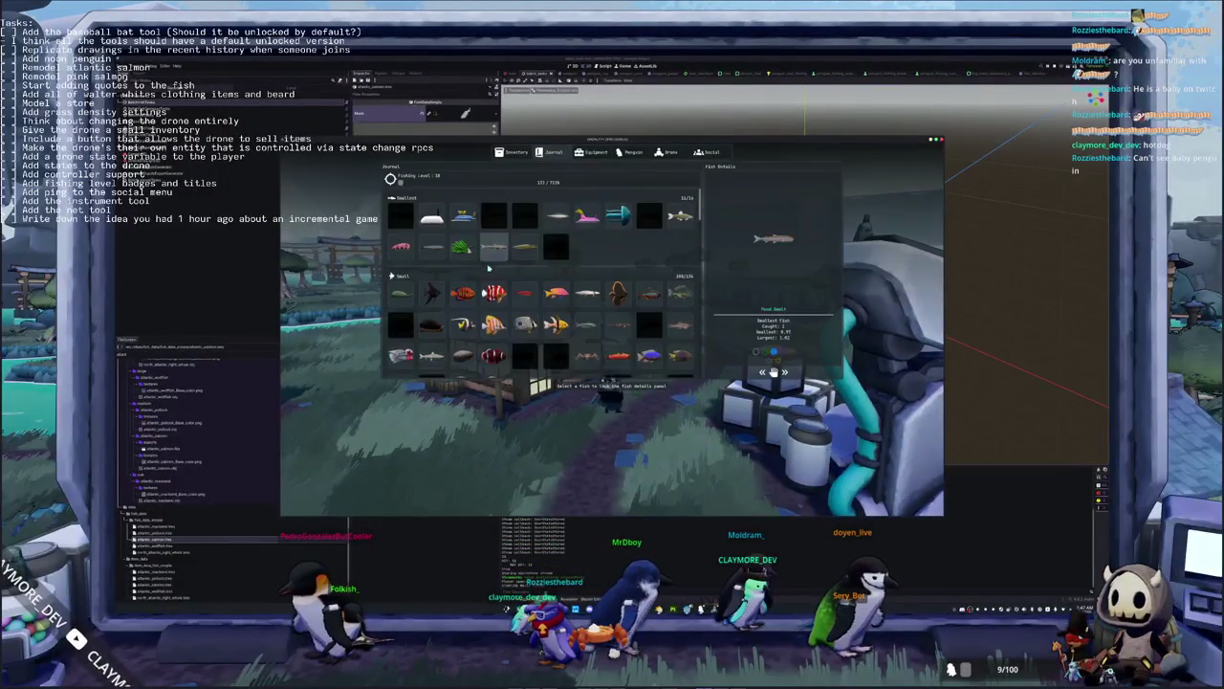
pyautogui.scroll(-5, 498, 249)
pyautogui.scroll(-5, 488, 268)
pyautogui.scroll(-5, 478, 284)
pyautogui.scroll(5, 469, 272)
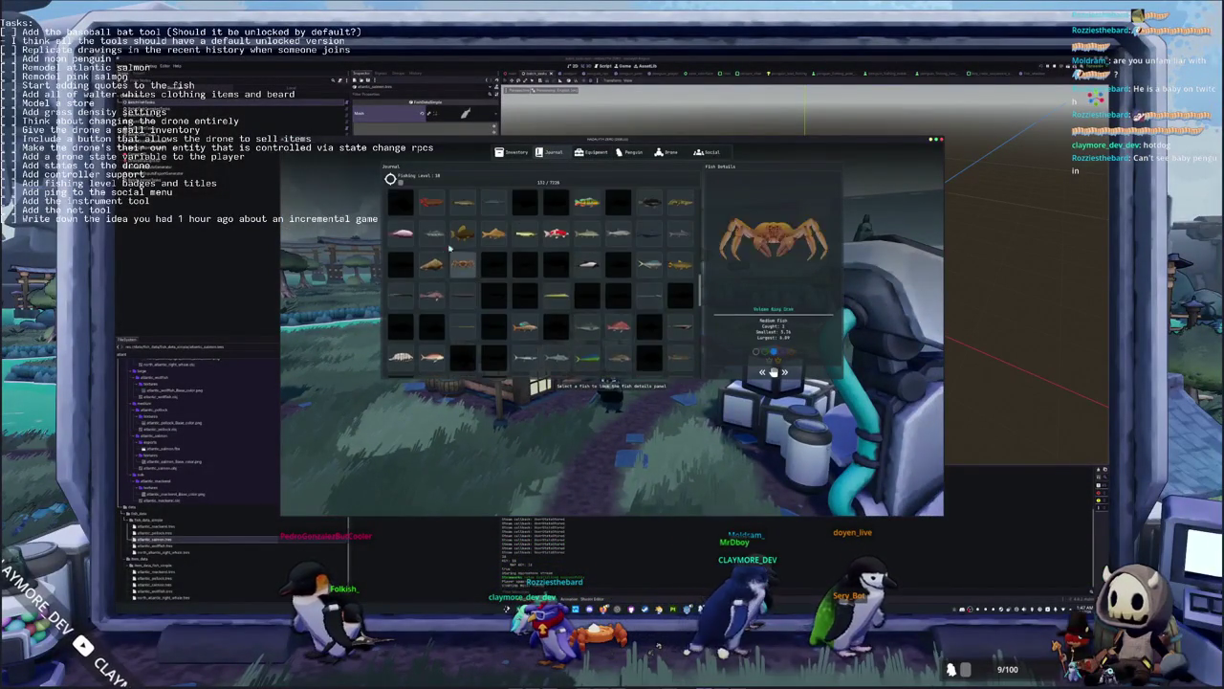
pyautogui.scroll(3, 440, 240)
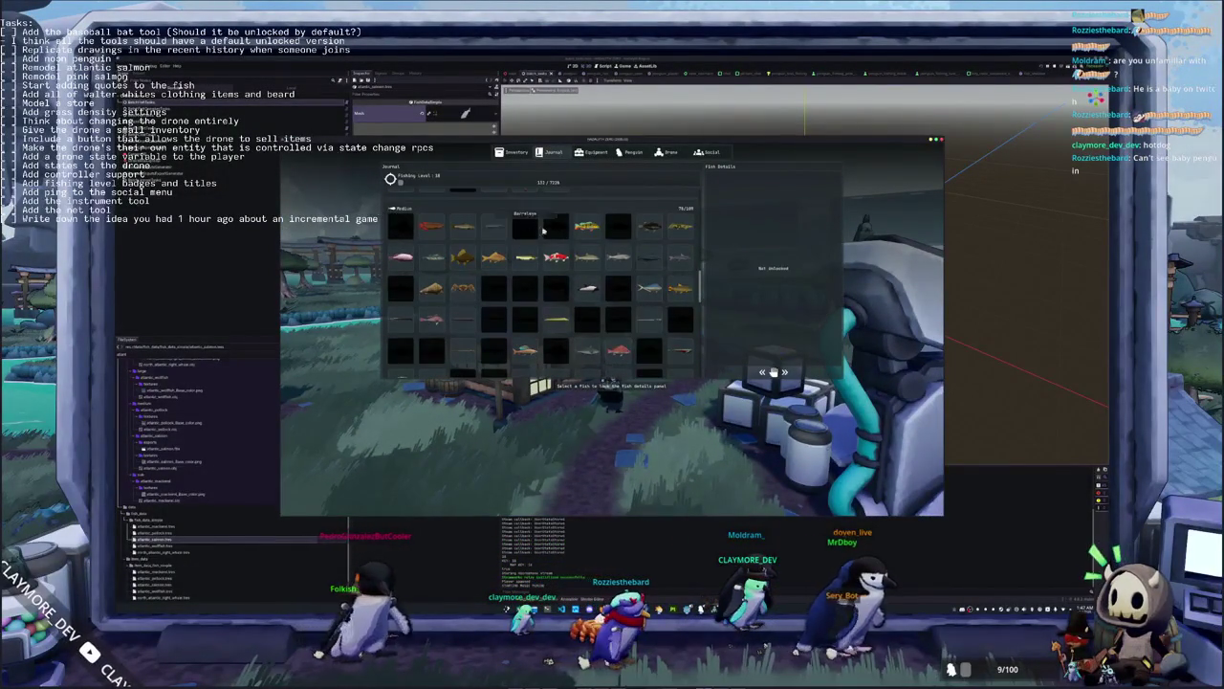
pyautogui.scroll(-3, 545, 241)
pyautogui.scroll(-2, 560, 260)
pyautogui.scroll(-3, 574, 280)
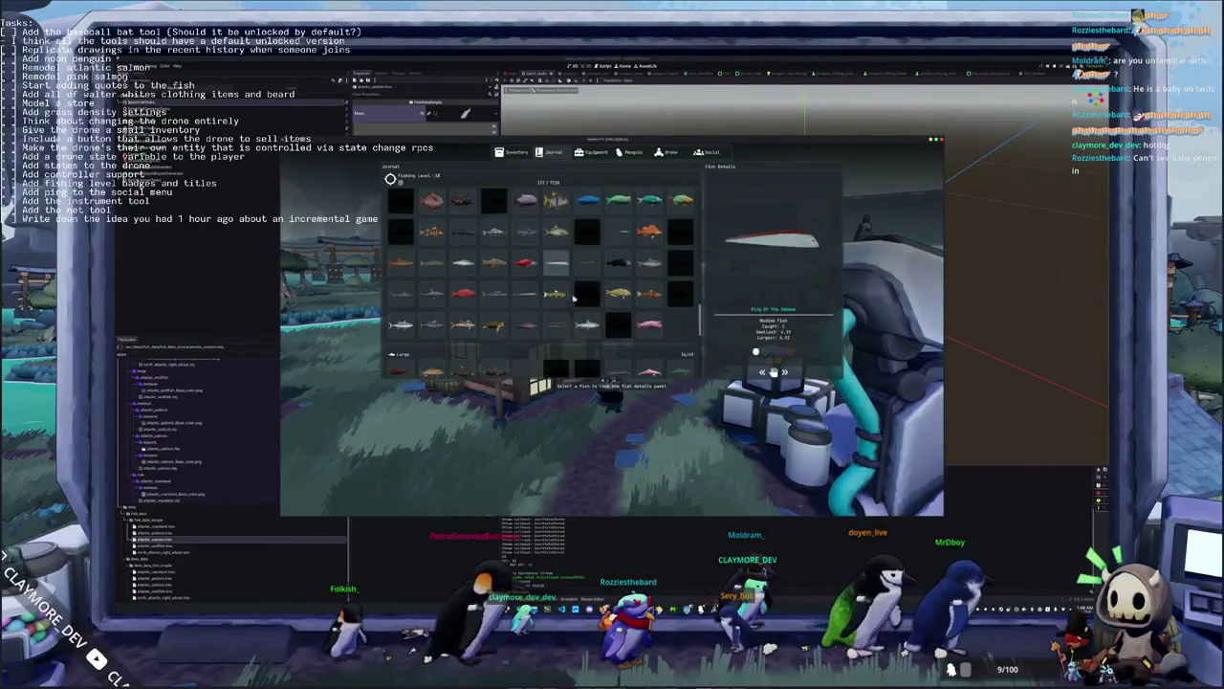
pyautogui.moveTo(431, 262)
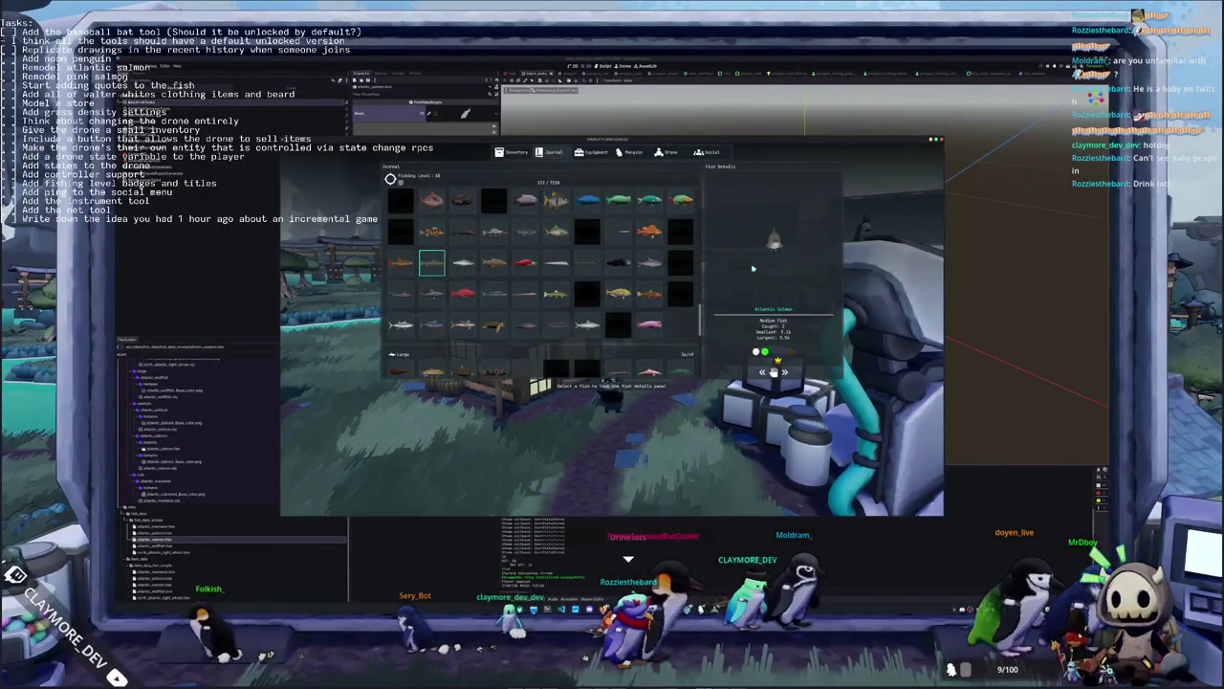
pyautogui.press('Escape')
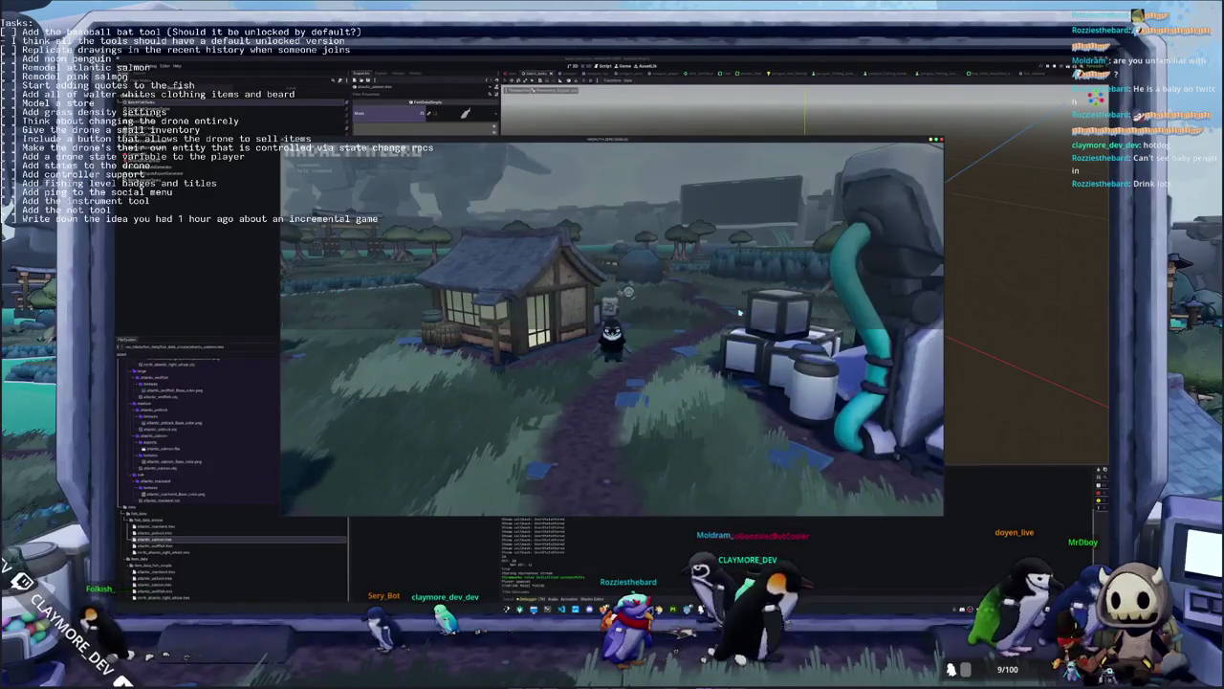
# Walk to the tank and Display the Atlantic Salmon from the inventory in the penguin's hands
pyautogui.press('d')
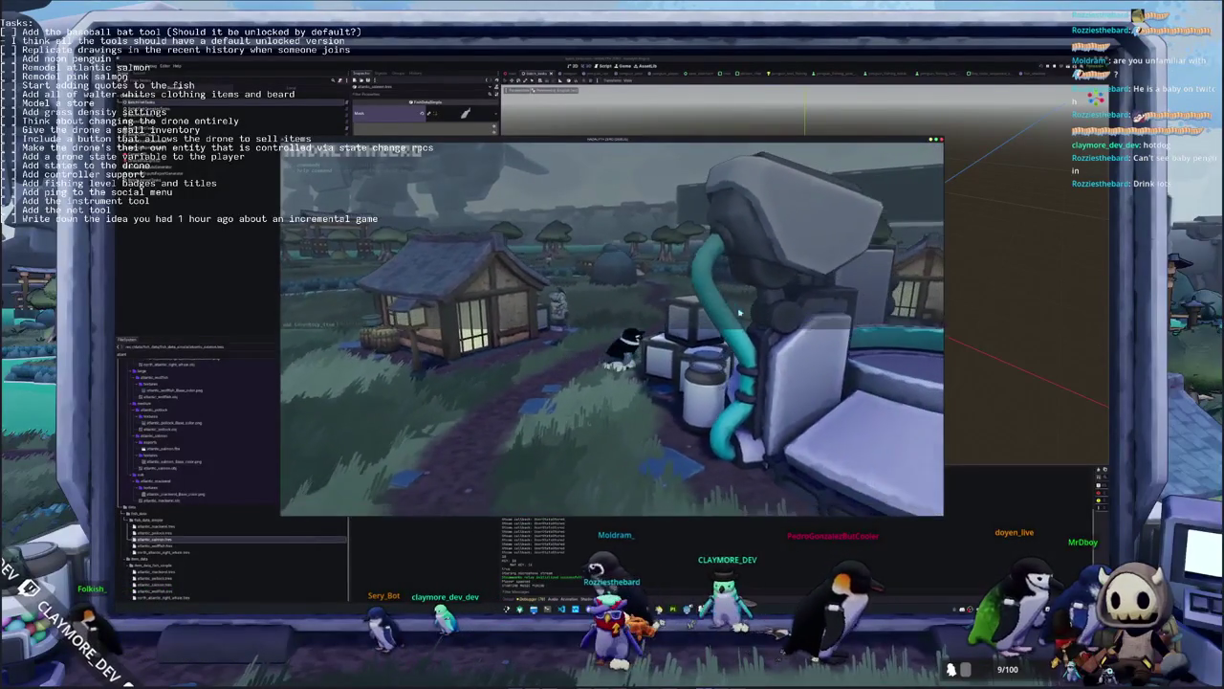
pyautogui.press('a')
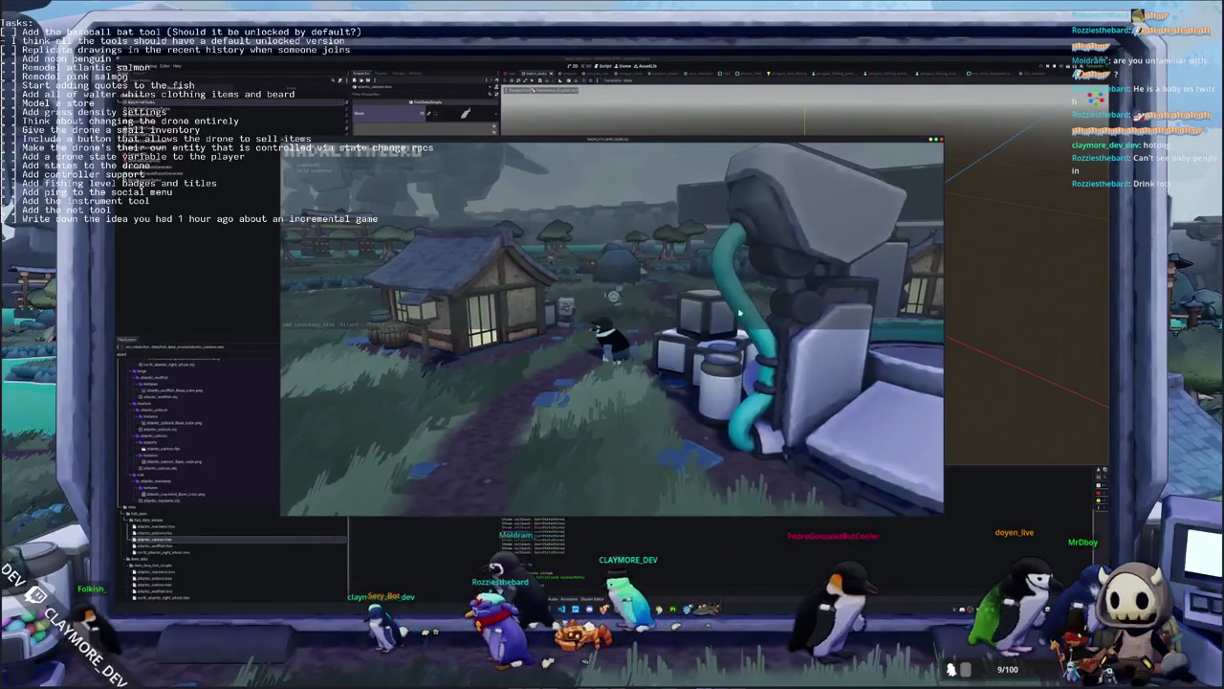
pyautogui.press('a')
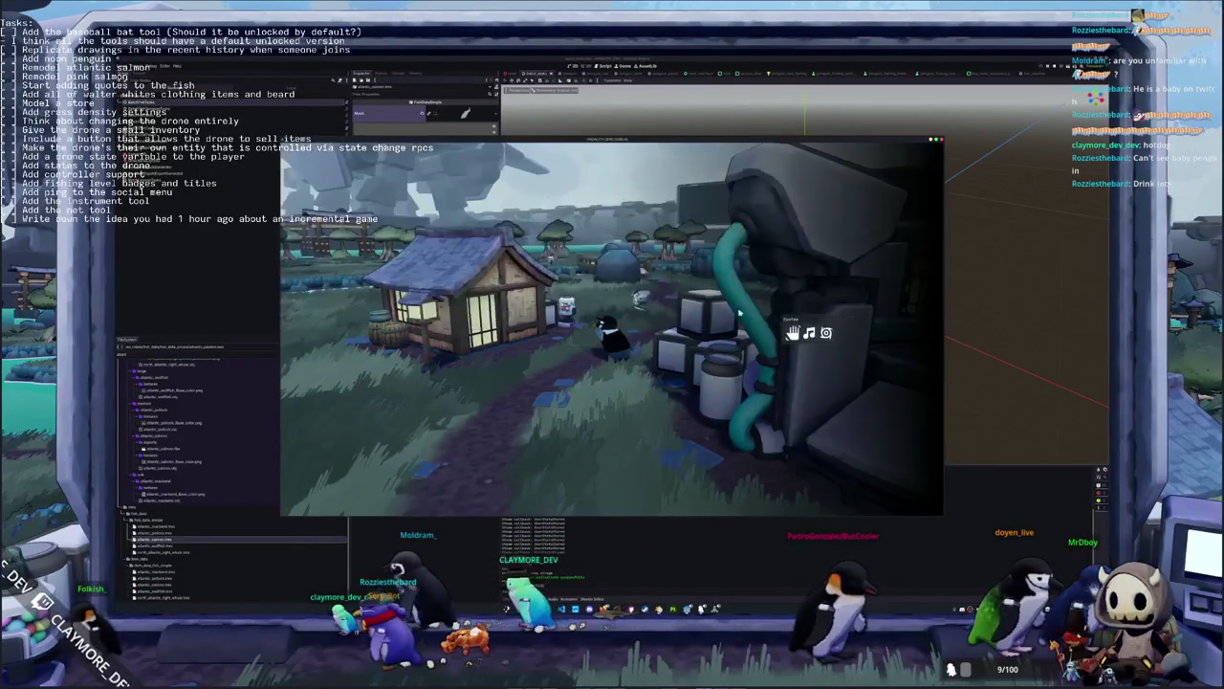
pyautogui.press('i')
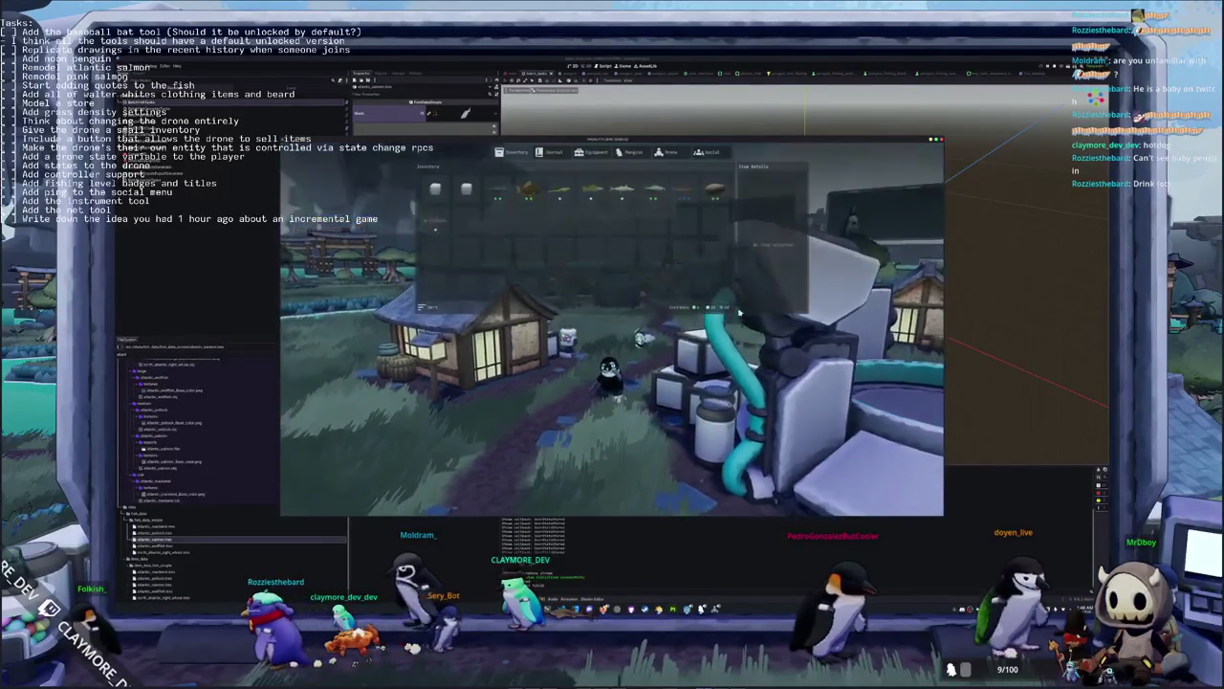
pyautogui.rightClick(435, 223)
pyautogui.click(449, 233)
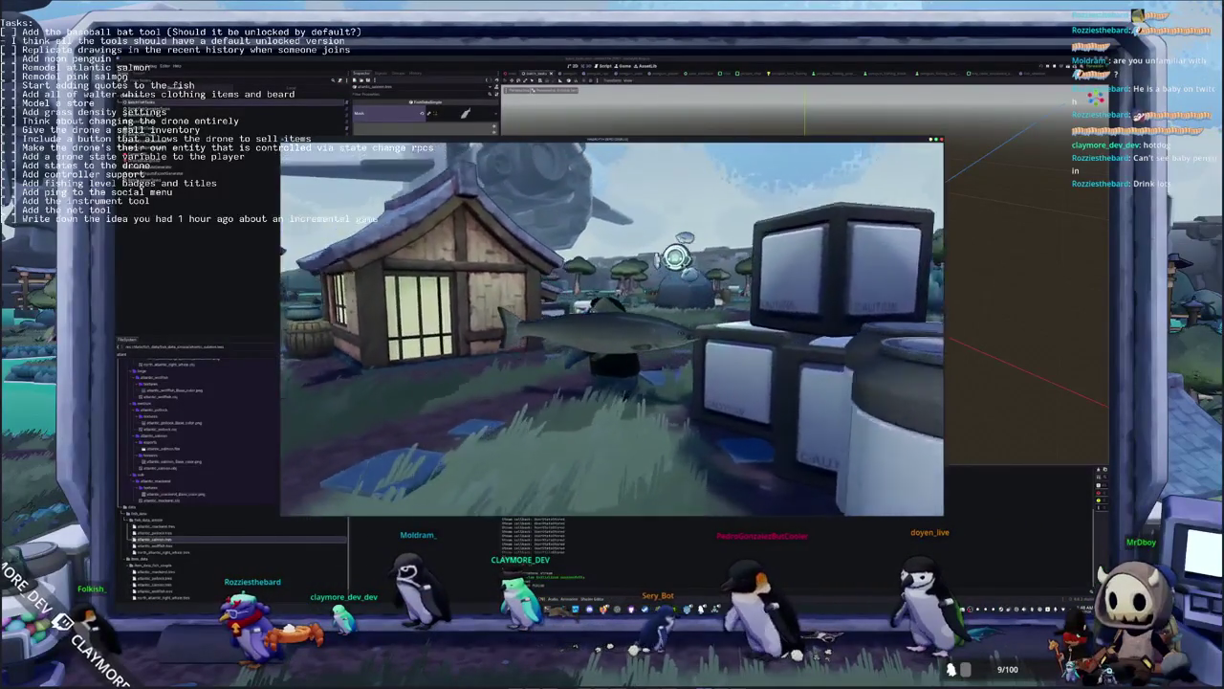
# Bring OBS alongside and confirm the screen capture source properties
pyautogui.hotkey('alt', 'Tab')
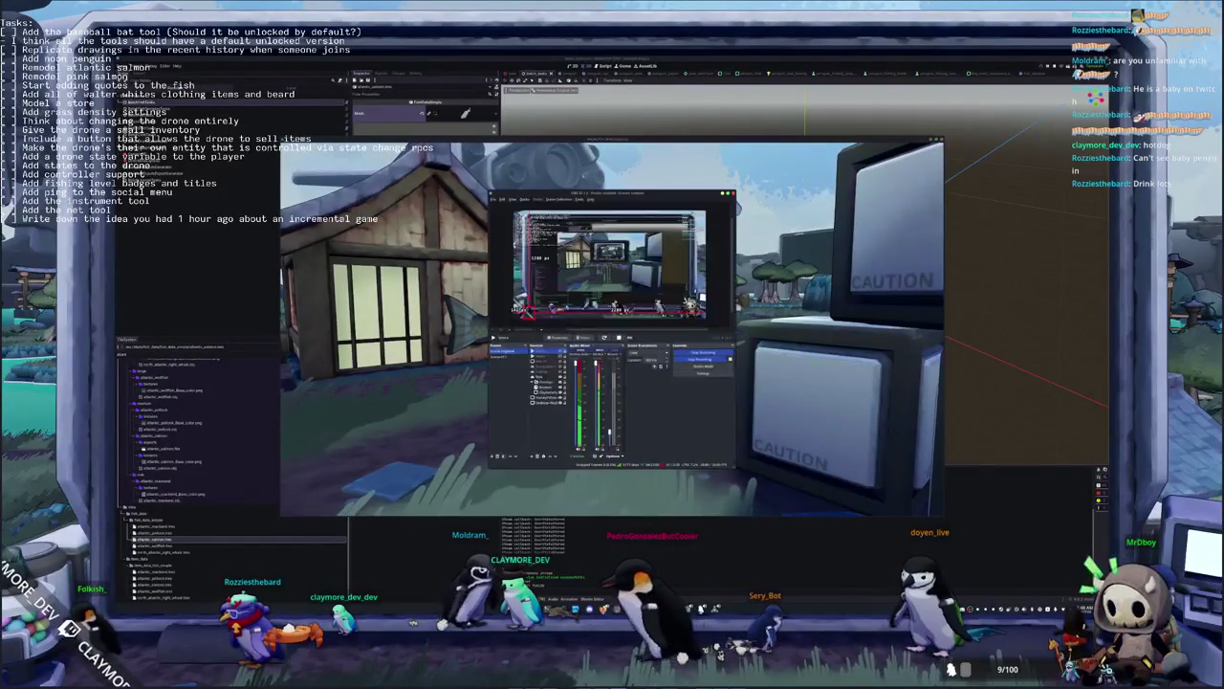
pyautogui.moveTo(612, 194); pyautogui.dragTo(933, 233)
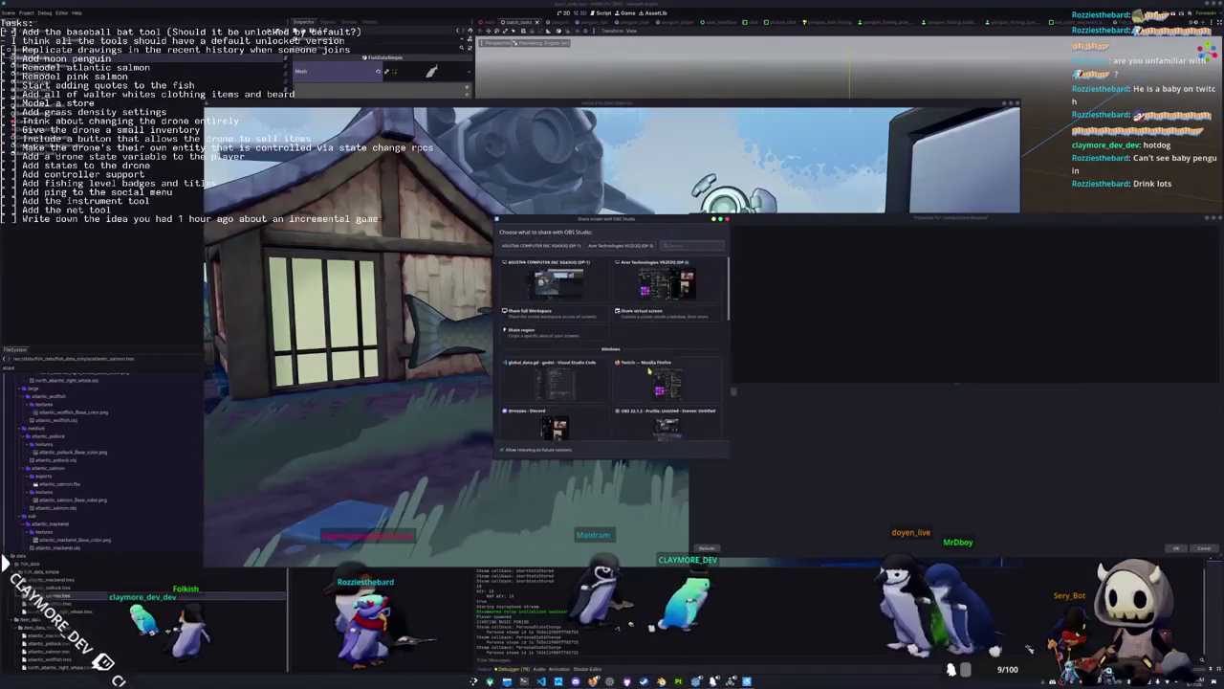
pyautogui.scroll(-3, 649, 373)
pyautogui.scroll(-3, 648, 383)
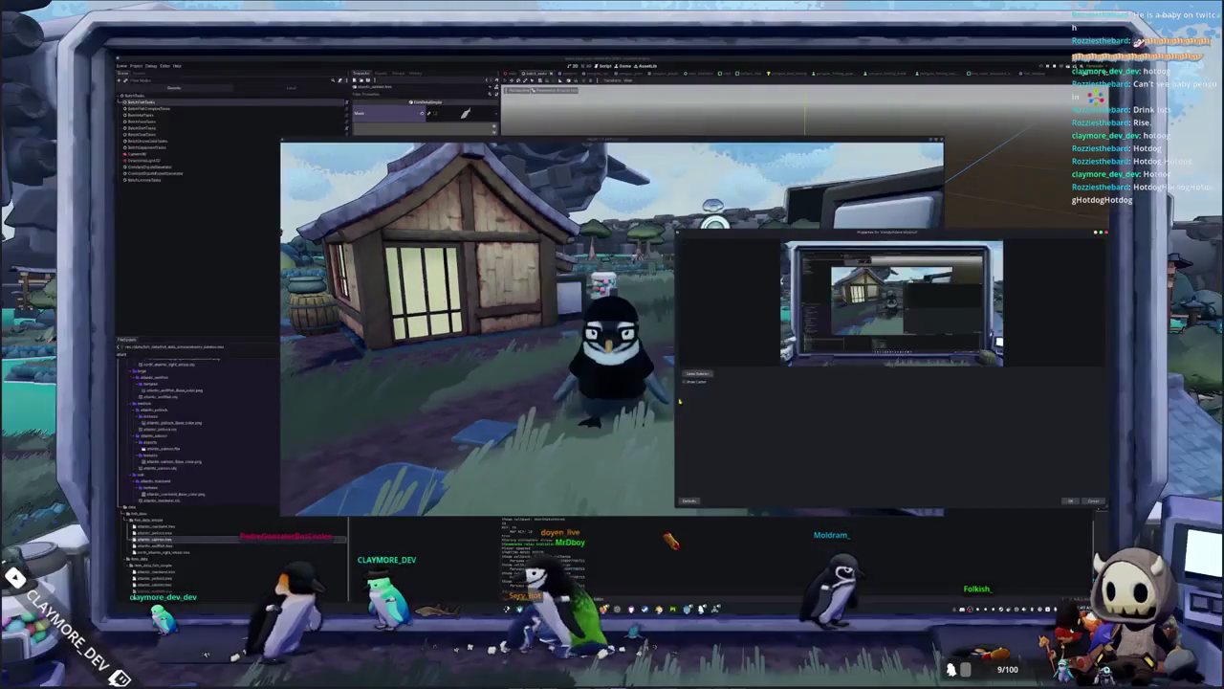
pyautogui.click(1072, 500)
# Launch Kdenlive from the application launcher and open a project from its welcome list
pyautogui.press('super')
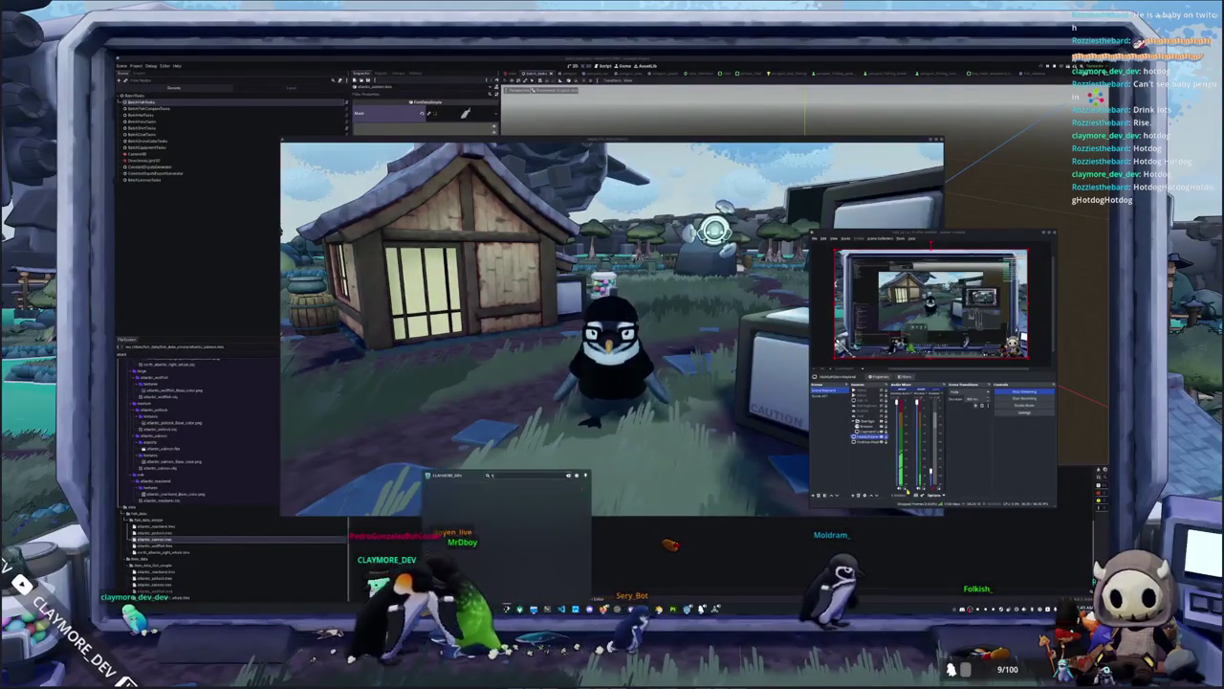
pyautogui.press('Return')
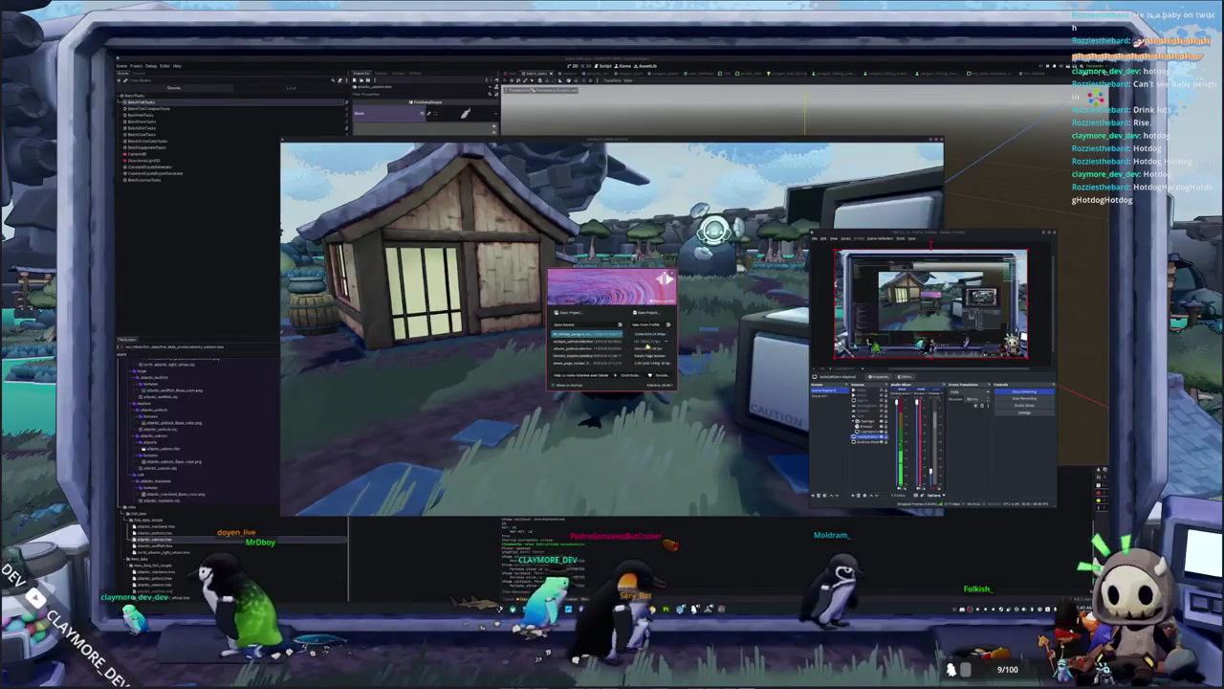
pyautogui.click(648, 350)
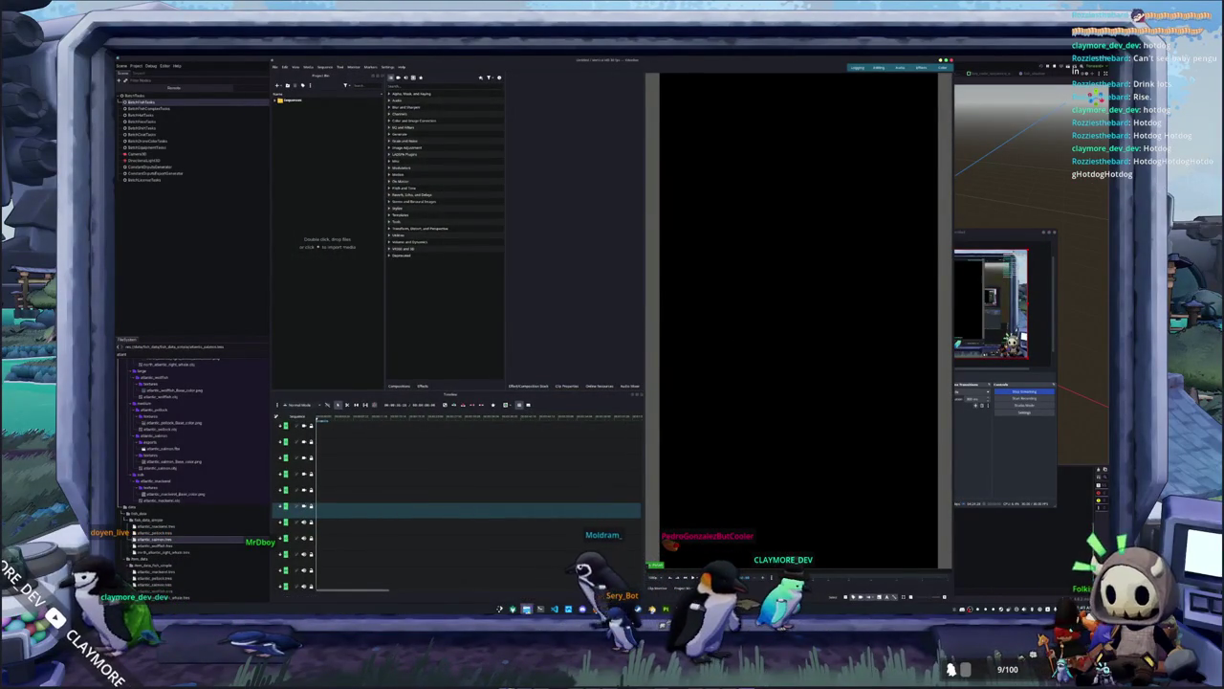
# Open Dolphin and navigate to the Videos > Recordings folder
pyautogui.hotkey('ctrl', 'i')
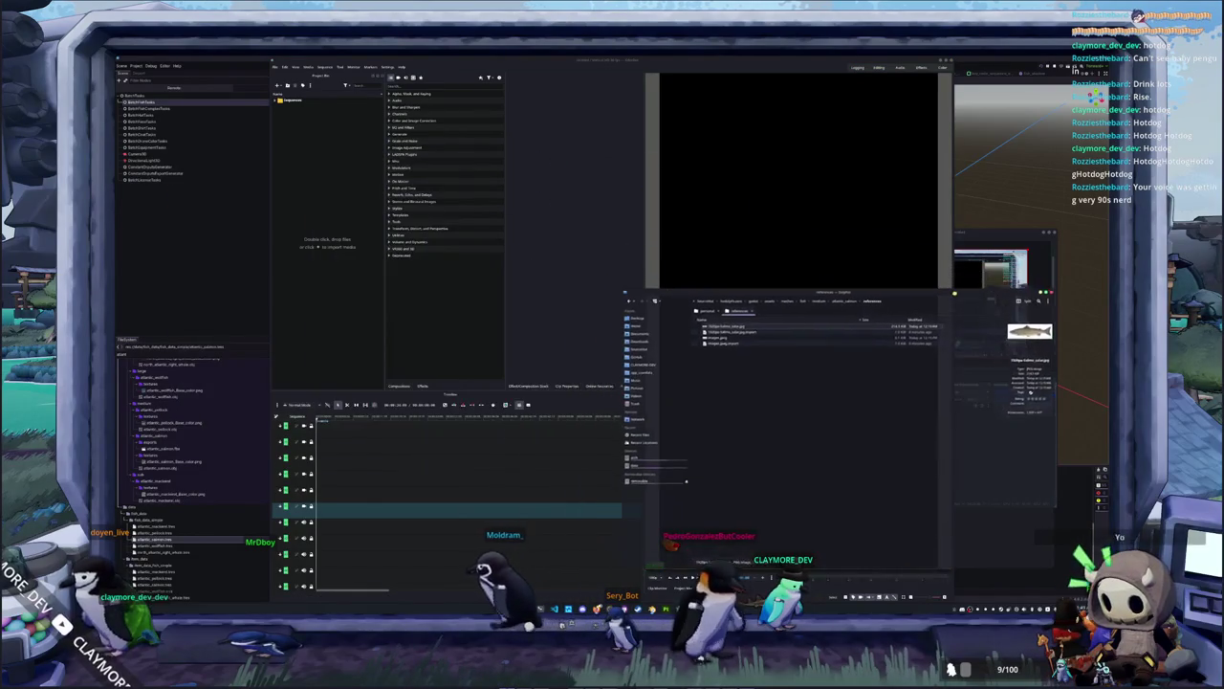
pyautogui.moveTo(962, 292); pyautogui.dragTo(991, 311)
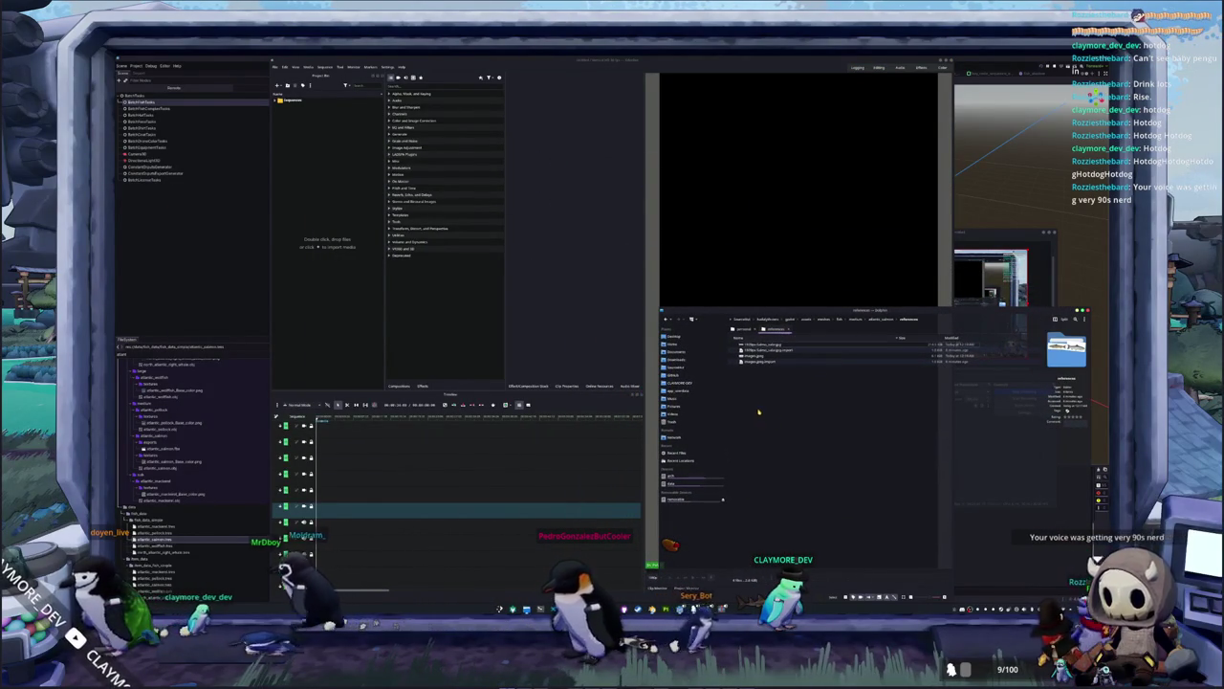
pyautogui.click(681, 414)
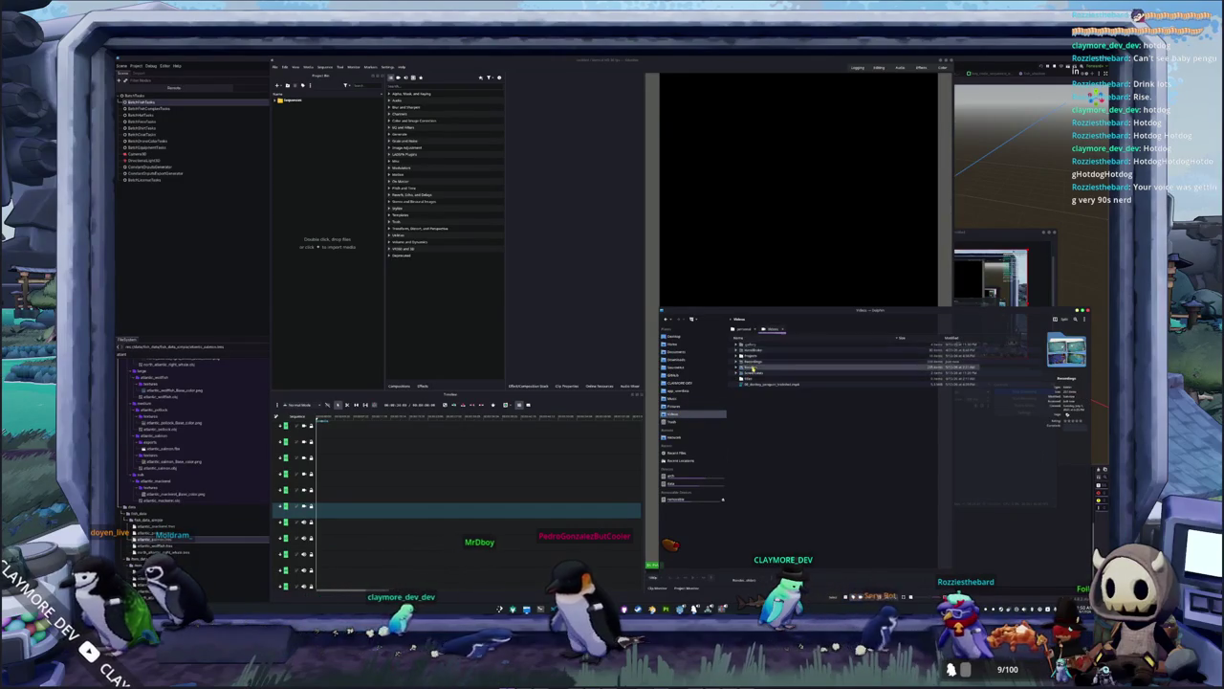
pyautogui.doubleClick(746, 368)
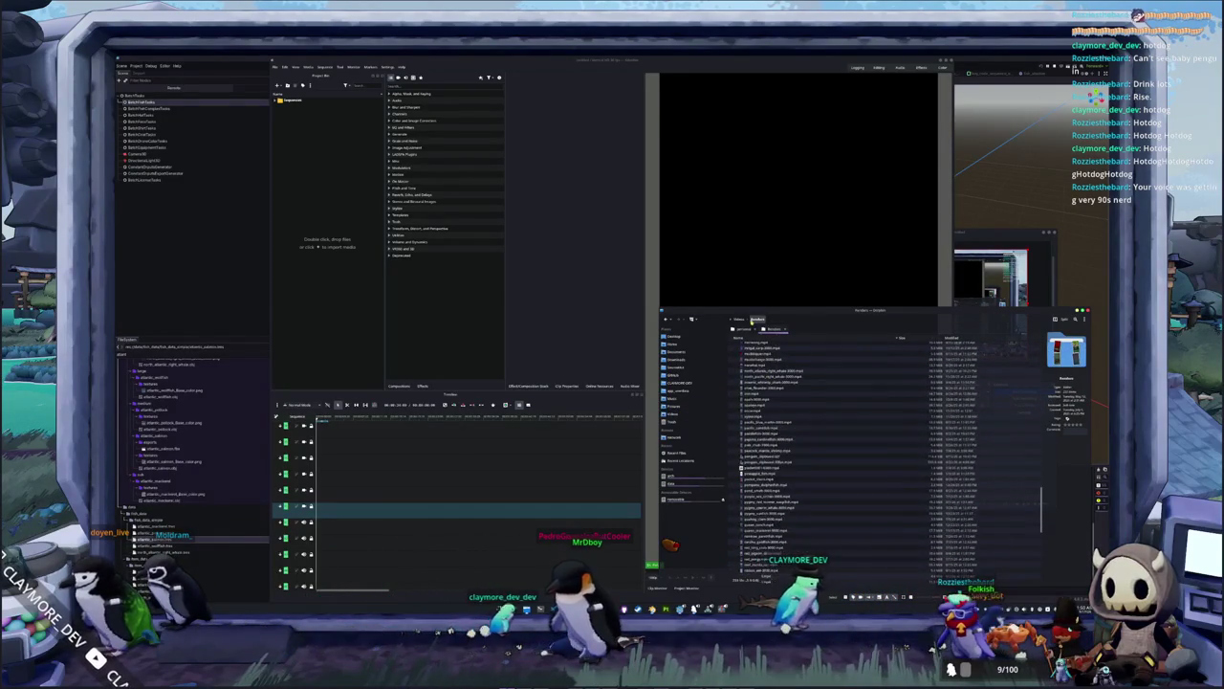
pyautogui.click(740, 320)
pyautogui.doubleClick(750, 360)
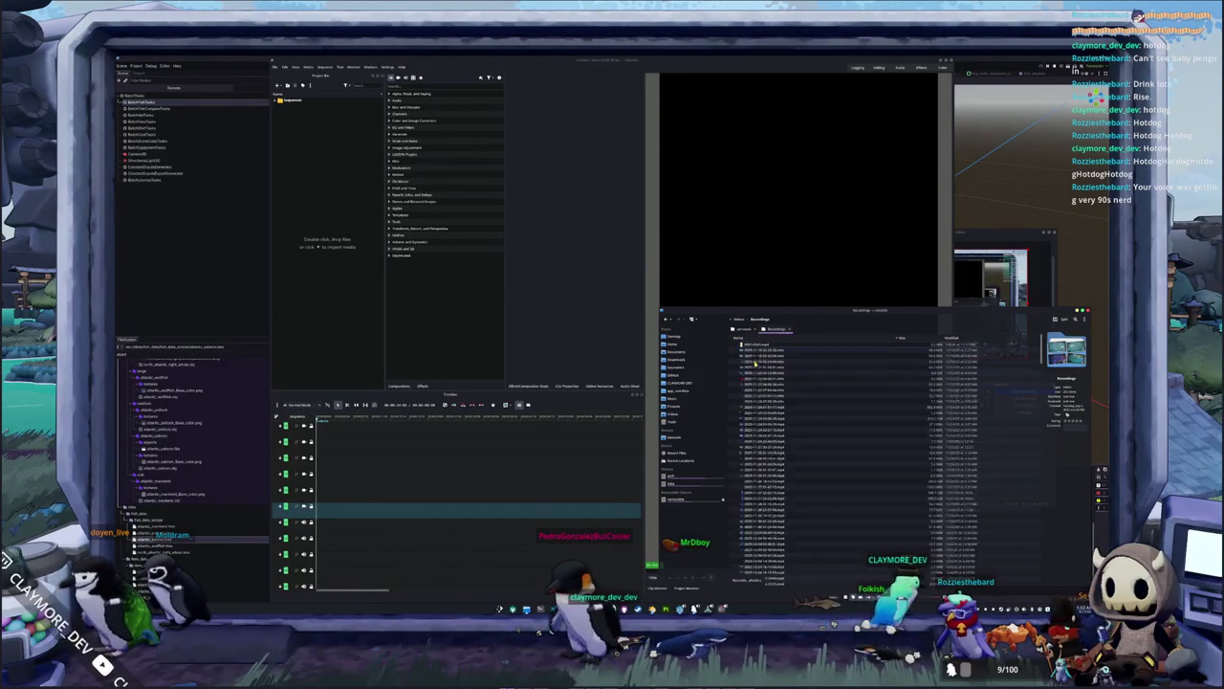
# Drag the newest recording into Kdenlive's Project Bin and bring Kdenlive forward
pyautogui.scroll(-5, 792, 476)
pyautogui.scroll(-5, 784, 488)
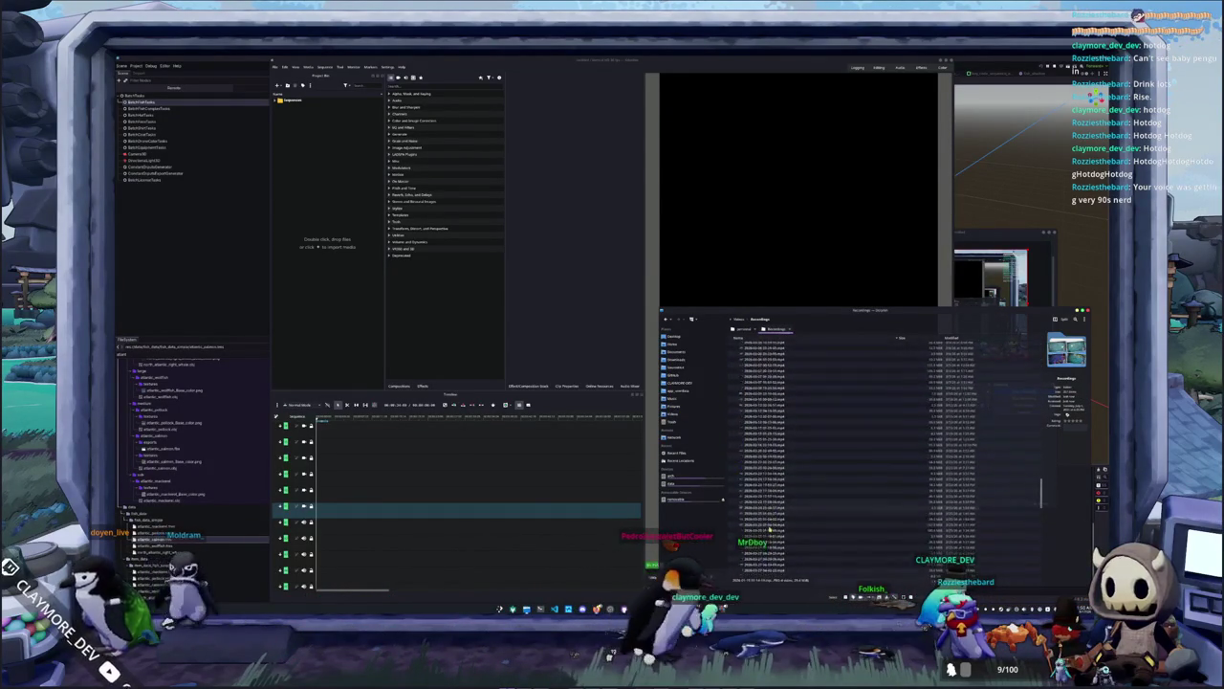
pyautogui.scroll(-5, 780, 507)
pyautogui.scroll(-5, 771, 531)
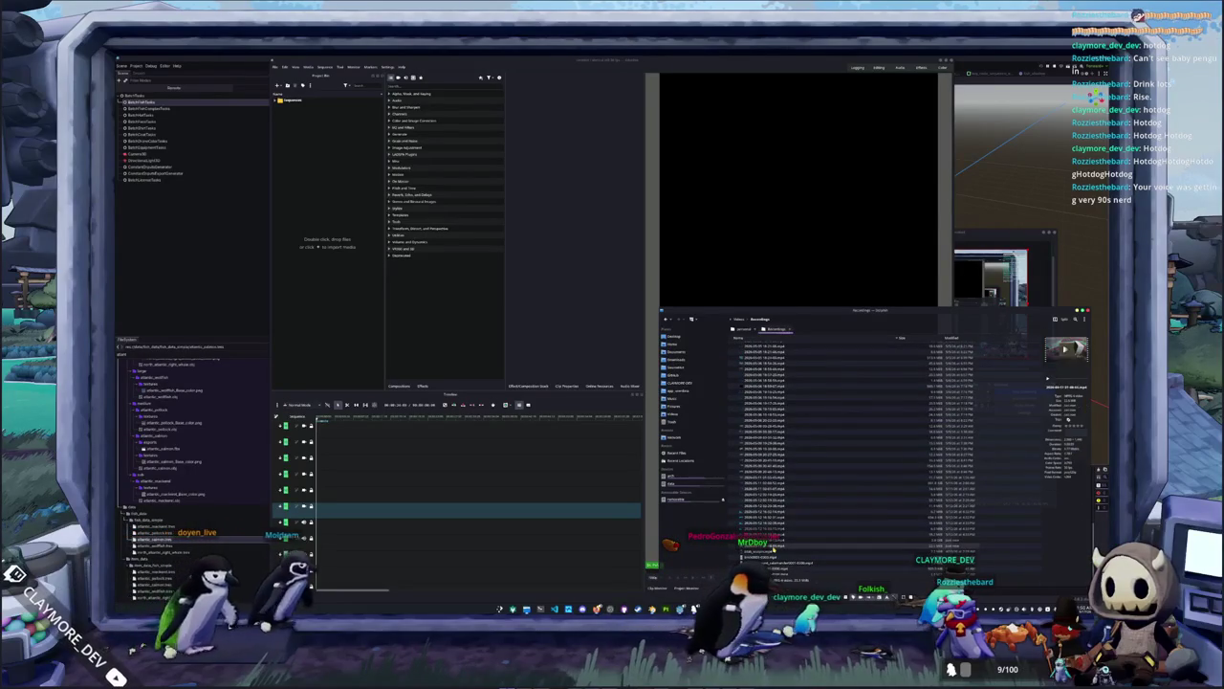
pyautogui.moveTo(771, 531); pyautogui.dragTo(402, 429)
pyautogui.click(328, 263)
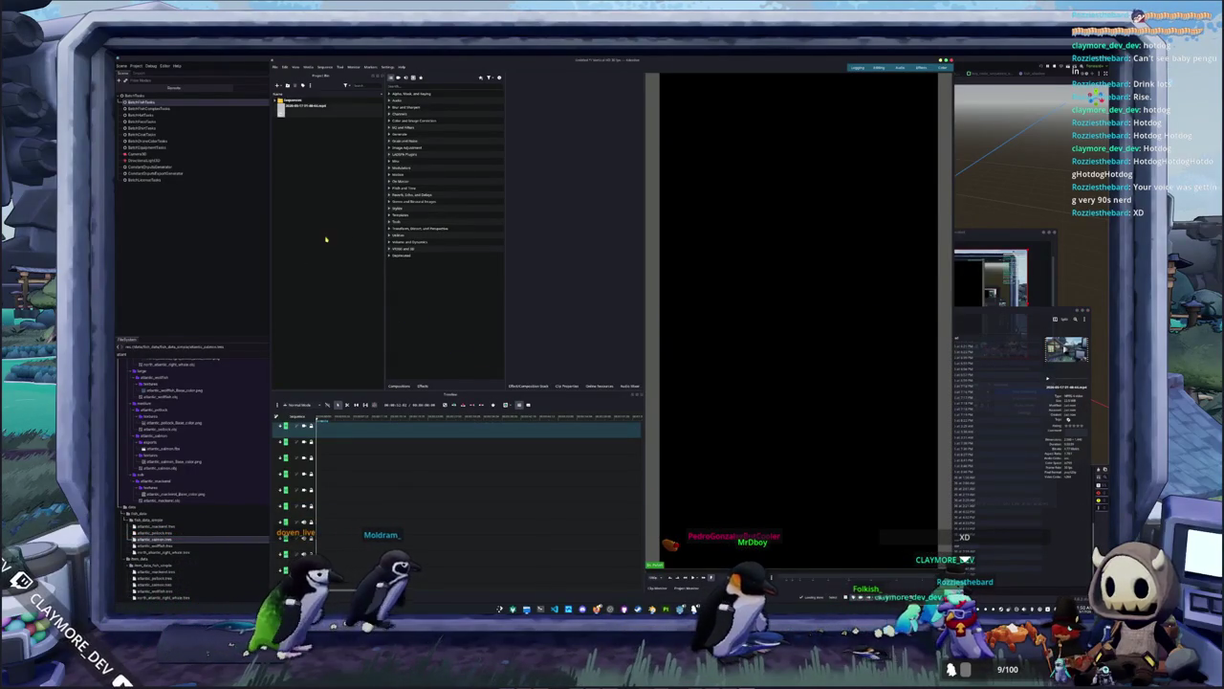
# Place the first recording on the timeline, then import a second recording and place it too
pyautogui.moveTo(302, 109); pyautogui.dragTo(411, 522)
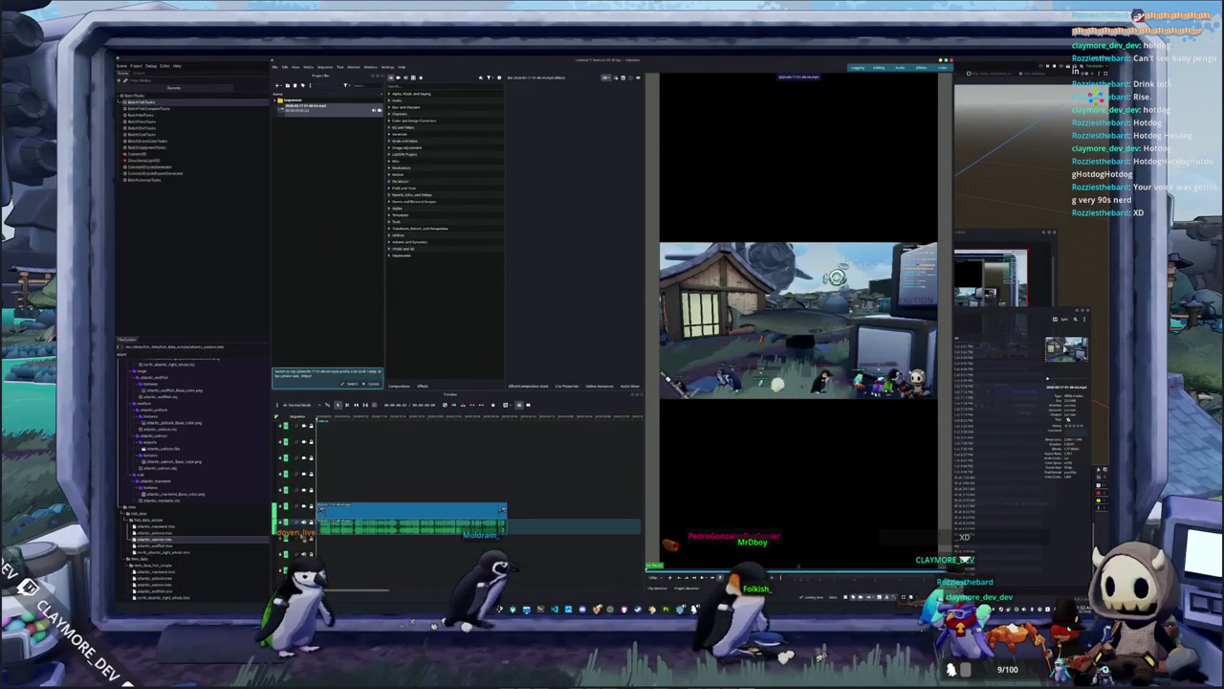
pyautogui.hotkey('alt', 'Tab')
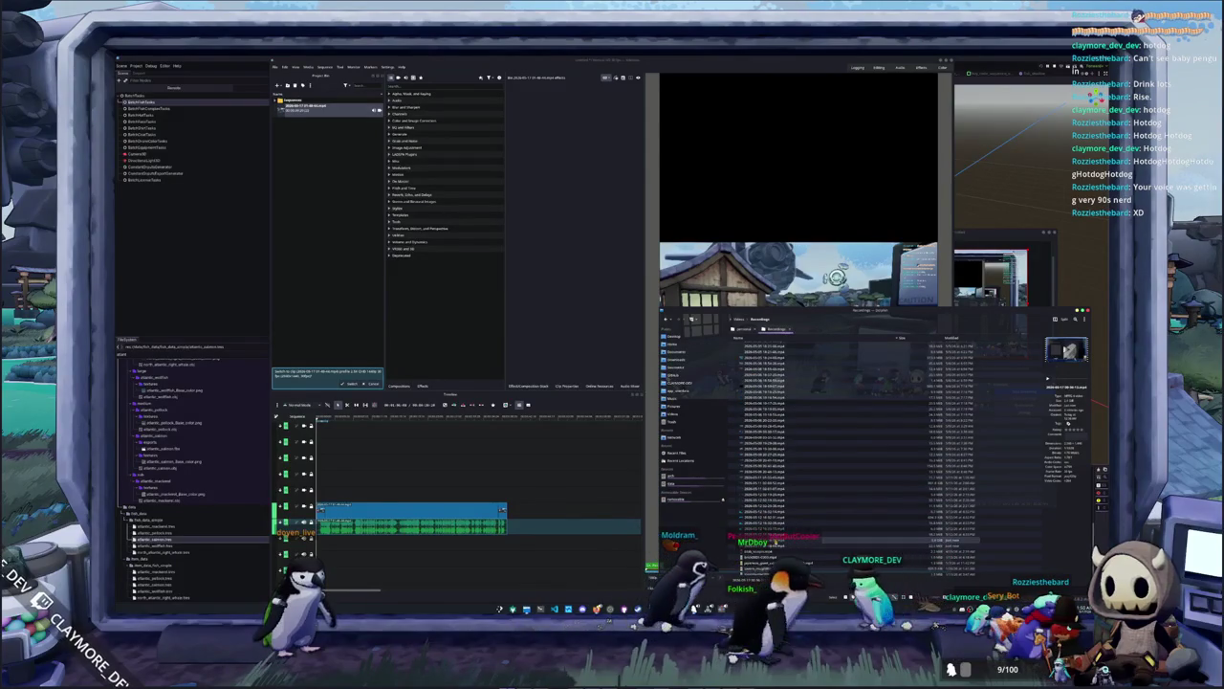
pyautogui.moveTo(763, 524); pyautogui.dragTo(439, 475)
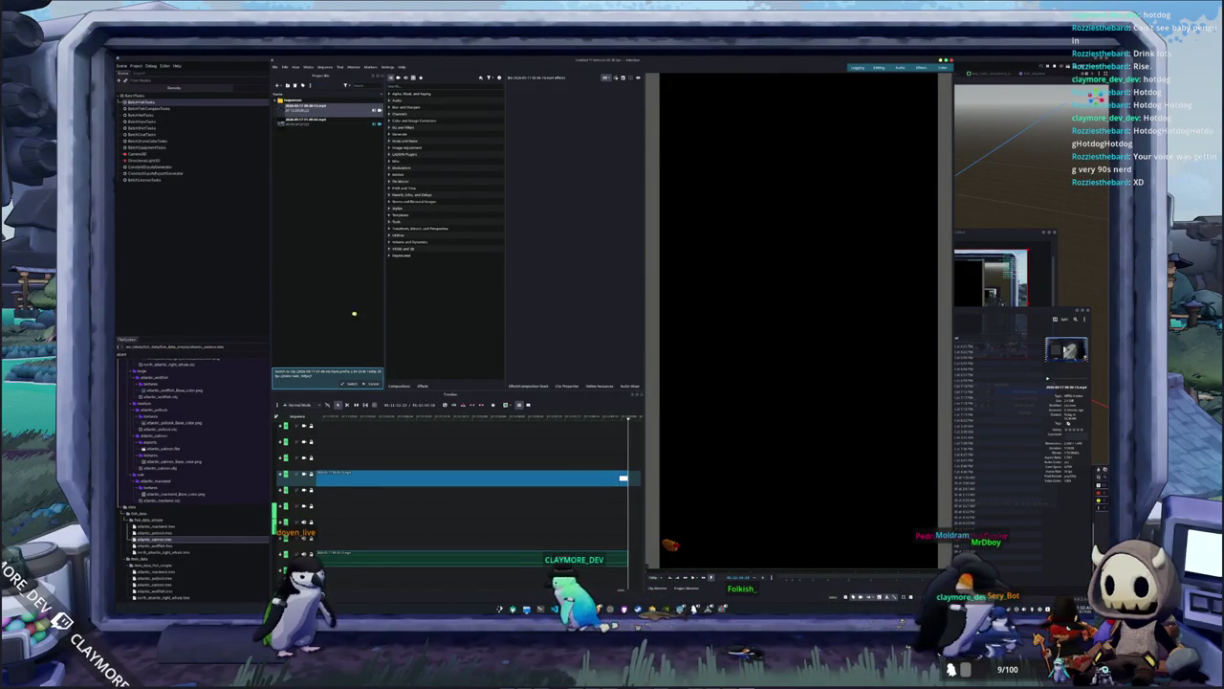
pyautogui.moveTo(354, 312); pyautogui.dragTo(352, 468)
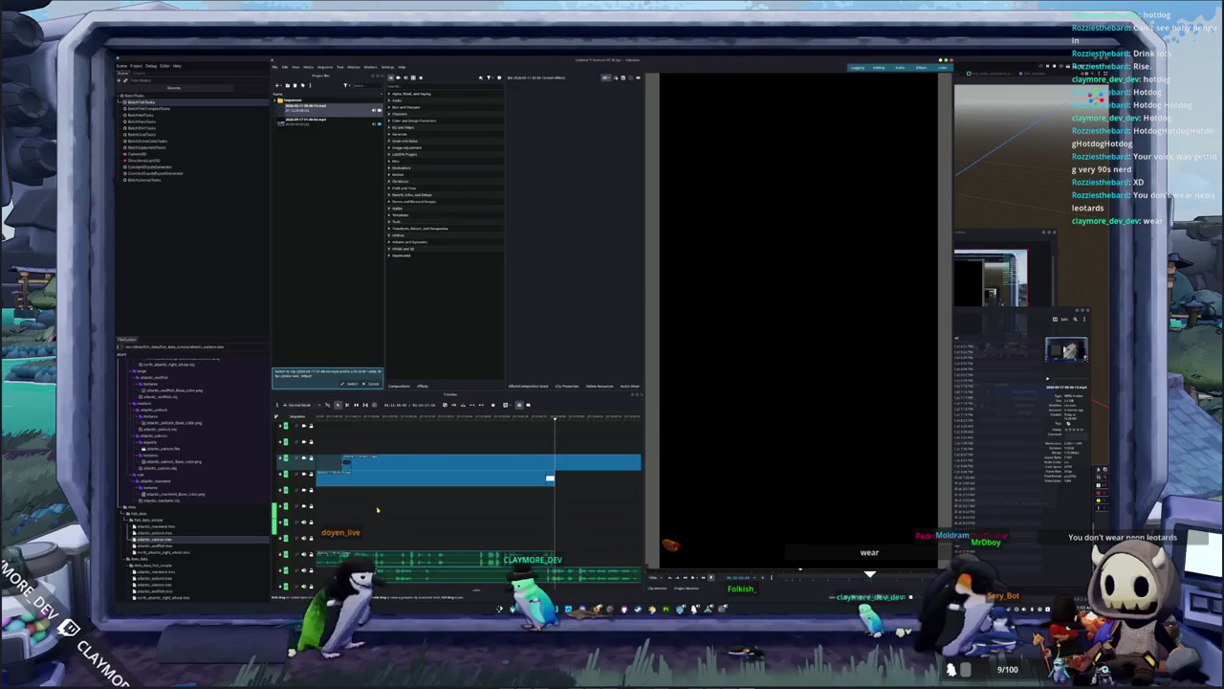
# Undo and redo adding the long clip, then select its video and audio on the timeline
pyautogui.hotkey('ctrl', 'z')
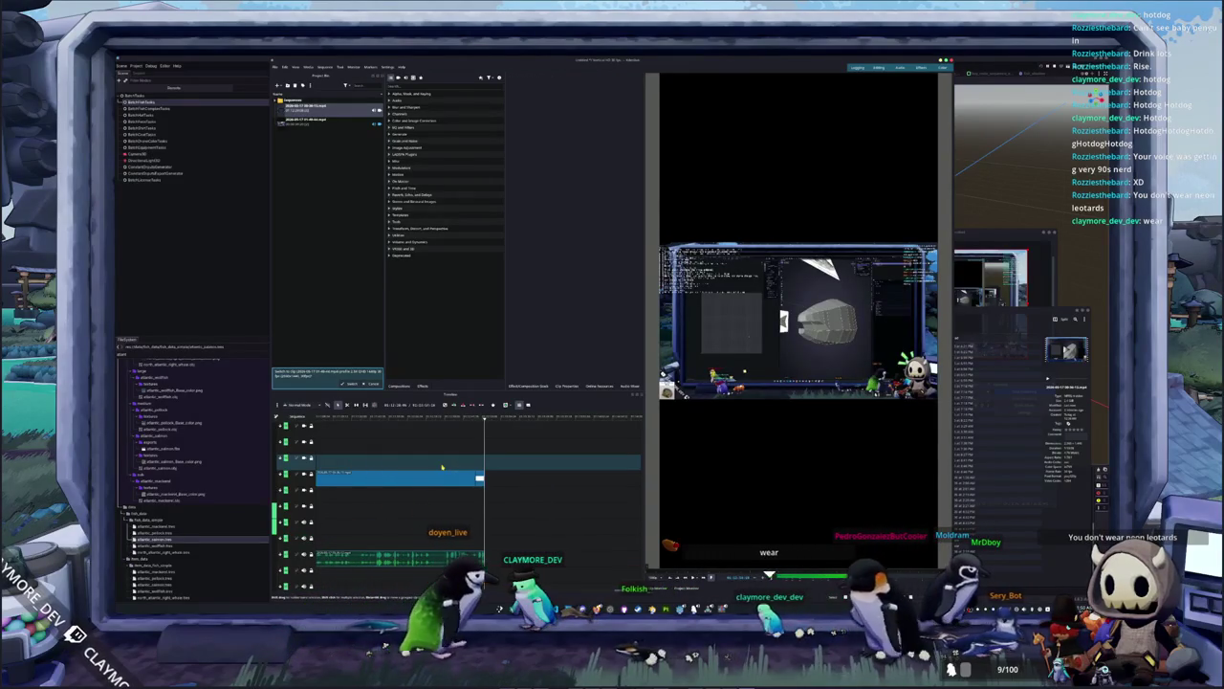
pyautogui.hotkey('ctrl', 'shift', 'z')
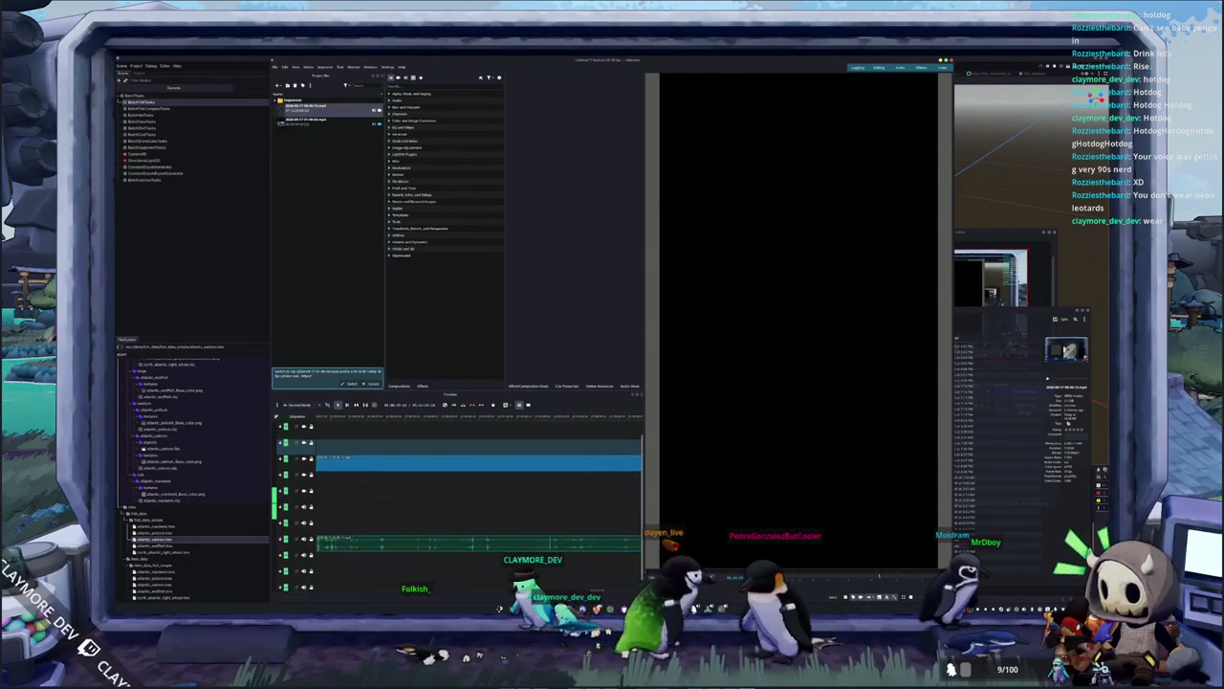
pyautogui.scroll(1, 346, 497)
pyautogui.keyDown('ctrl'); pyautogui.scroll(2, 383, 512); pyautogui.keyUp('ctrl')
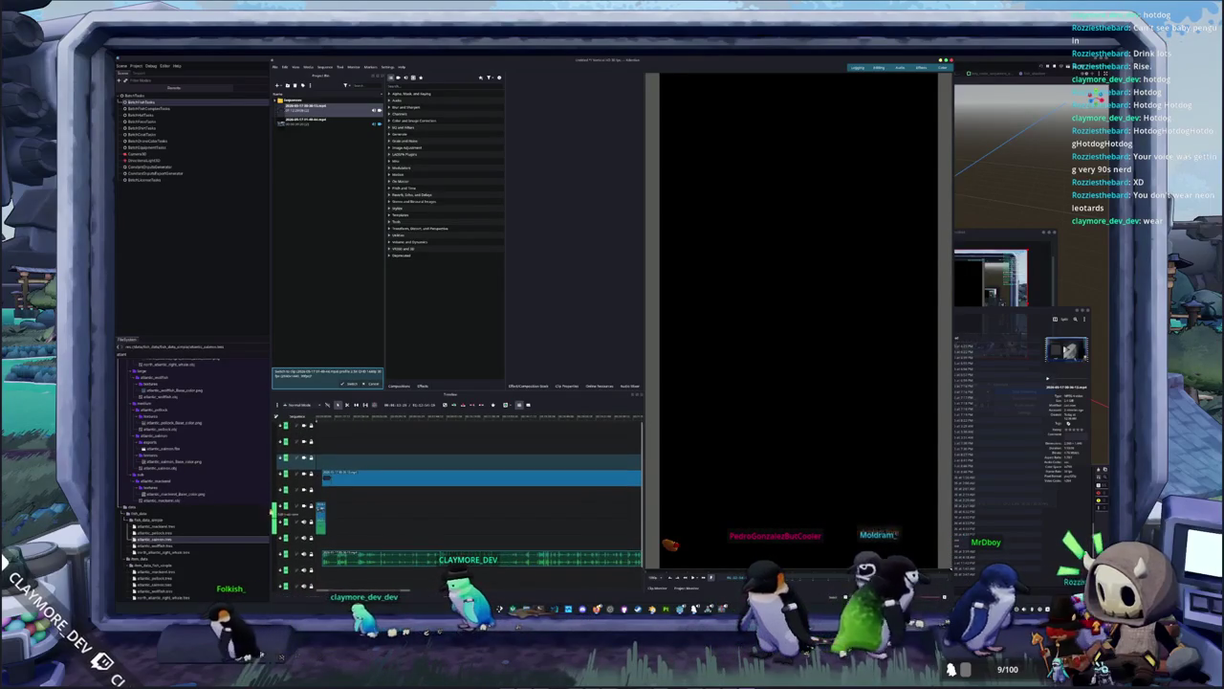
pyautogui.click(332, 476)
# Check the small lower-track clip's duration settings and close them unchanged
pyautogui.click(320, 507)
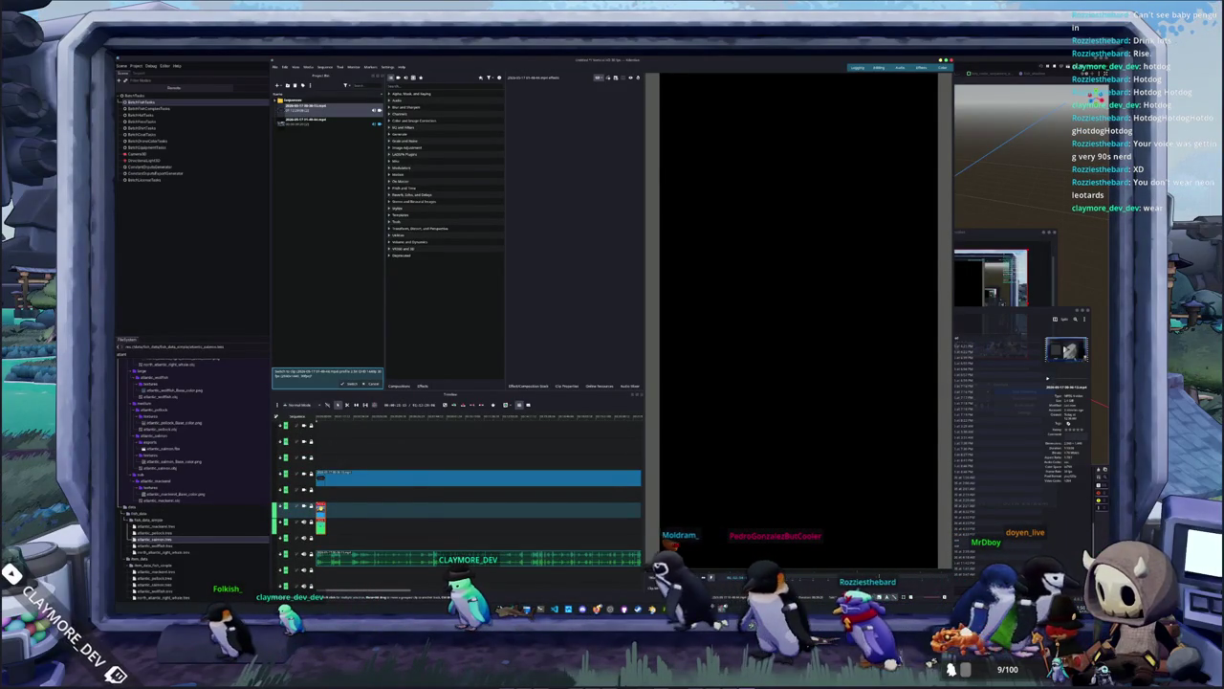
pyautogui.rightClick(322, 509)
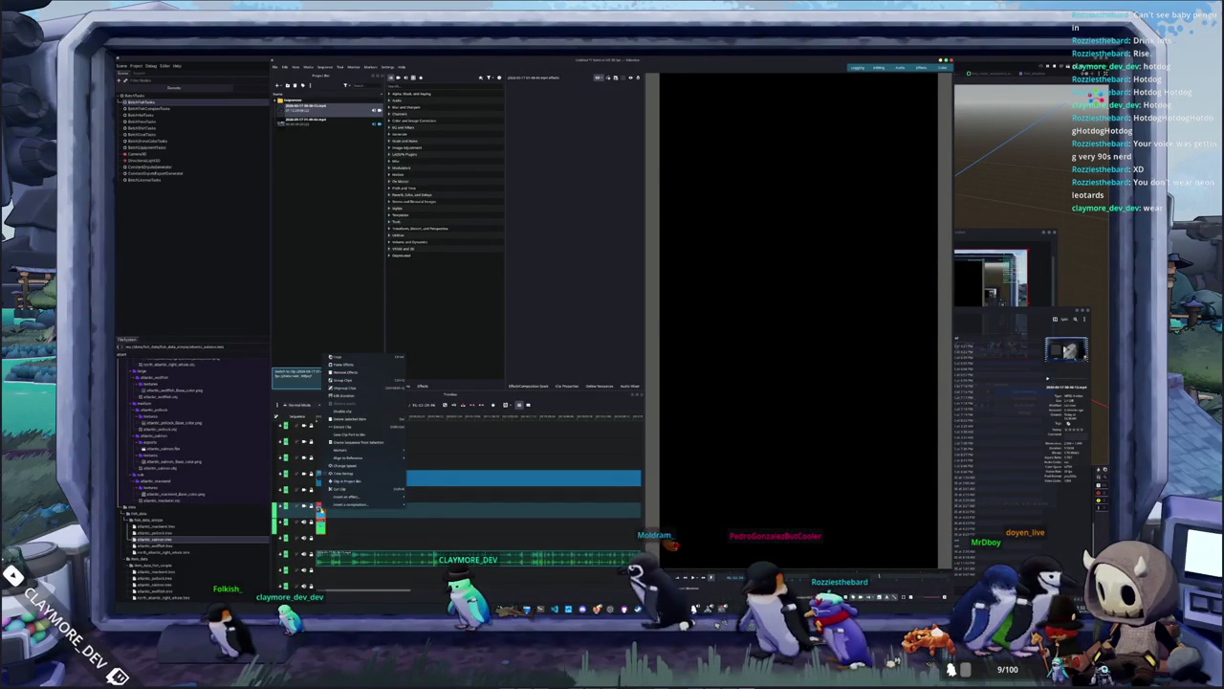
pyautogui.click(344, 395)
pyautogui.click(634, 350)
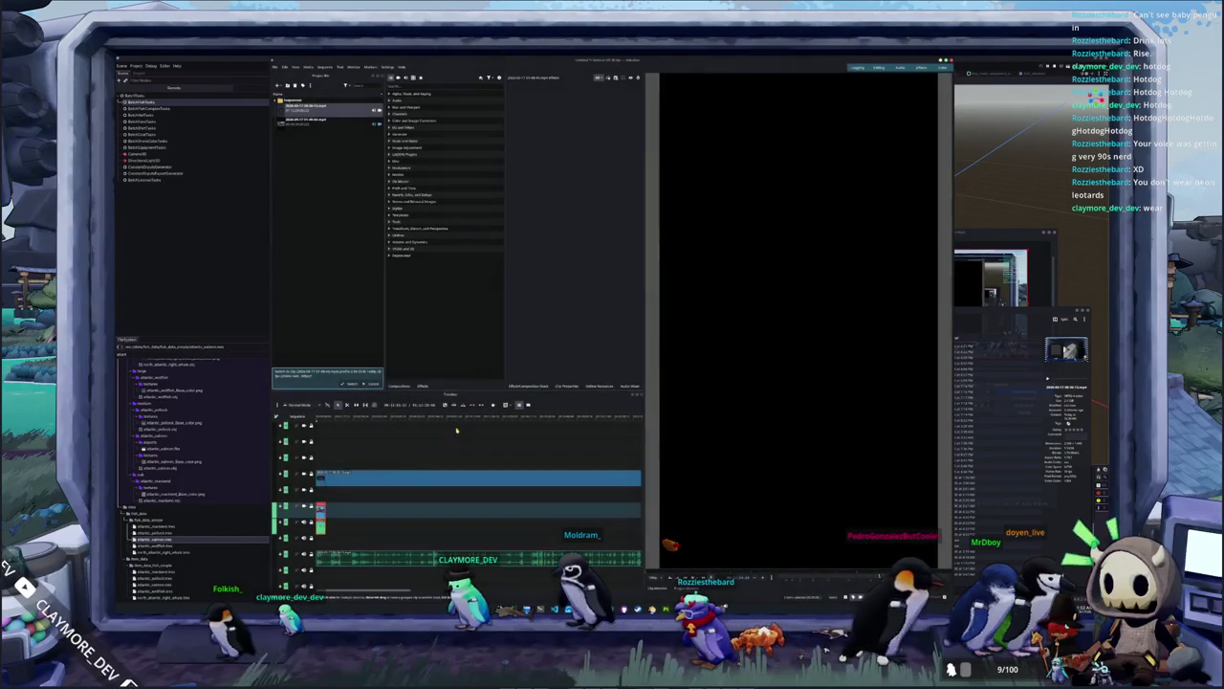
# Raise the long gameplay clip's speed with Change Speed and fit the timeline view
pyautogui.click(380, 477)
pyautogui.rightClick(381, 476)
pyautogui.click(397, 436)
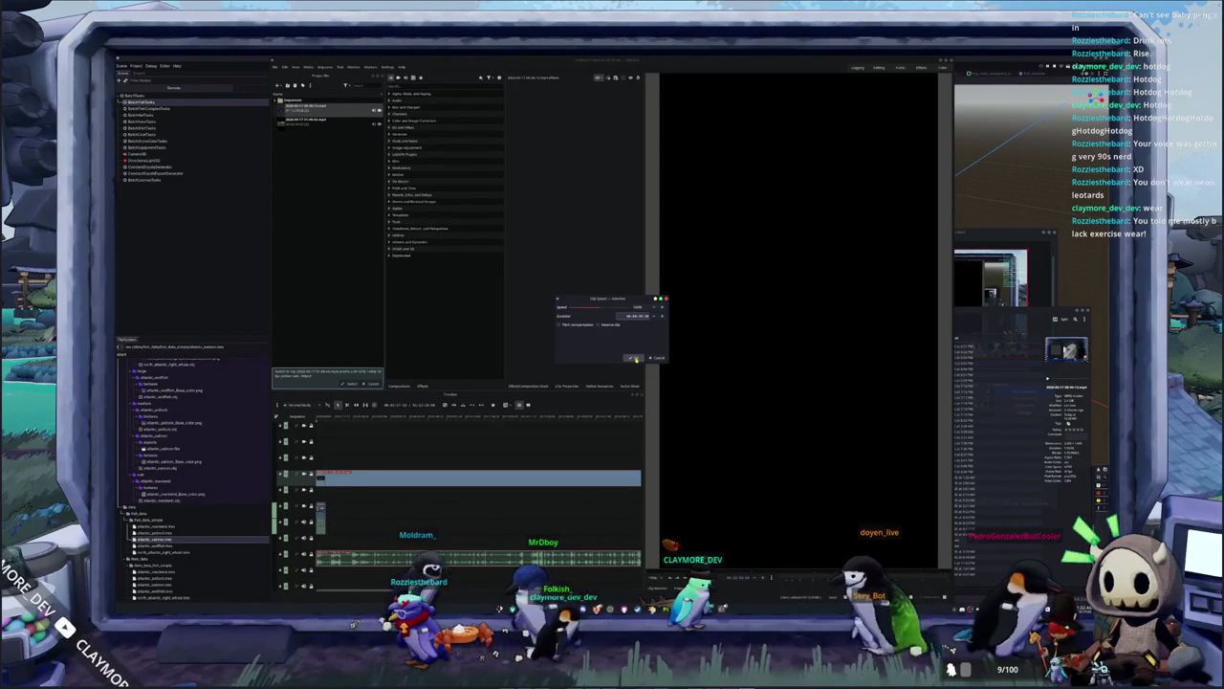
pyautogui.click(636, 359)
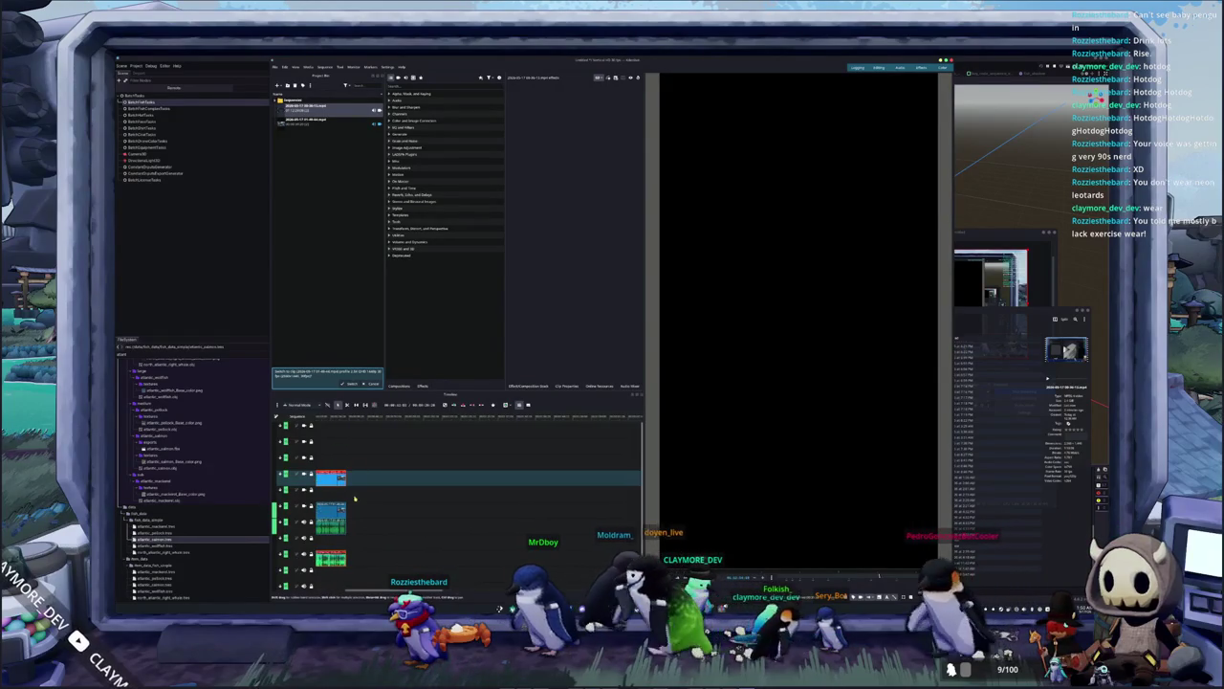
pyautogui.hotkey('ctrl', 'z')
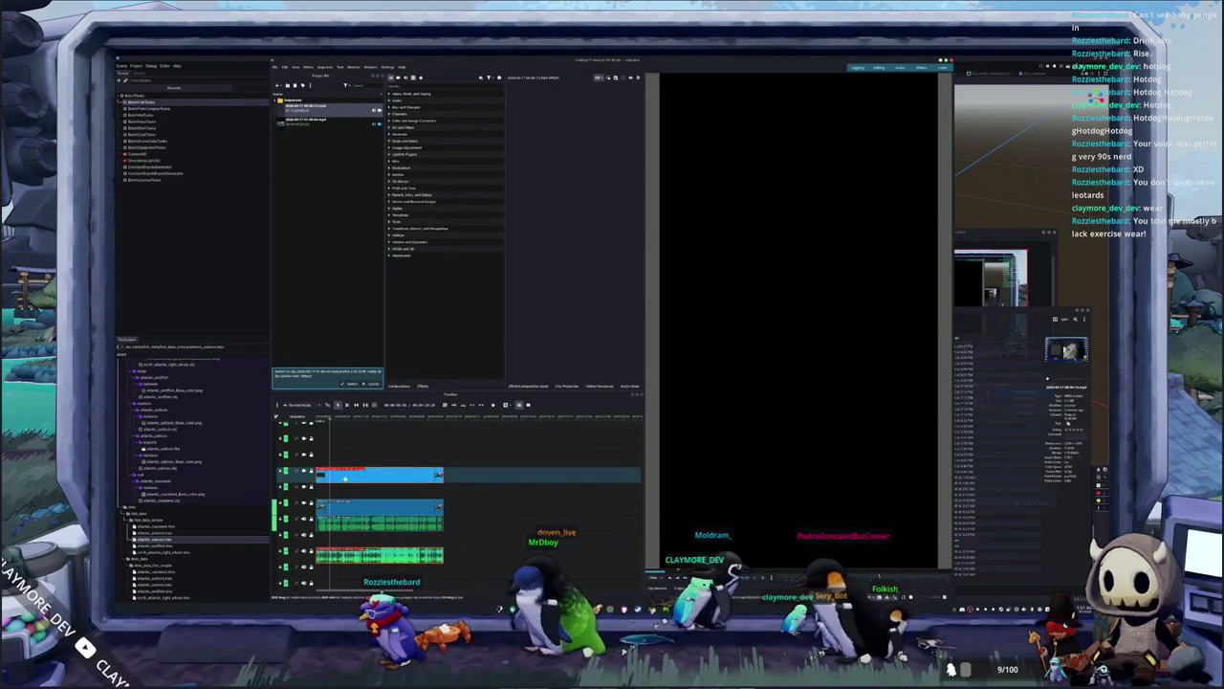
# Search for 'zoom' and apply the Position and Zoom effect to the salmon clip
pyautogui.write('zoom')
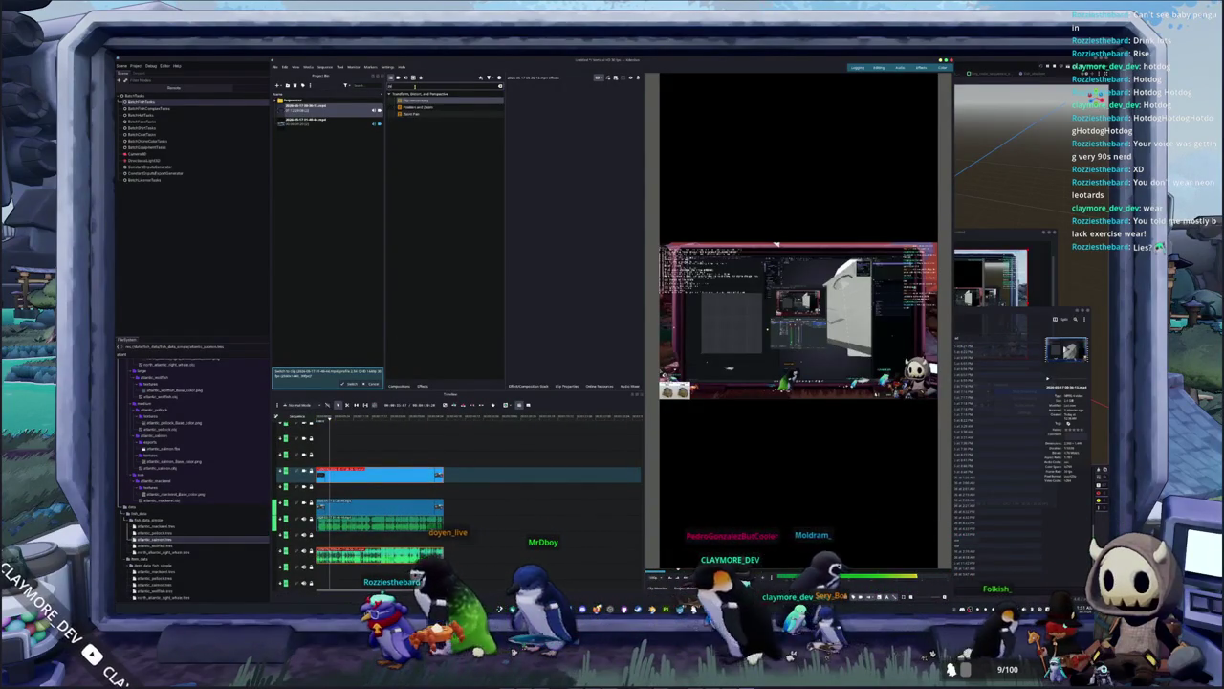
pyautogui.moveTo(412, 106)
pyautogui.mouseDown()
pyautogui.moveTo(447, 128)
pyautogui.moveTo(446, 474)
pyautogui.mouseUp()
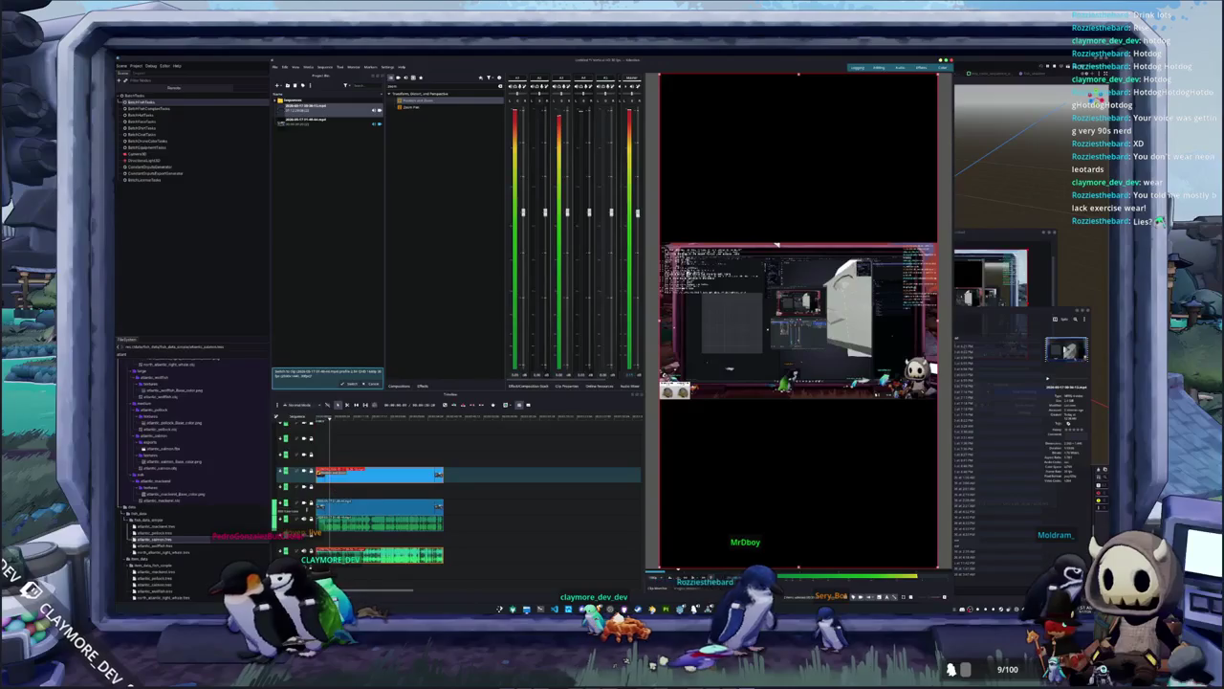
pyautogui.doubleClick(391, 100)
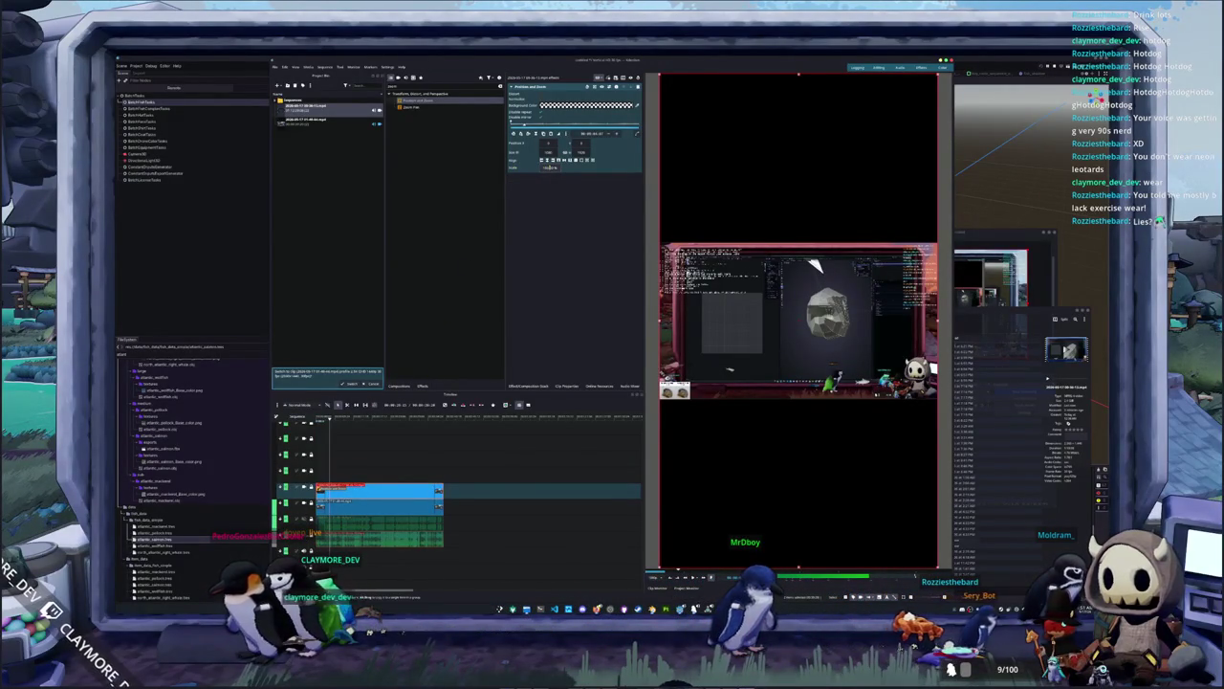
# Adjust the clip's zoom into a vertical frame, preview it, and begin saving the project
pyautogui.click(550, 172)
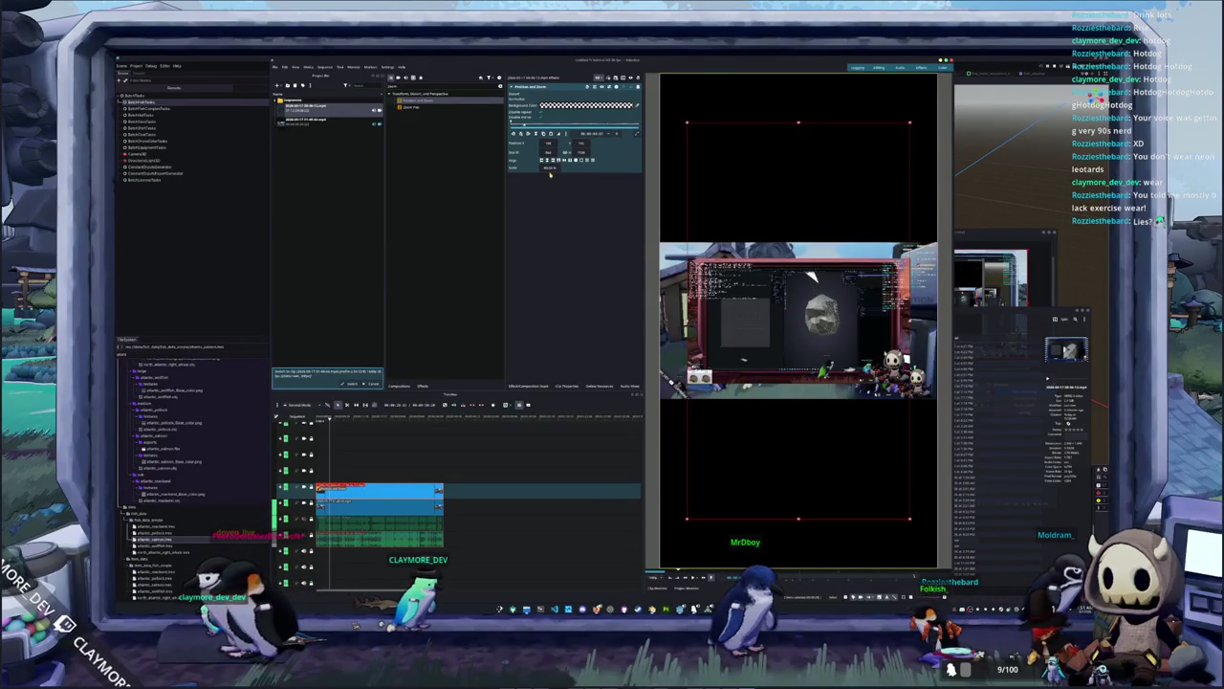
pyautogui.press('space')
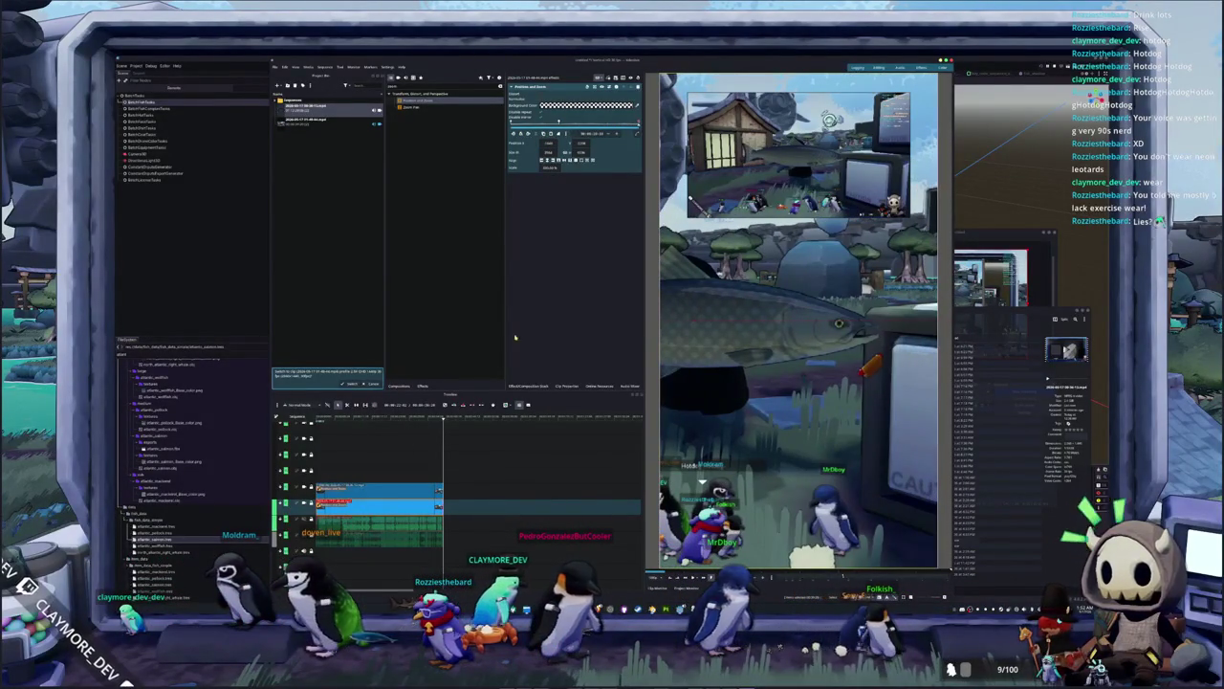
pyautogui.hotkey('ctrl', 's')
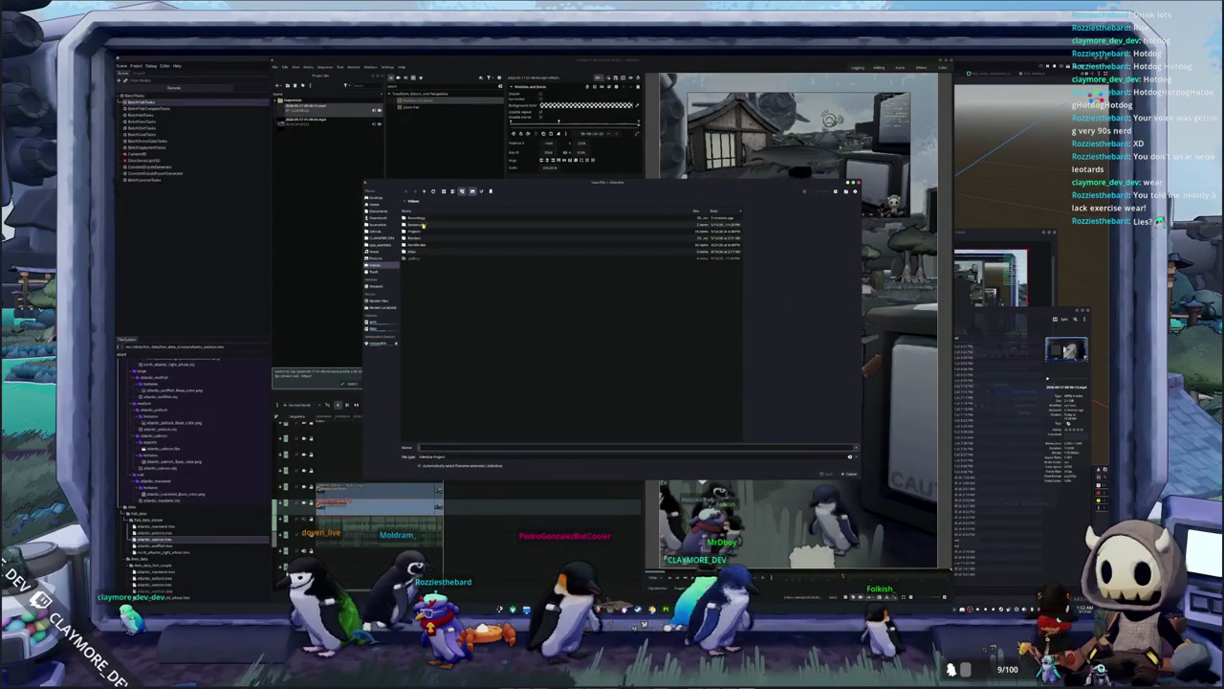
# Save the project into a new folder at Projects/atlantic/atlantic_salmon
pyautogui.doubleClick(423, 231)
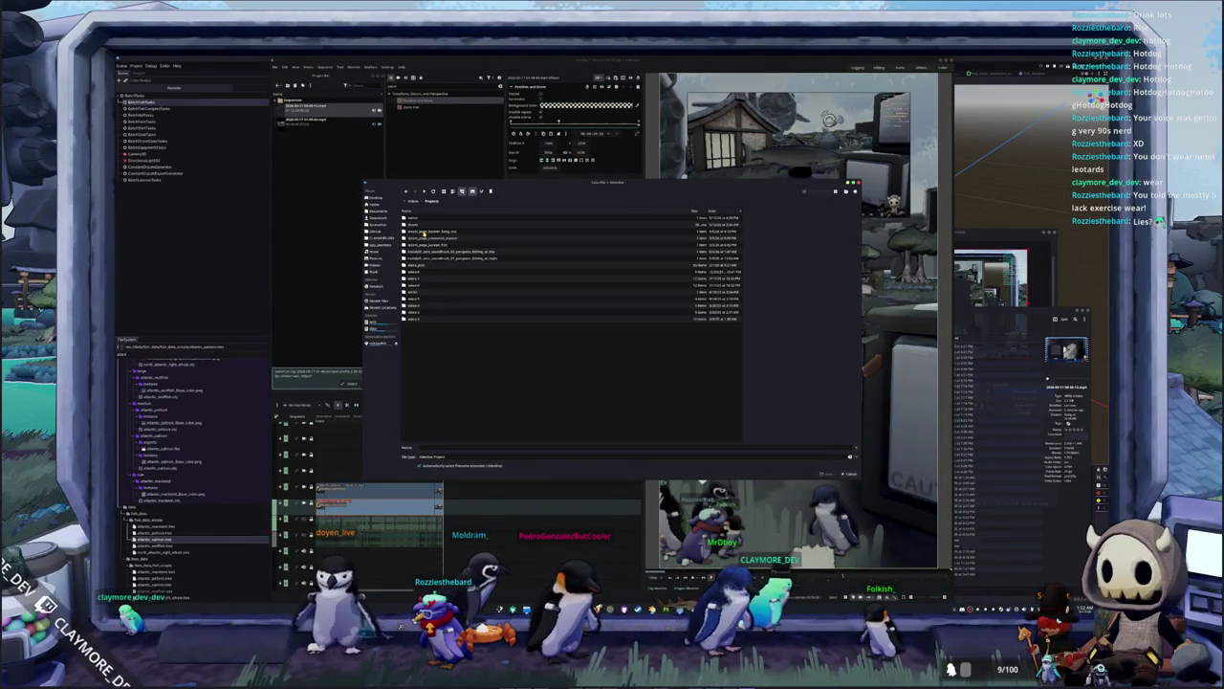
pyautogui.doubleClick(420, 225)
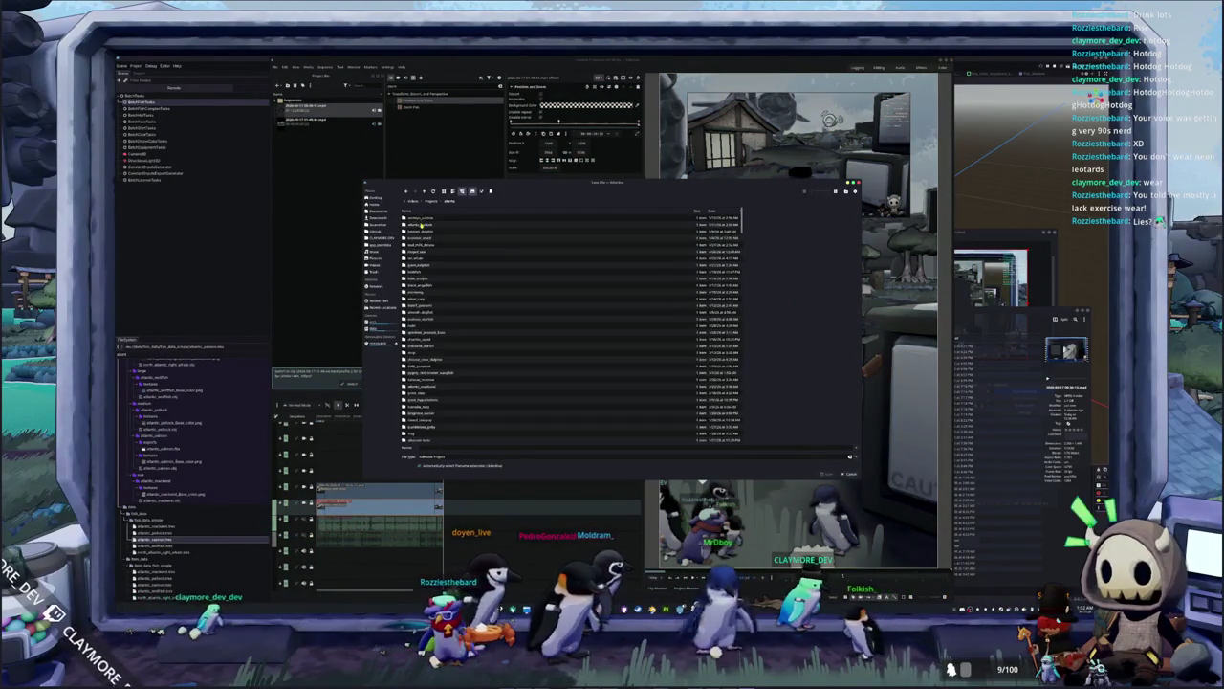
pyautogui.press('F10')
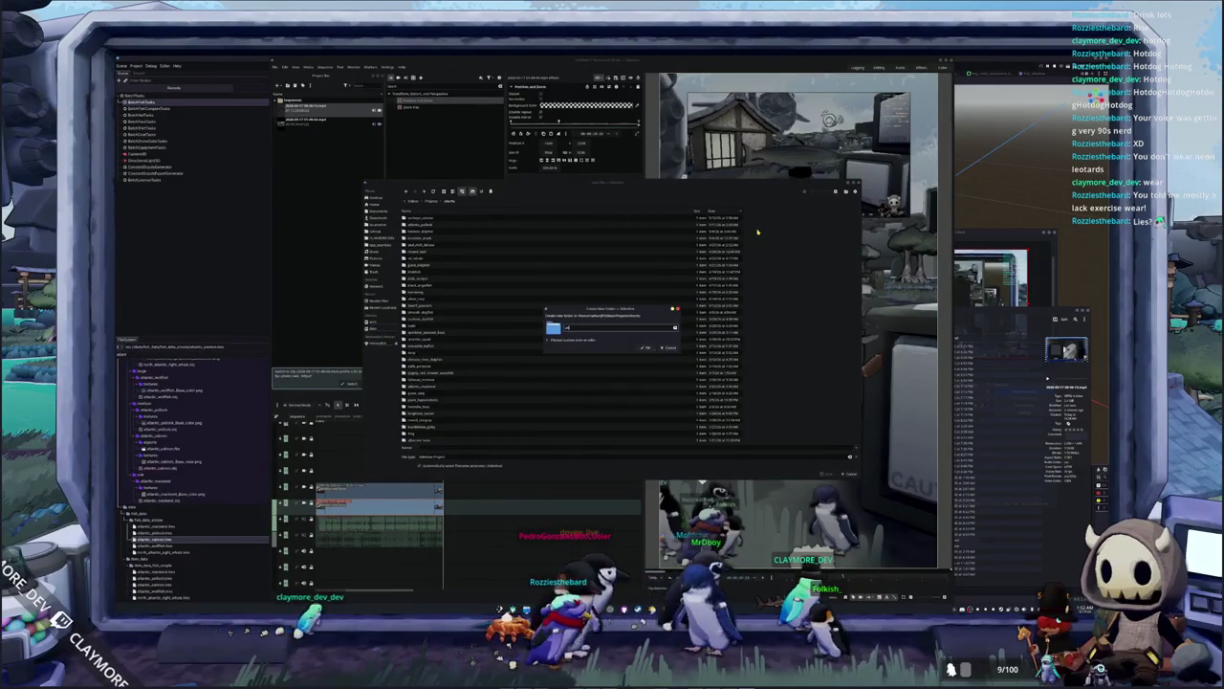
pyautogui.write('_salmon')
pyautogui.press('Return')
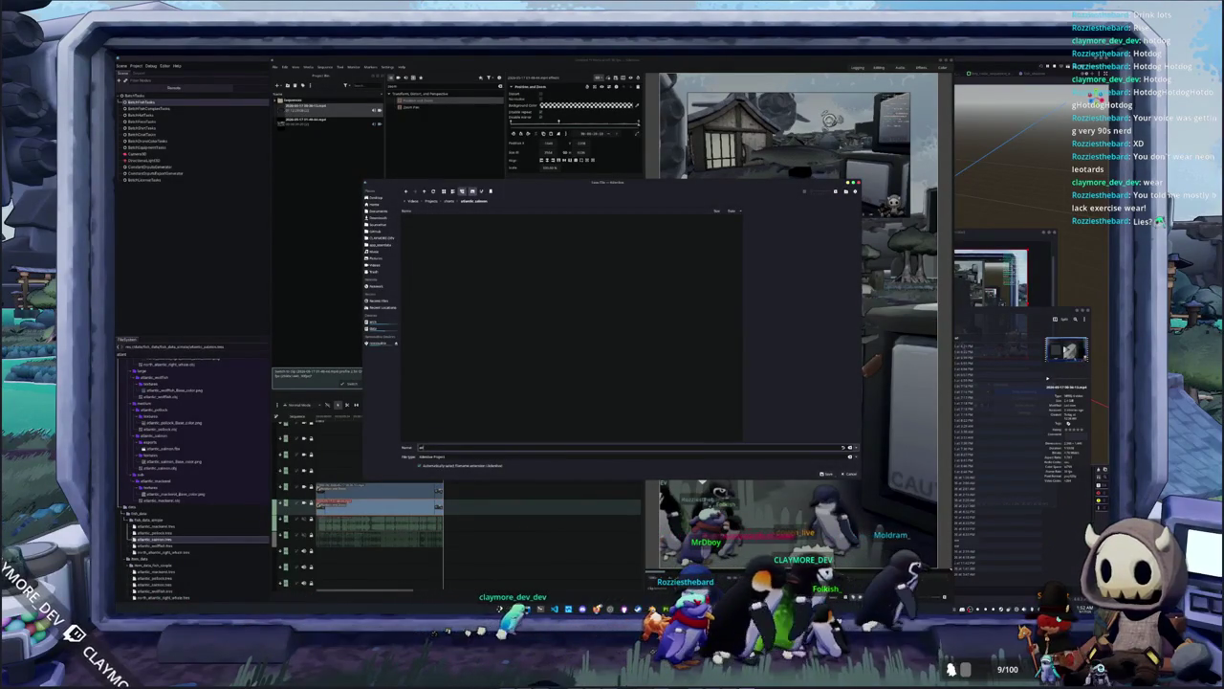
pyautogui.press('Return')
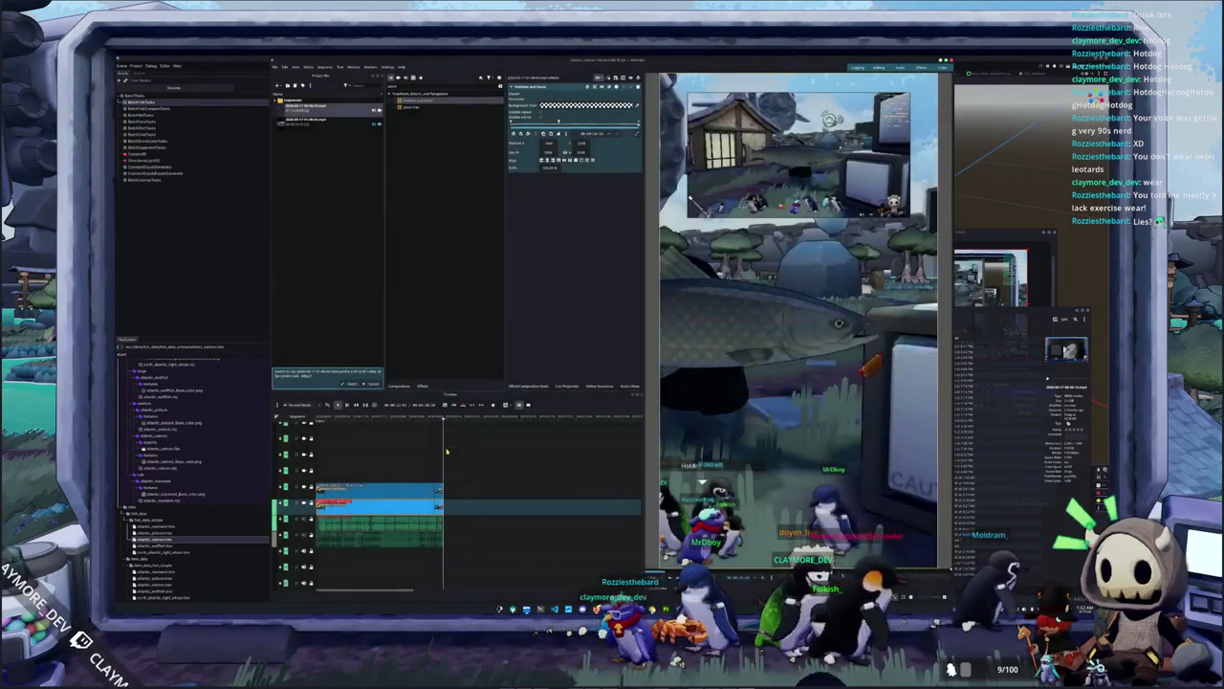
# Select the green audio clip on the lower track and show the Audio Mixer levels
pyautogui.click(276, 67)
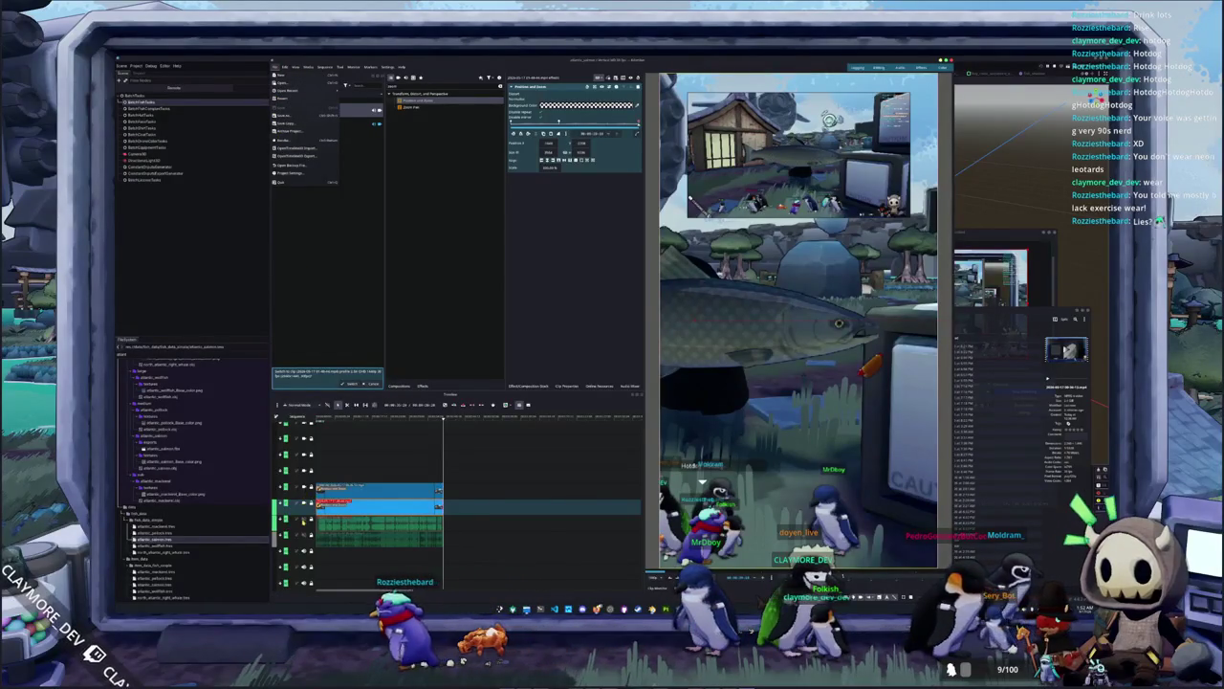
pyautogui.press('Escape')
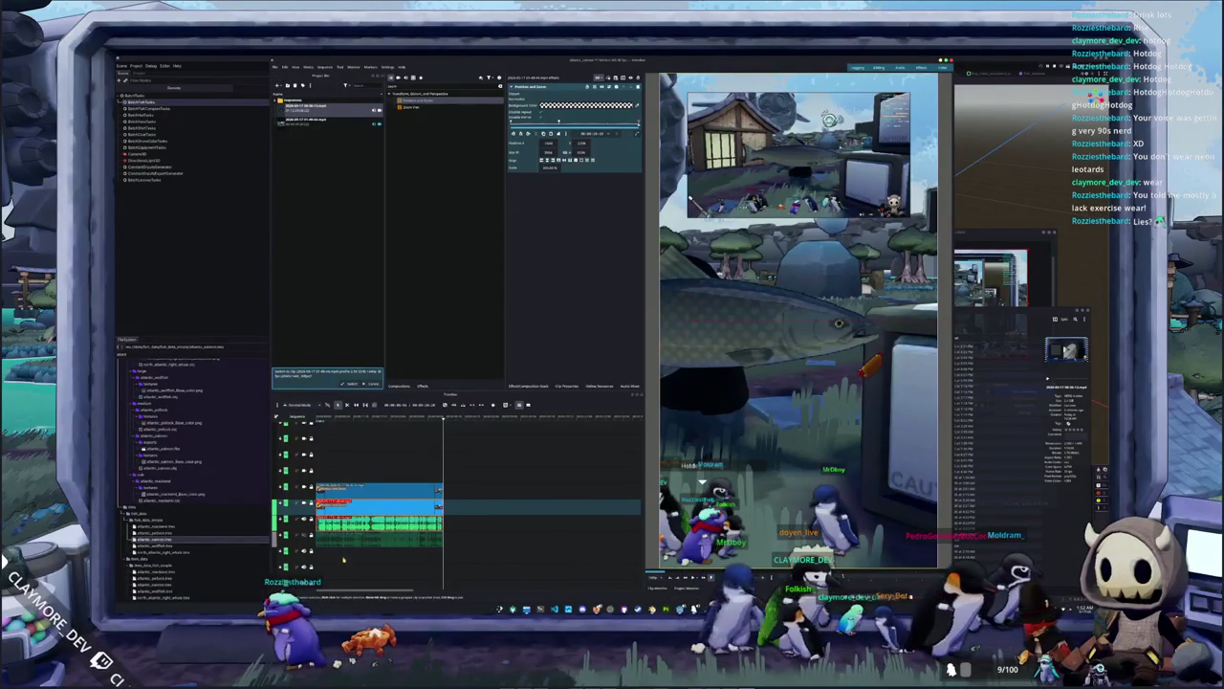
pyautogui.click(308, 536)
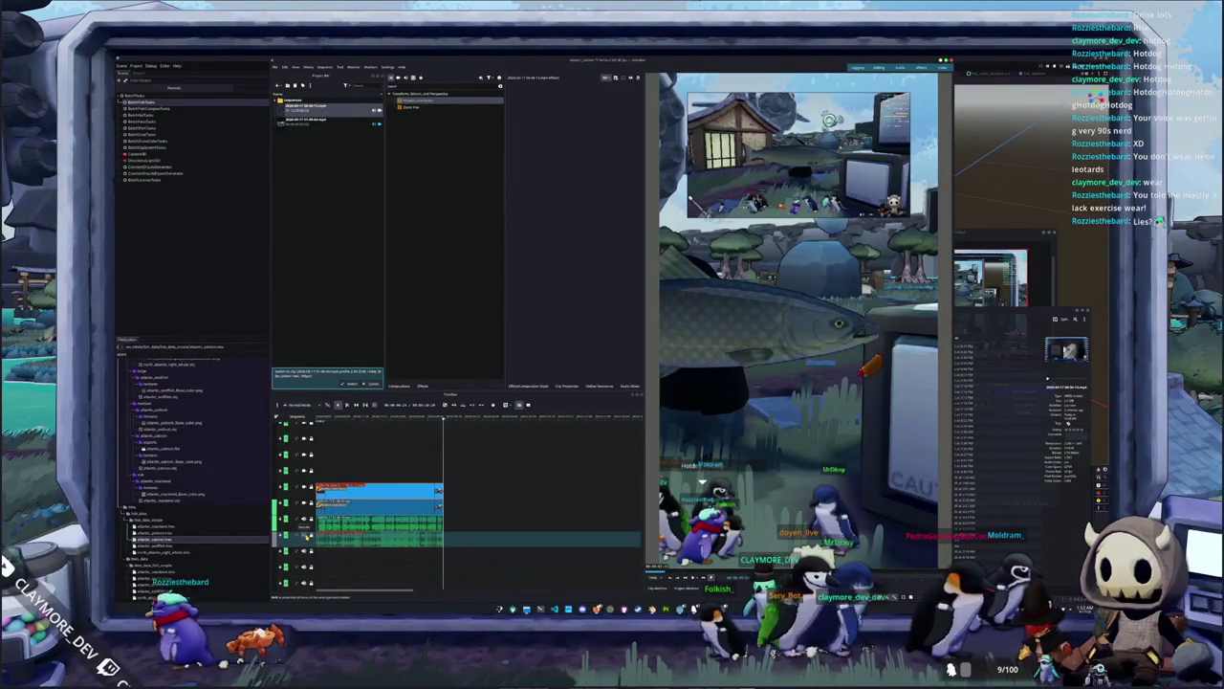
pyautogui.click(322, 539)
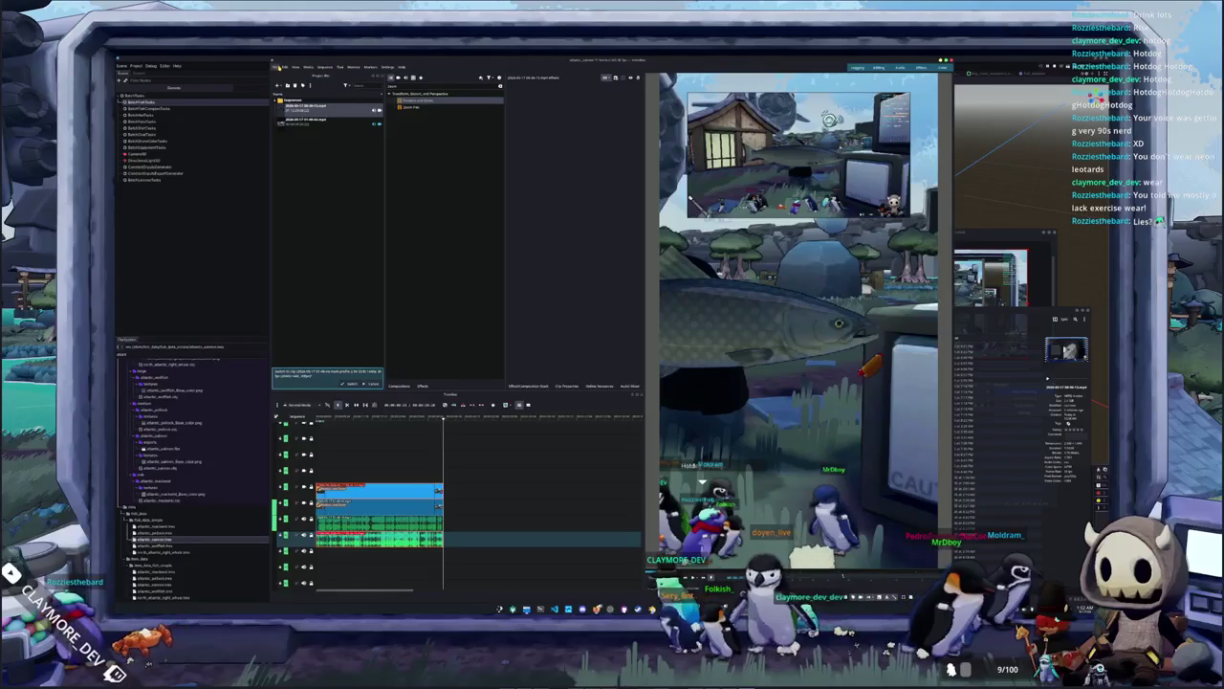
pyautogui.click(629, 385)
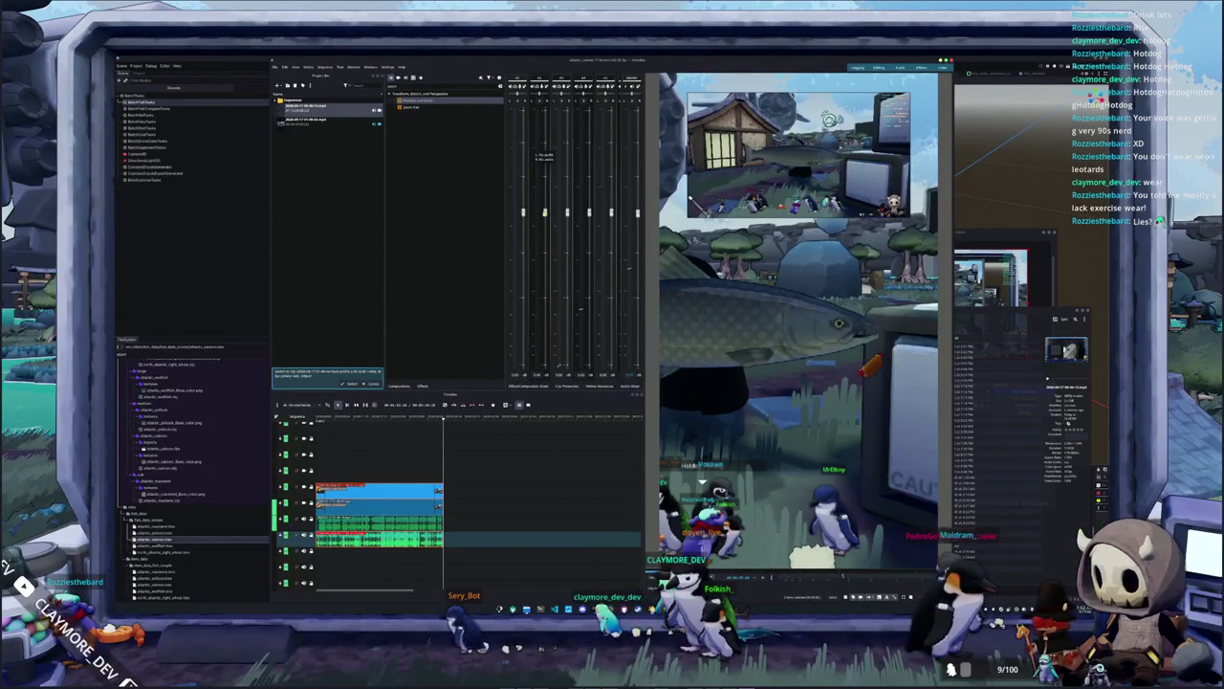
# Start rendering the project to a video file from File > Render
pyautogui.click(284, 67)
pyautogui.click(284, 142)
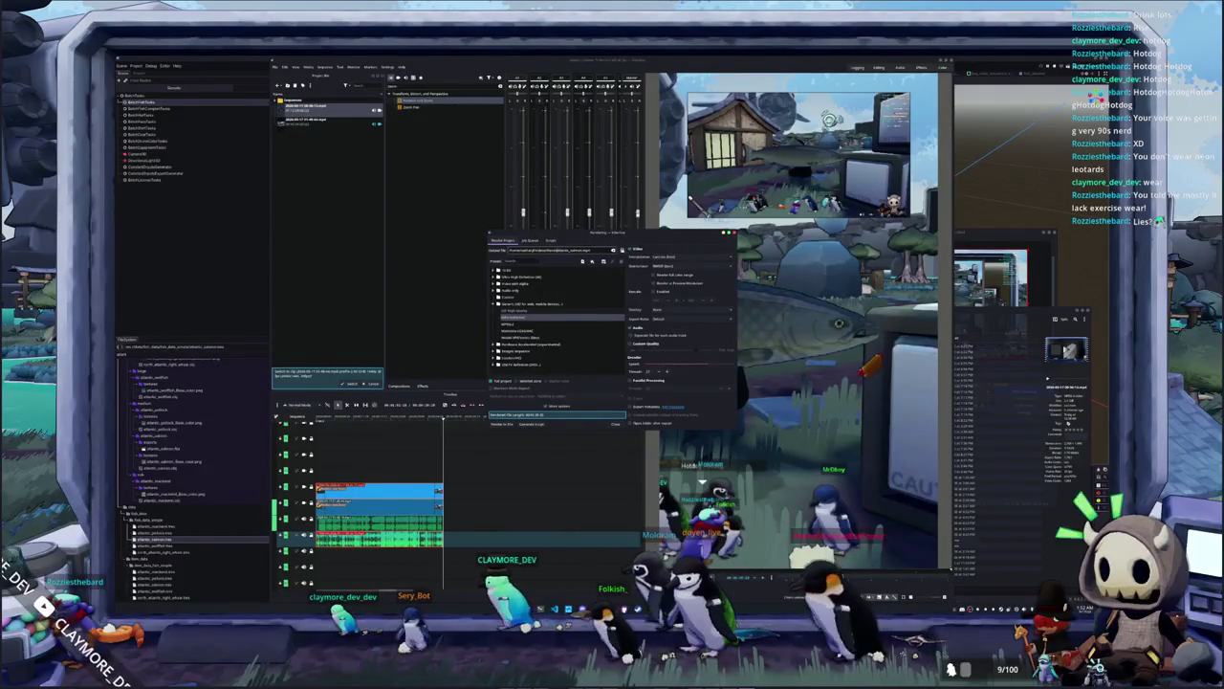
pyautogui.click(503, 423)
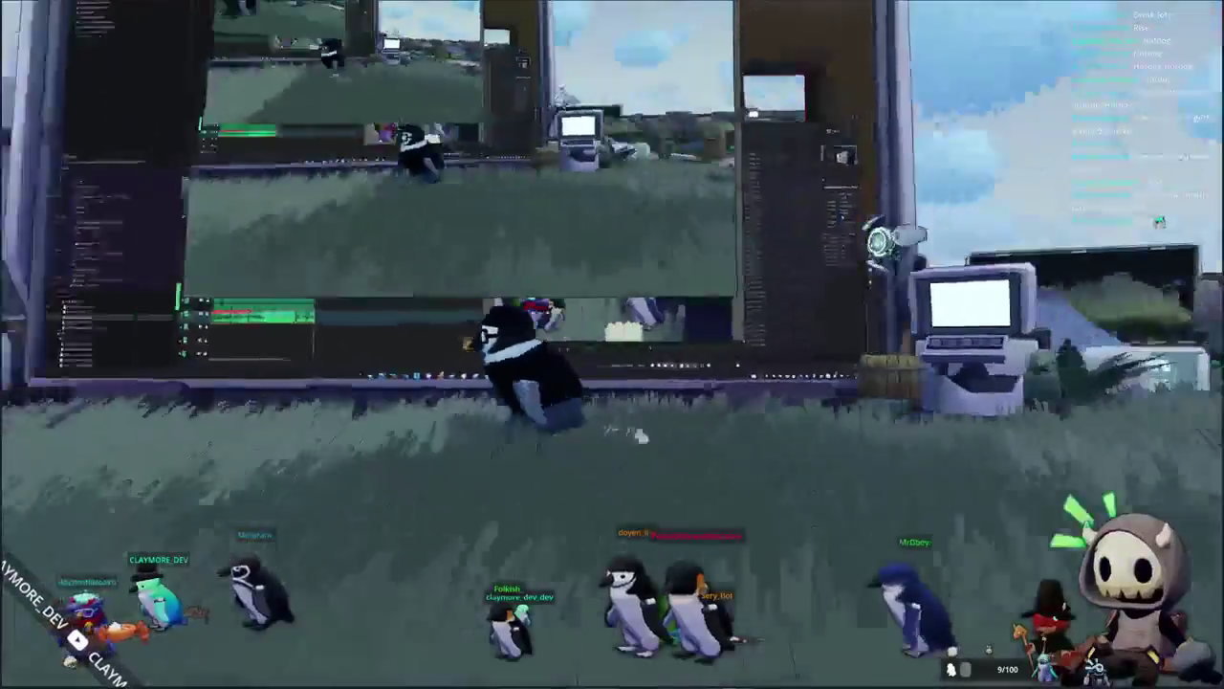
# Open the inventory's Penguin cosmetics tab and scroll down through the skin options
pyautogui.press('i')
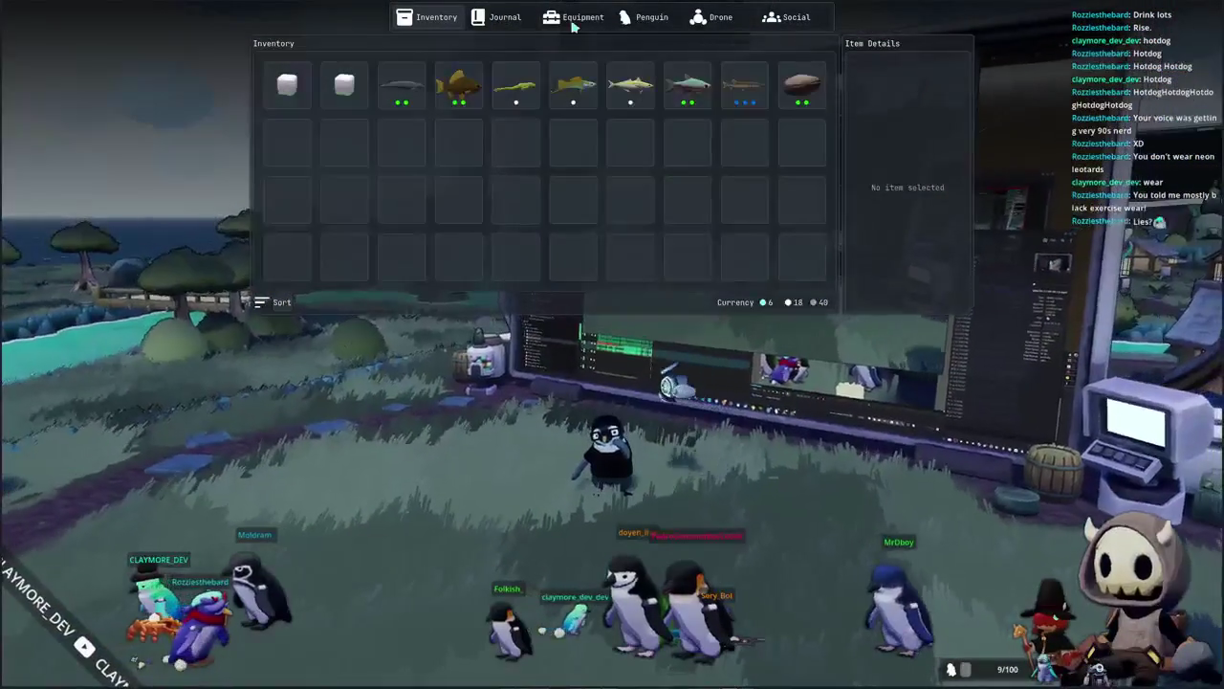
pyautogui.click(646, 17)
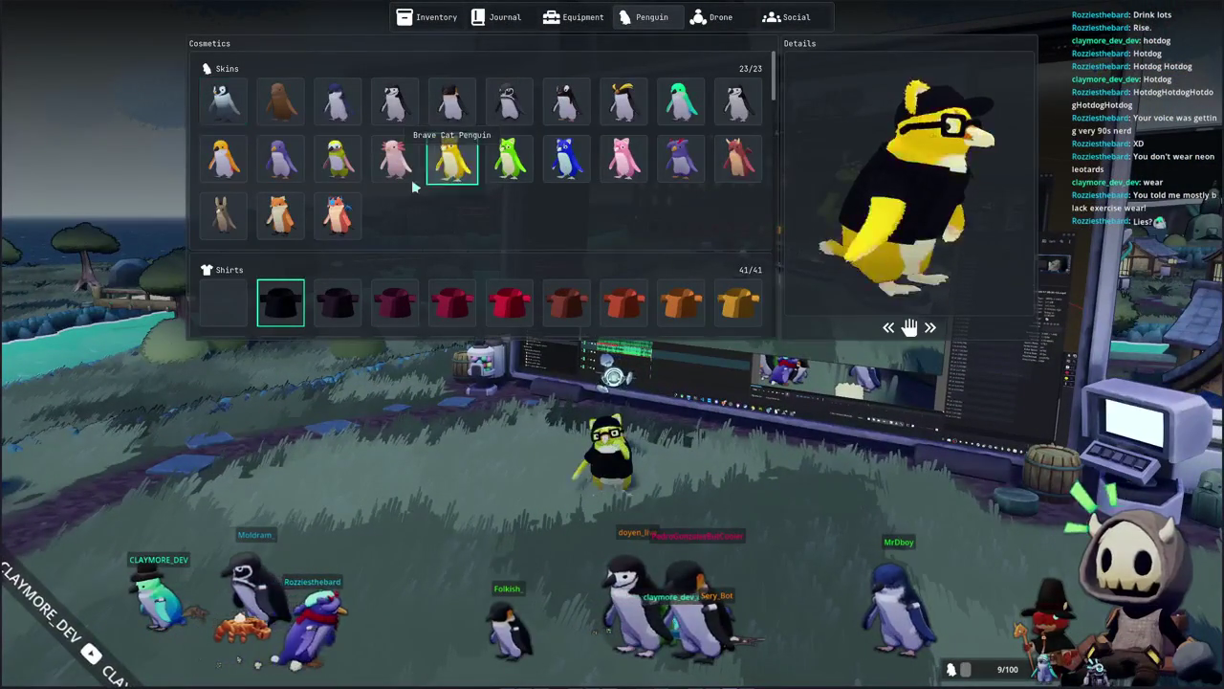
pyautogui.scroll(-3, 417, 201)
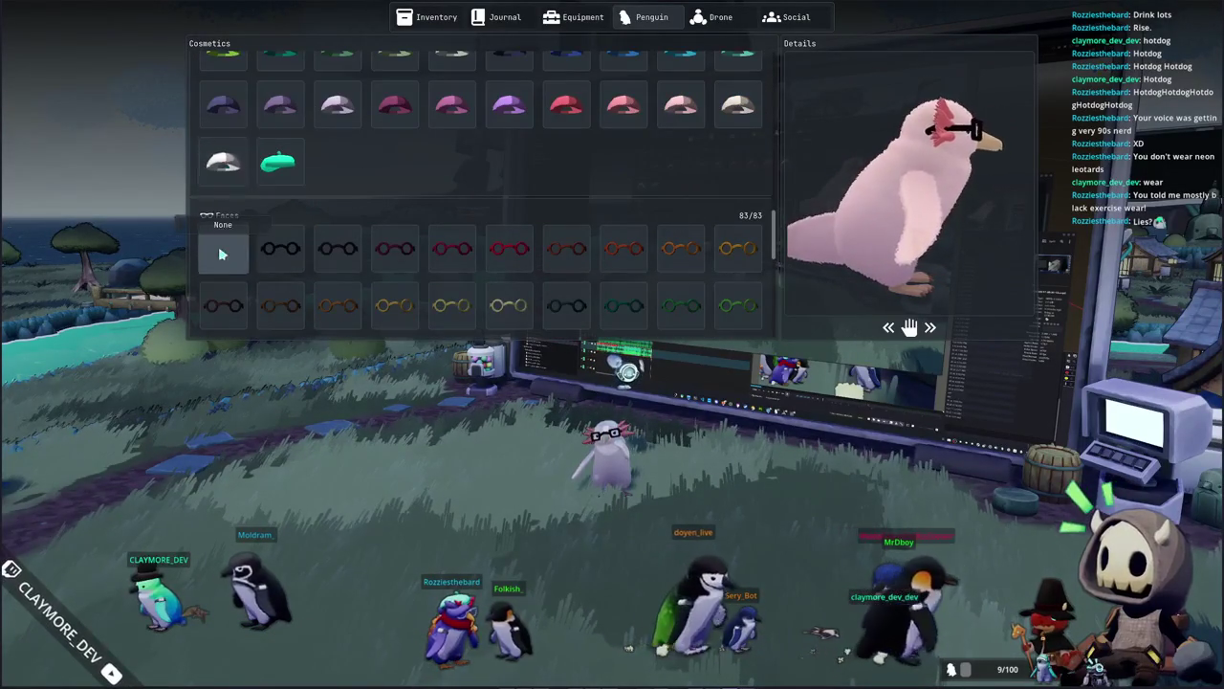
# Close the cosmetics panel, walk to the riverbank and cast the fishing line into the river
pyautogui.press('i')
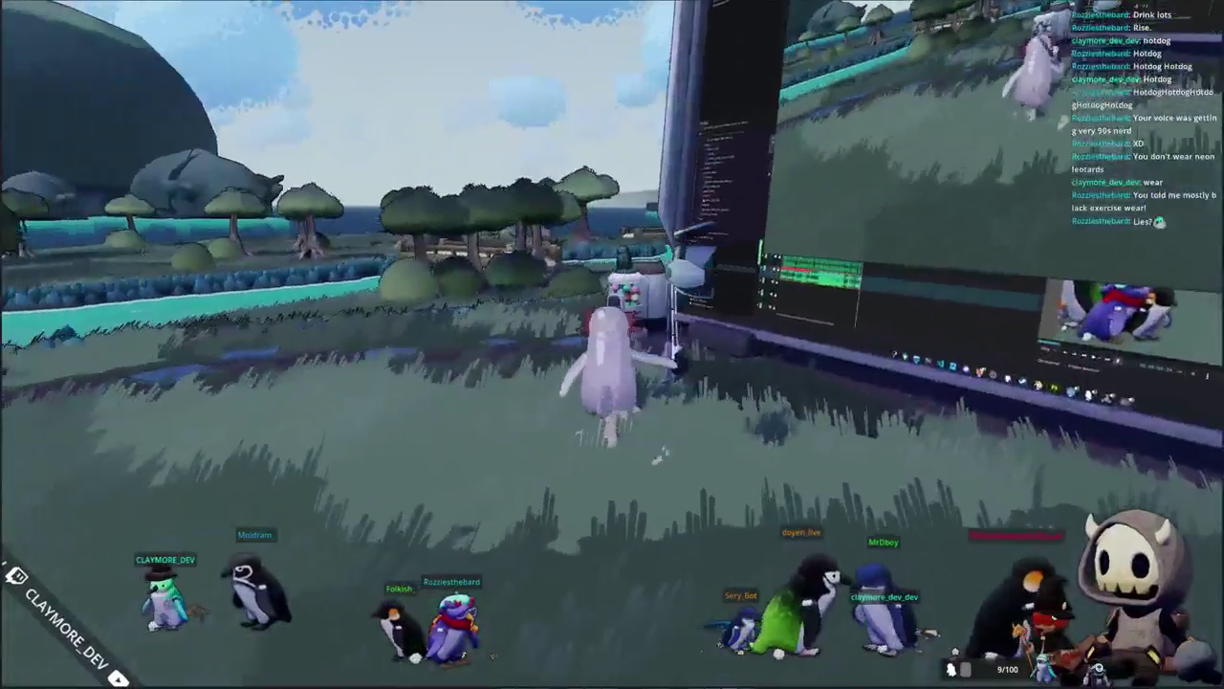
pyautogui.press('w')
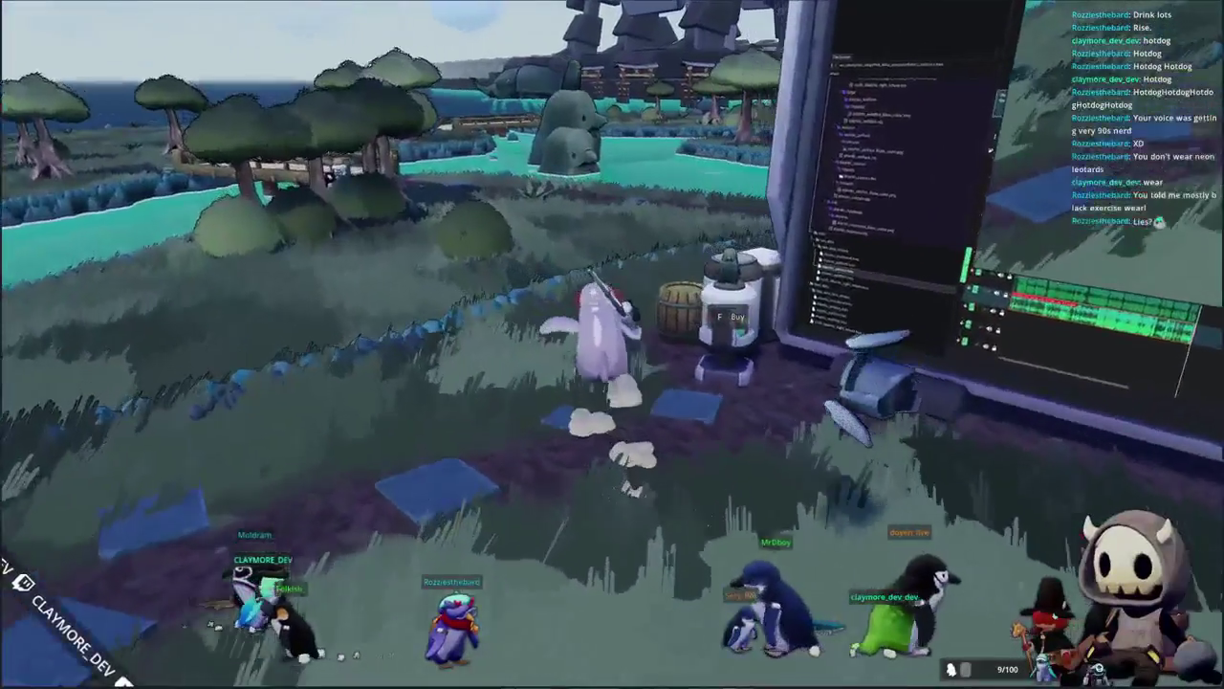
pyautogui.press('w')
pyautogui.press('w')
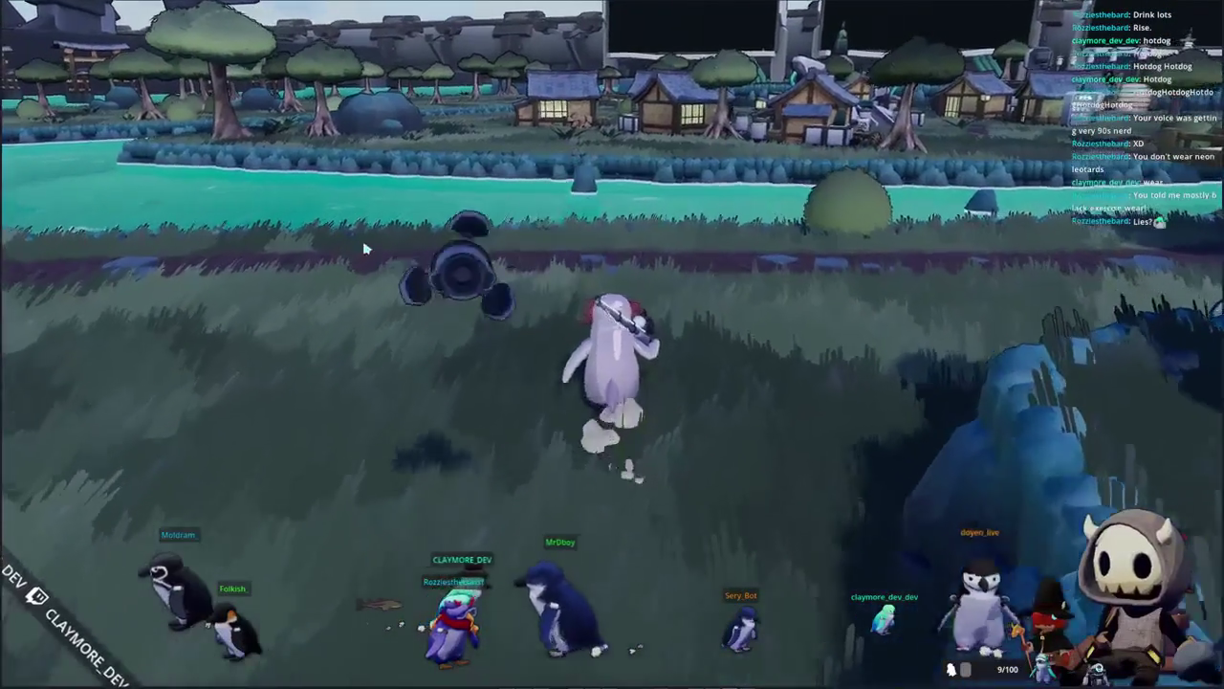
pyautogui.press('w')
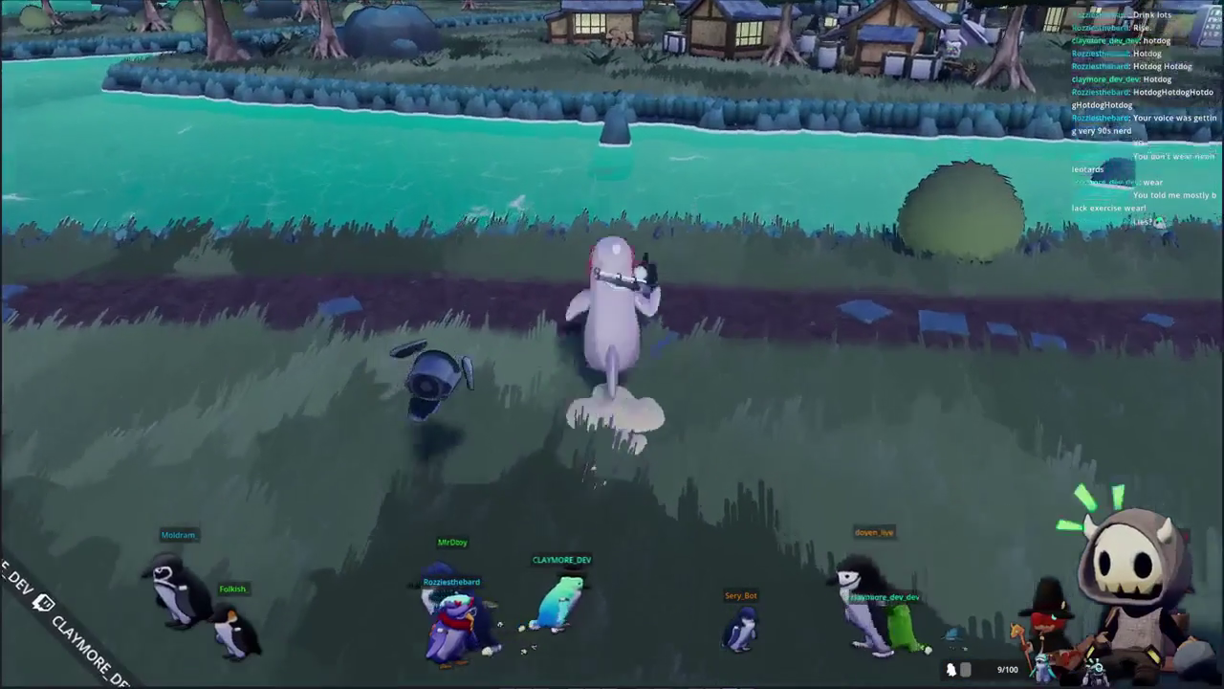
pyautogui.press('w')
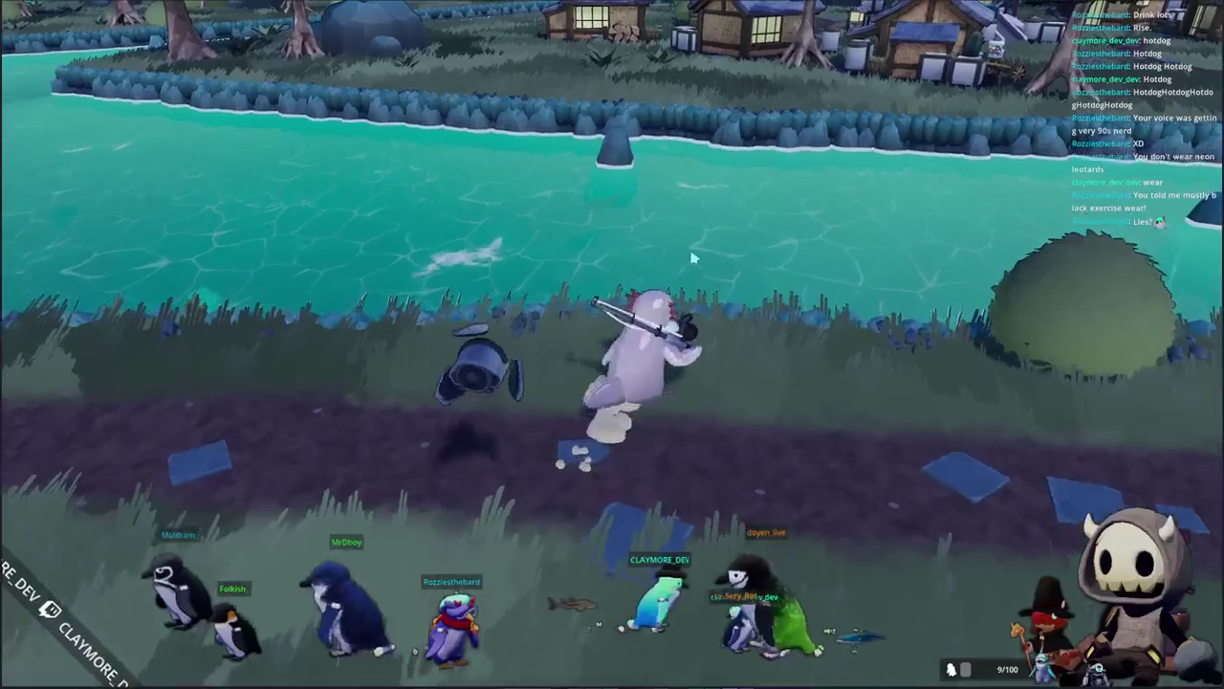
pyautogui.press('w')
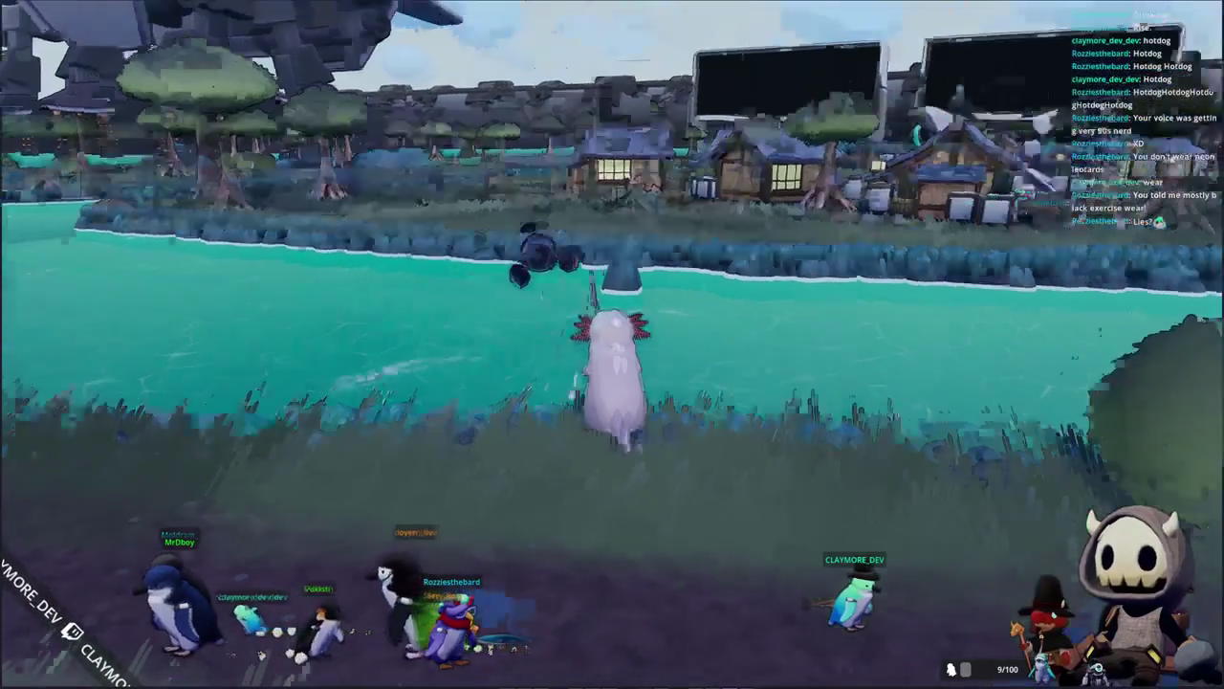
pyautogui.click(476, 309)
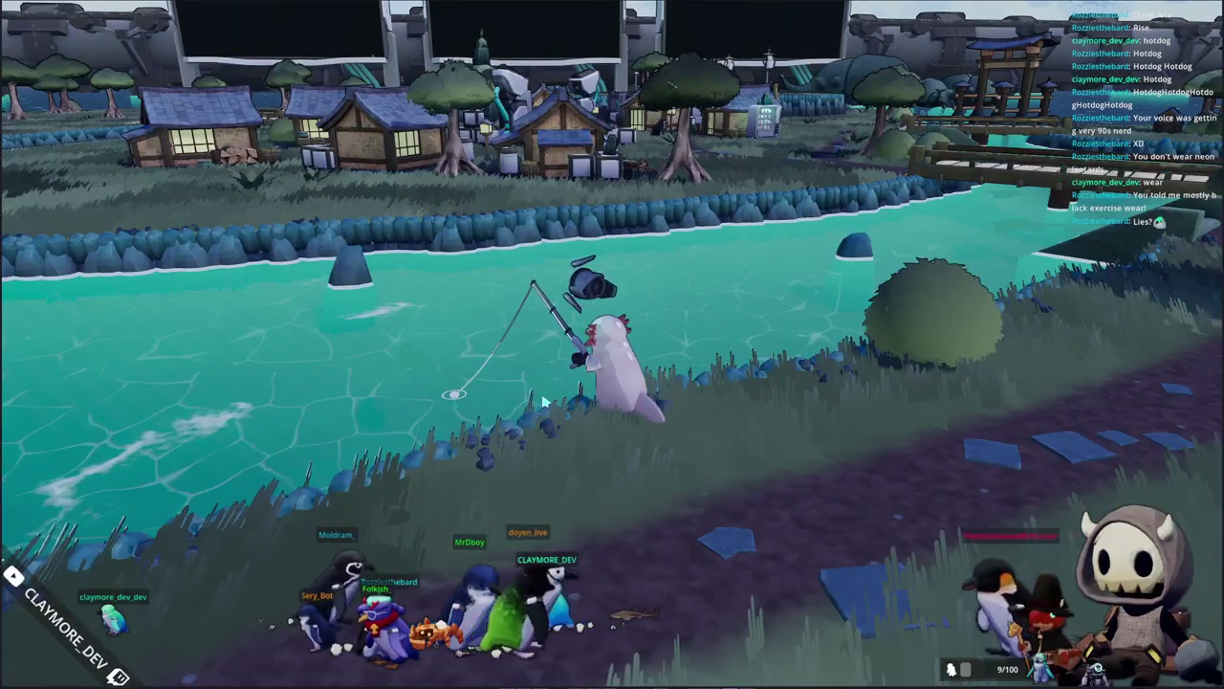
pyautogui.moveTo(542, 401); pyautogui.dragTo(615, 350, button='right')
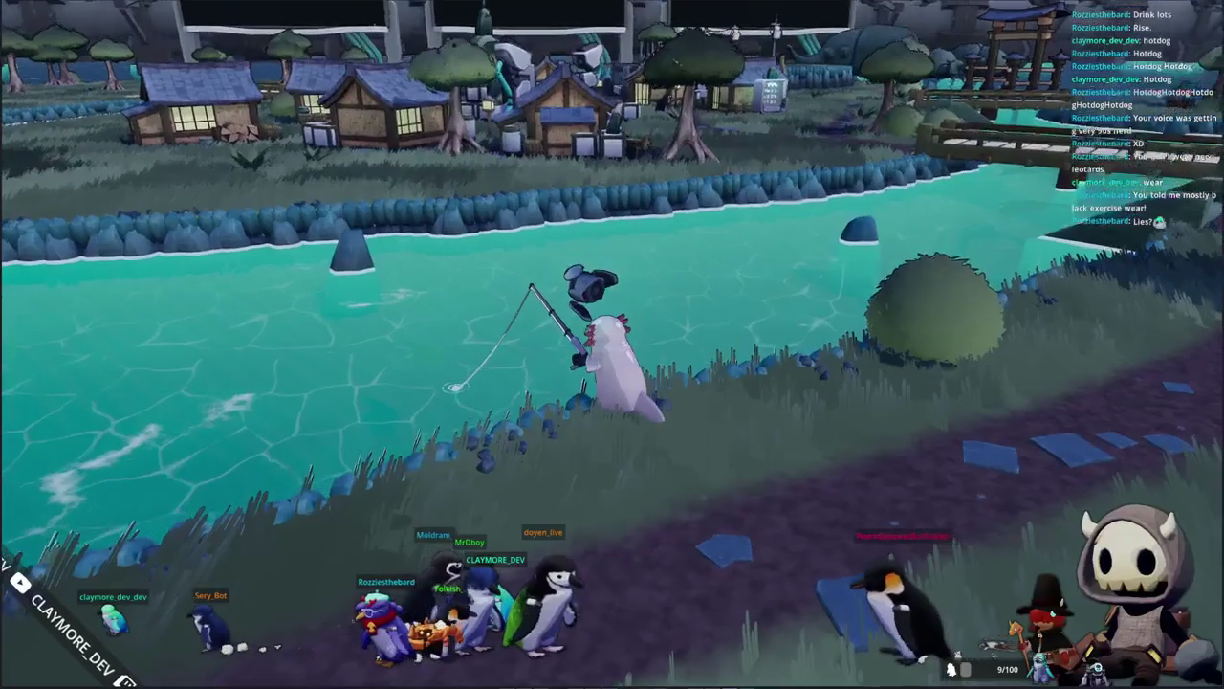
# Reel the fishing line in and recast it onto the target ring
pyautogui.click(622, 391)
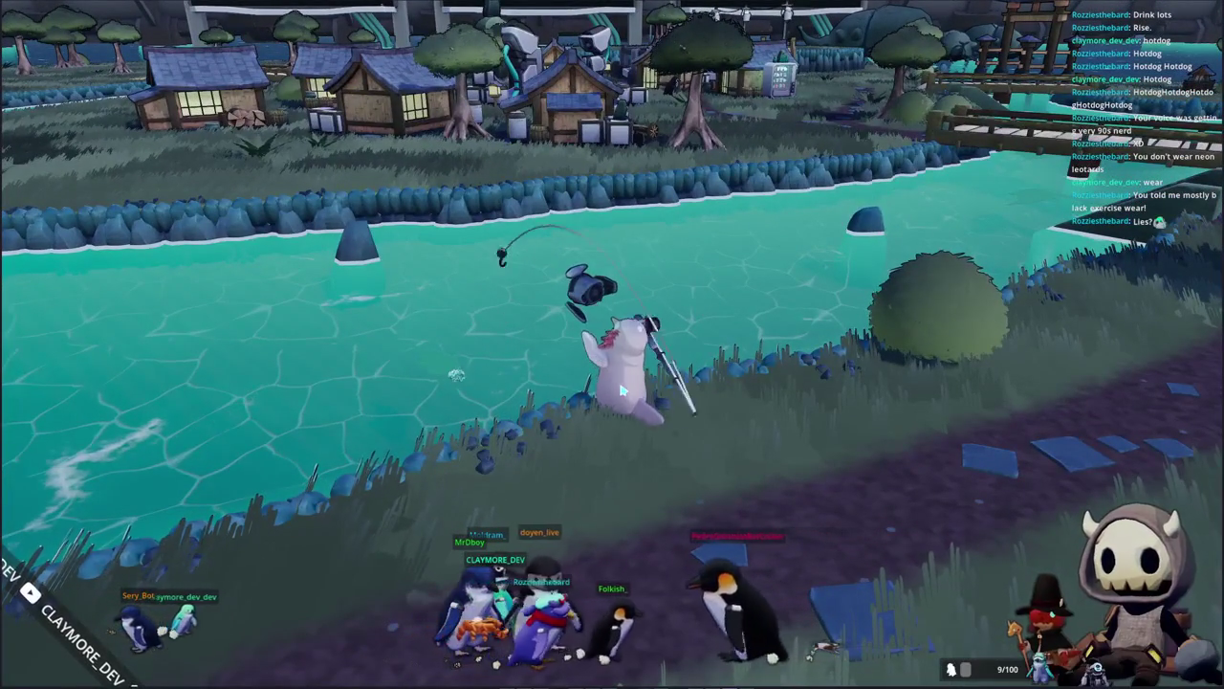
pyautogui.click(508, 316)
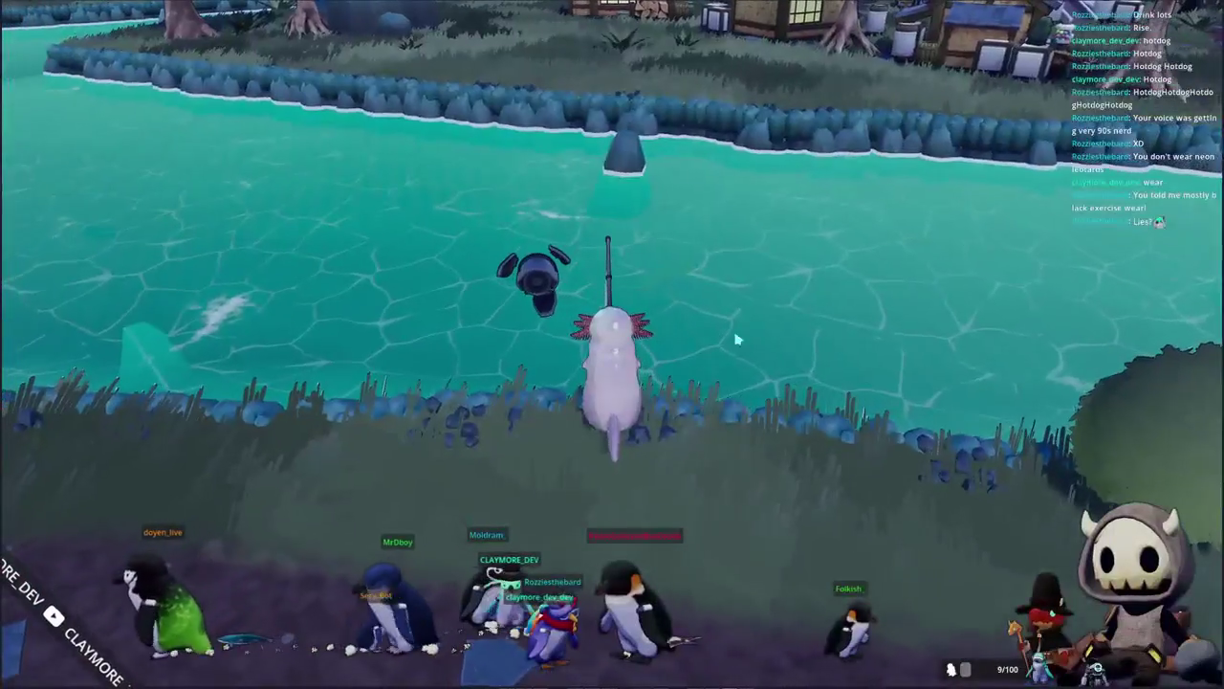
pyautogui.click(669, 344)
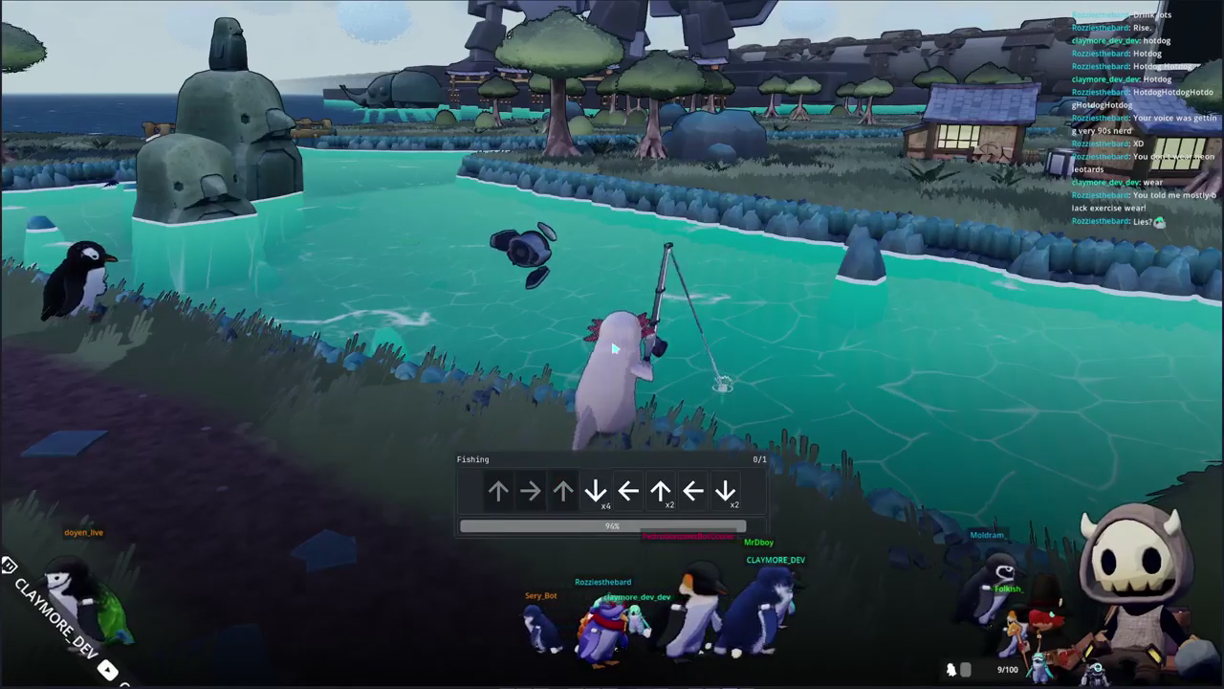
# Enter the arrow sequence Down, Left, Up, Down to land the Sunfish
pyautogui.press('Down')
pyautogui.press('Down')
pyautogui.press('Left')
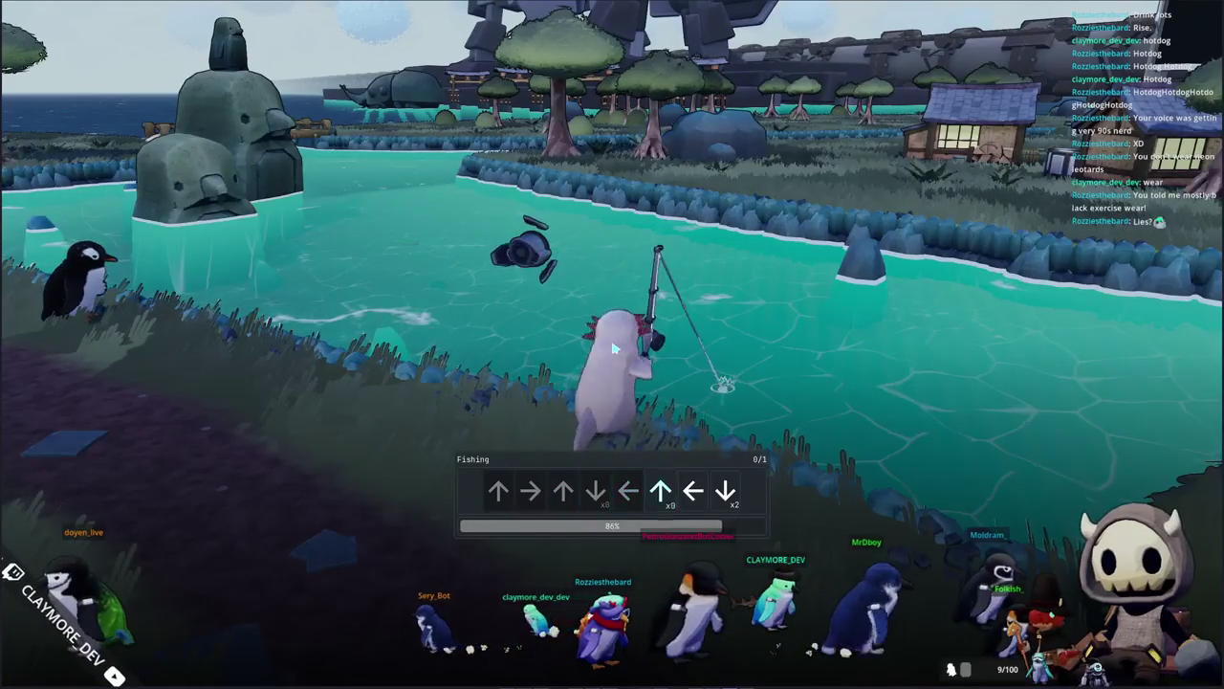
pyautogui.press('Up')
pyautogui.press('Up')
pyautogui.press('Down')
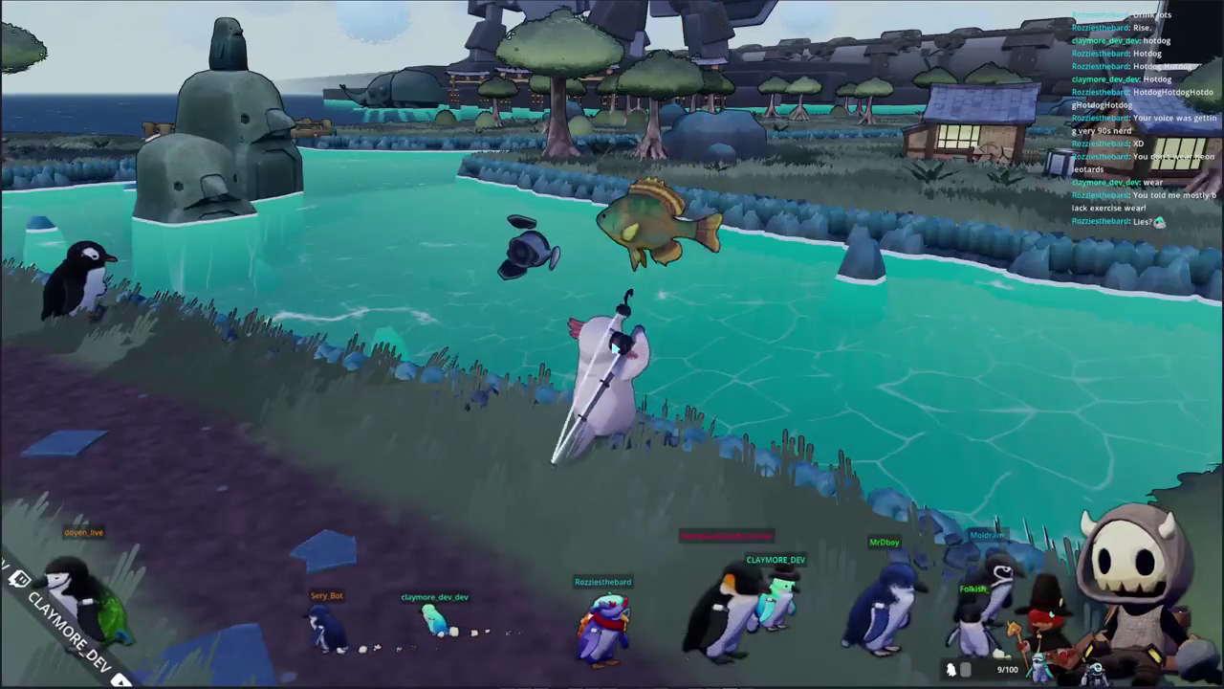